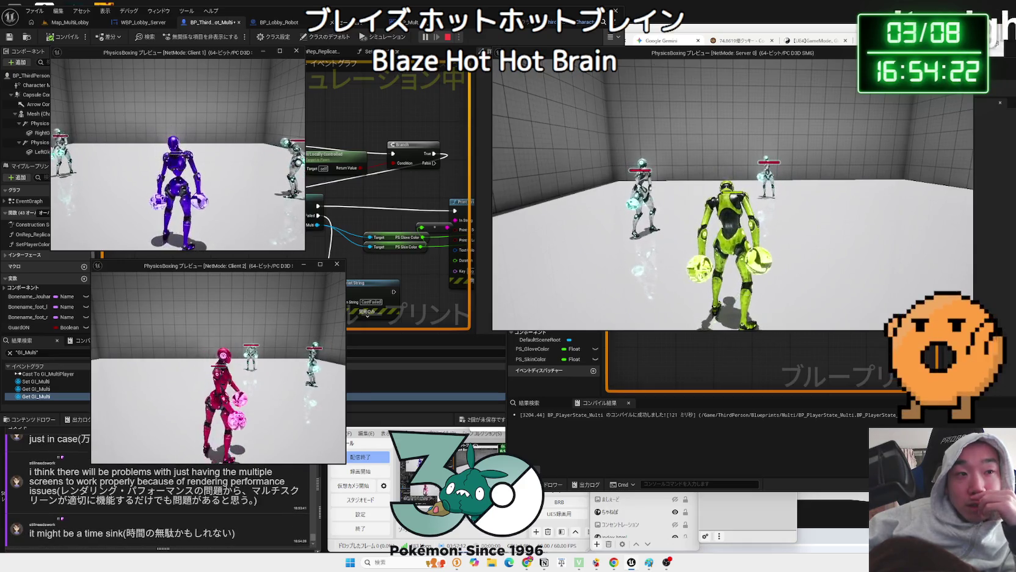
Stop the multiplayer preview and reposition the Blueprint editor window
key("Escape")
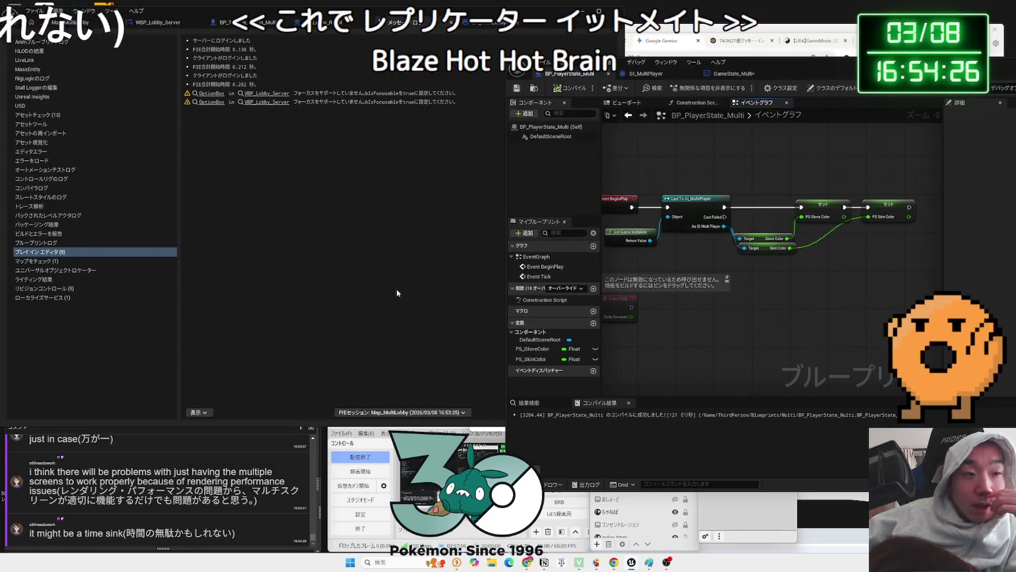
left_click_drag(800, 73, 699, 47)
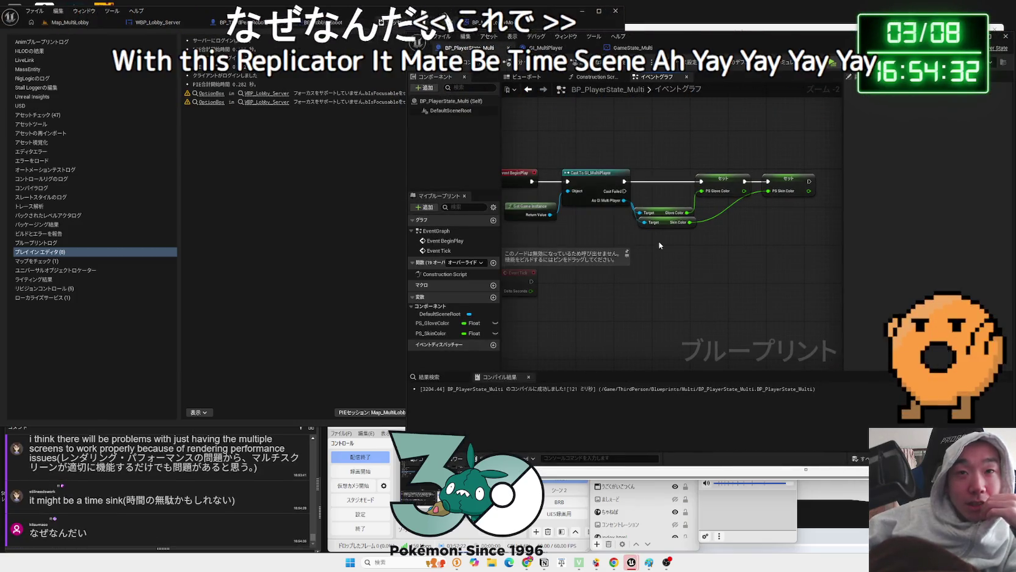
left_click_drag(425, 36, 530, 36)
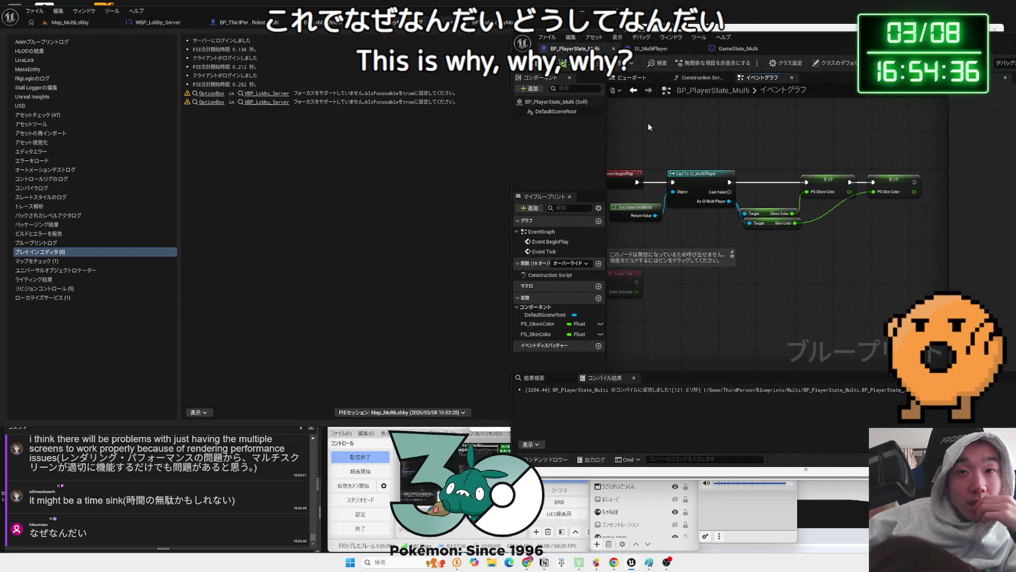
Inspect the PS Glove Color Set node, then clear the selection
left_click(830, 183)
left_click_drag(831, 47, 665, 42)
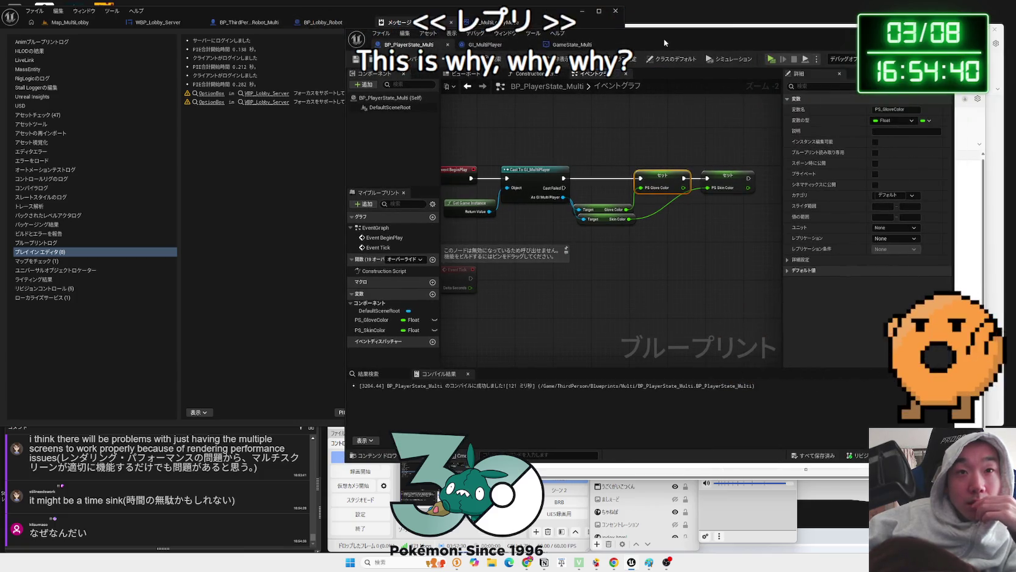
left_click(644, 132)
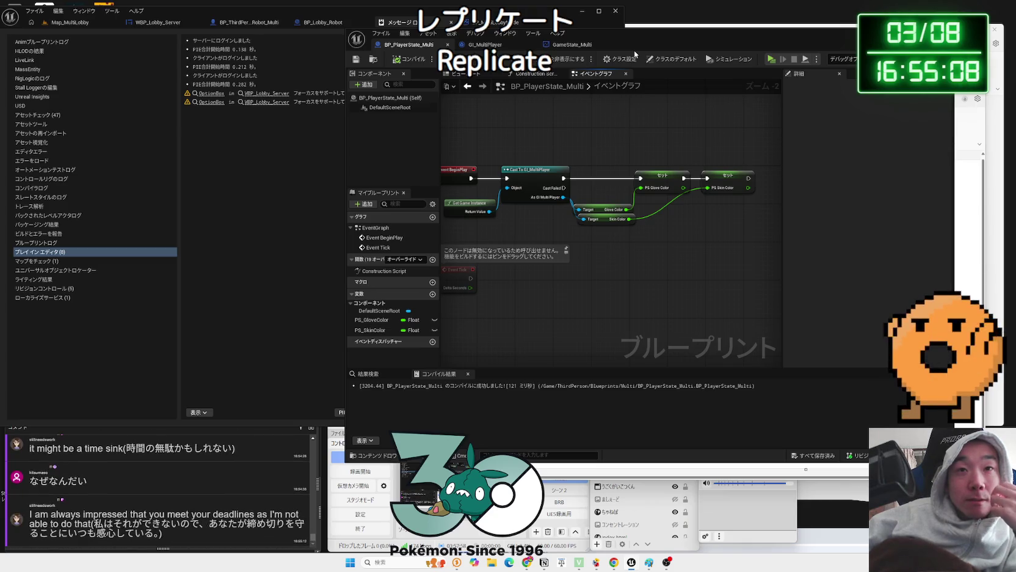
Detach the two colour Set nodes from the cast and add a custom event named tttt
left_click(609, 178, "alt")
mouse_move(626, 162)
left_mouse_down()
mouse_move(740, 207)
mouse_move(749, 274)
left_mouse_up()
left_click(577, 263)
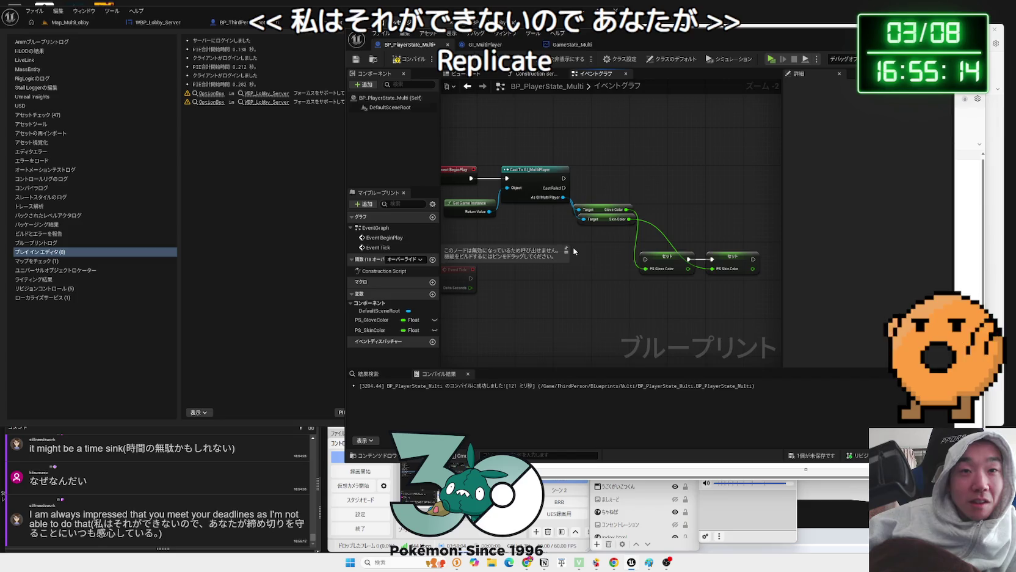
right_click(574, 251)
type("t")
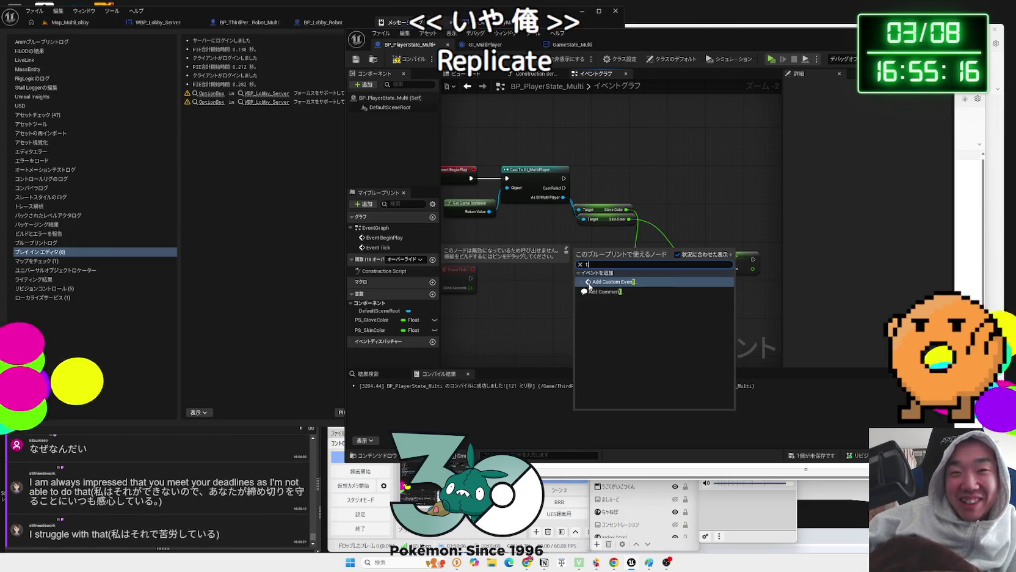
left_click(588, 282)
type("t")
key("Return")
Wire tttt to the Set nodes and set its replication to Run on Server
mouse_move(609, 266)
left_mouse_down()
mouse_move(646, 259)
mouse_move(606, 256)
left_mouse_up()
left_click(896, 141)
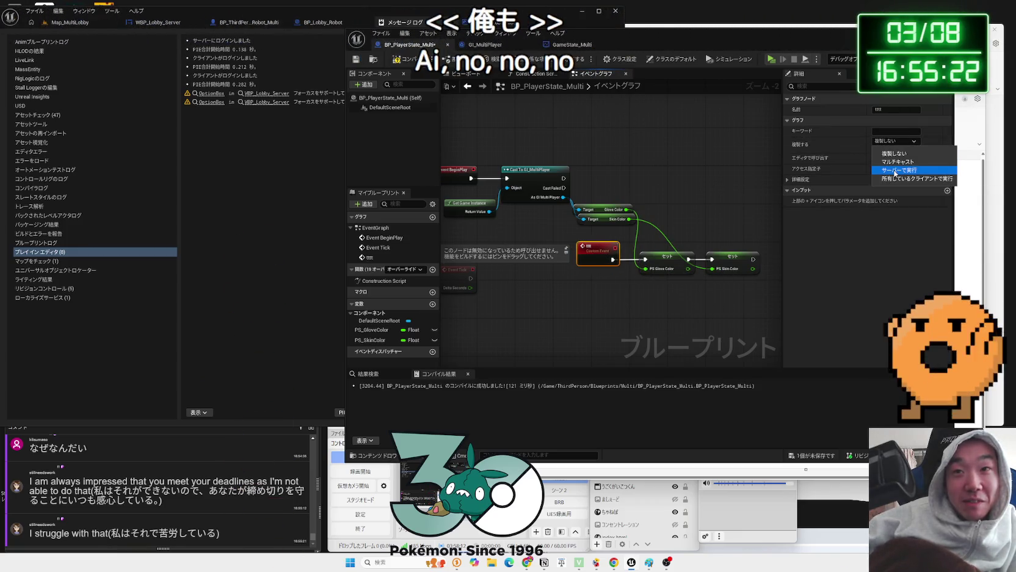
left_click(895, 174)
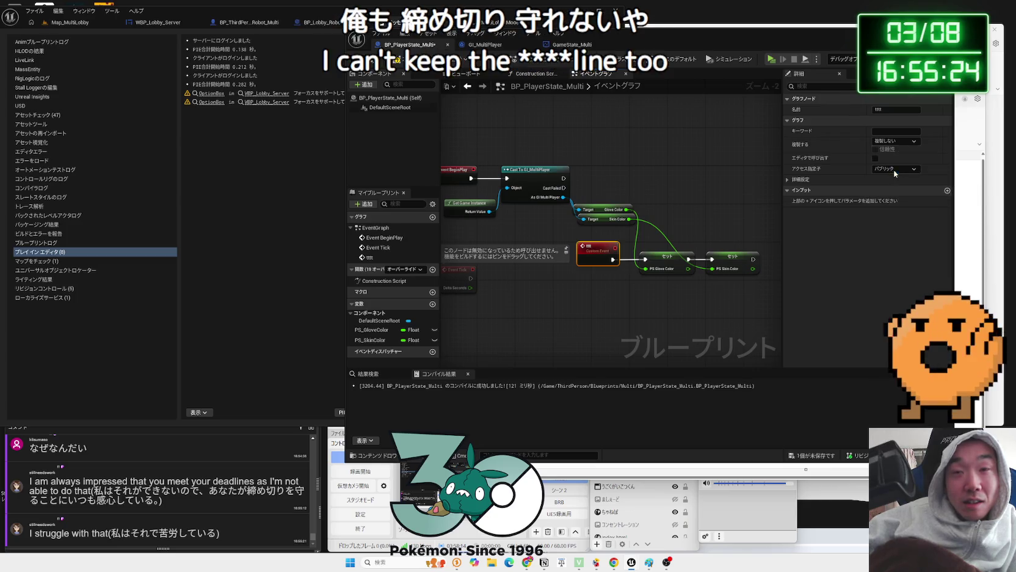
left_click(602, 181)
Place a call to the tttt event after the cast node
left_click_drag(587, 179, 644, 171)
type("tttt")
left_click(640, 201)
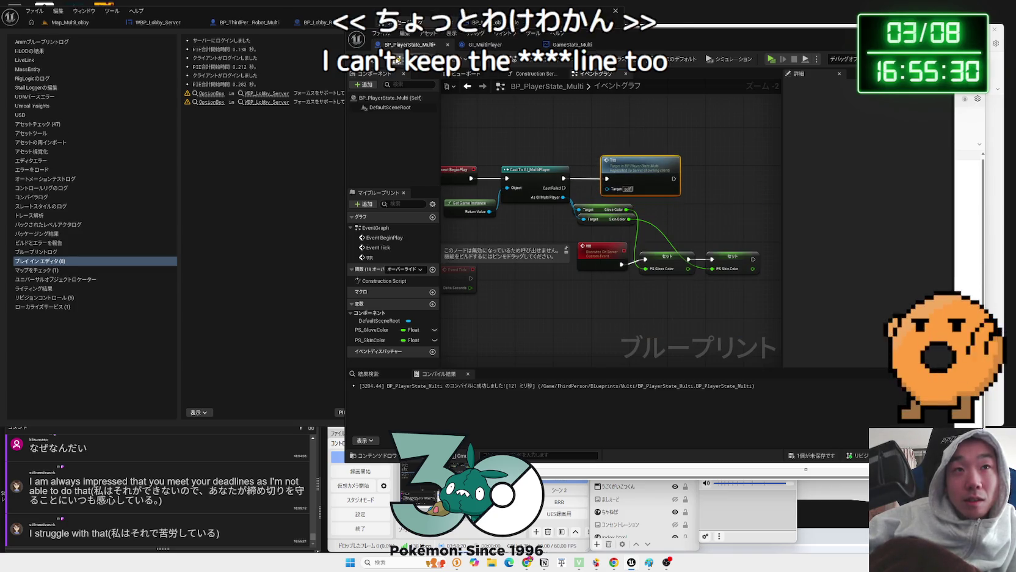
left_click(67, 23)
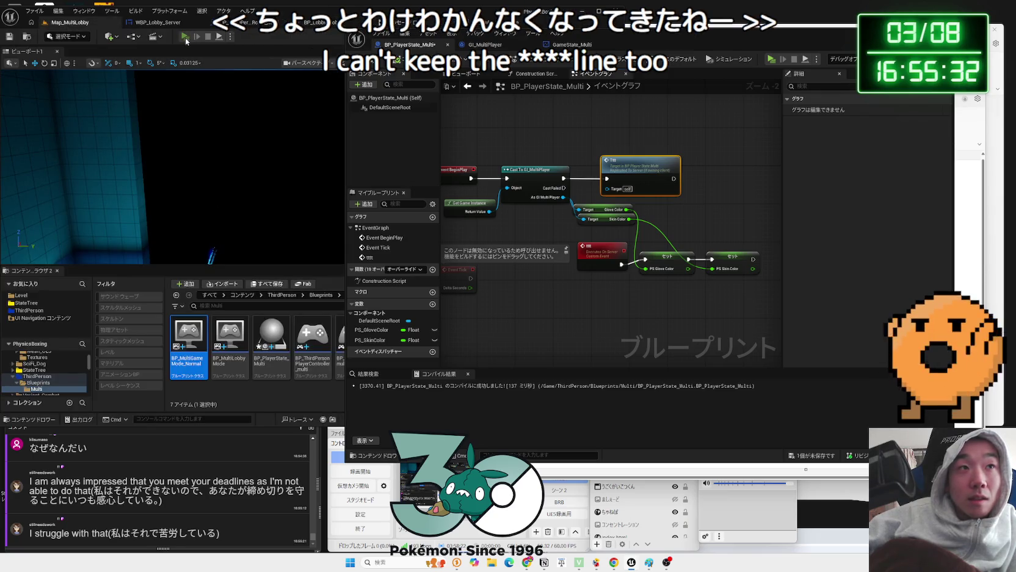
Run a server-and-two-clients play test, start the match from the lobby, then stop it
left_click(185, 37)
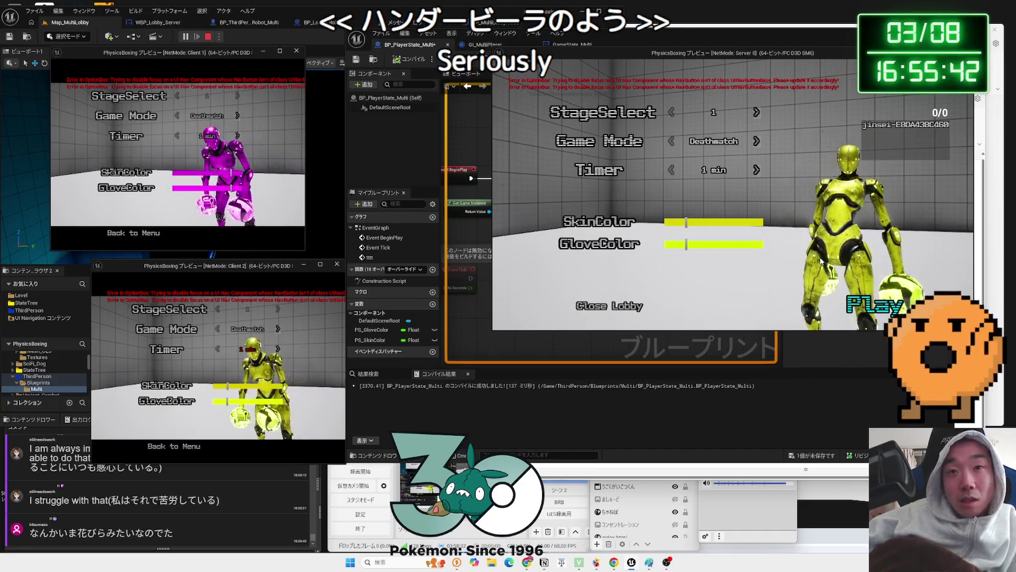
key("Return")
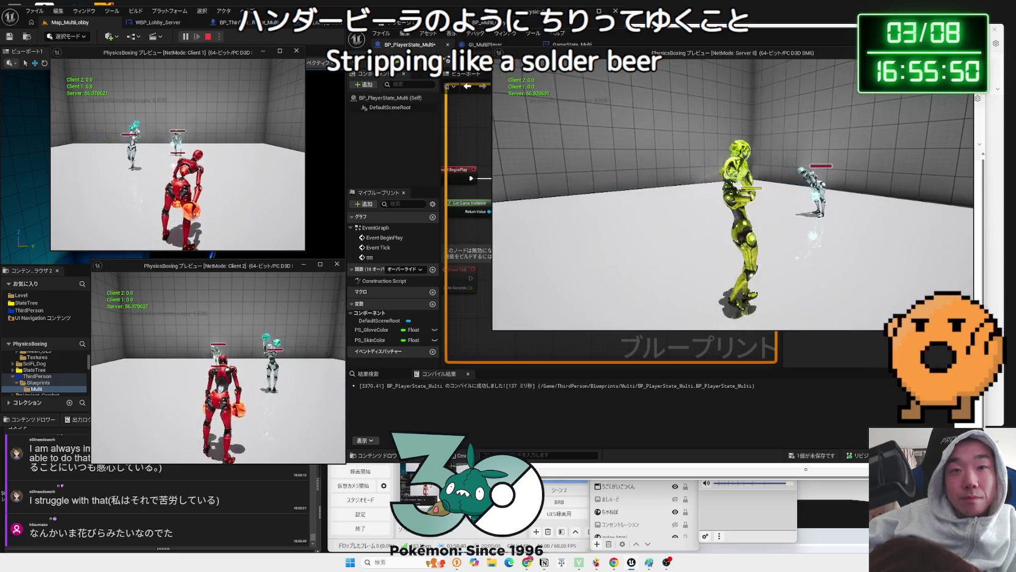
key("Escape")
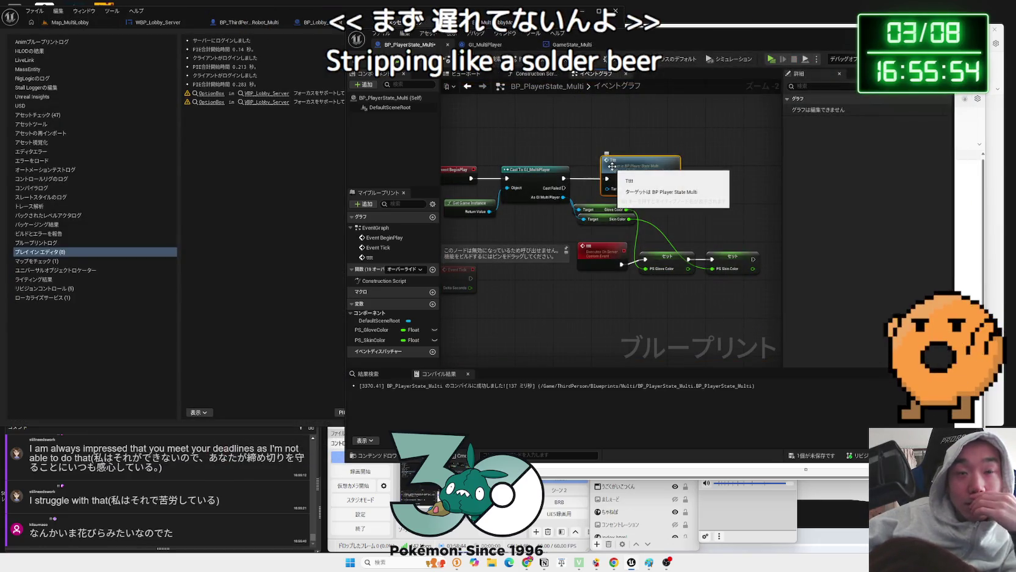
Inspect the tttt event and its call node, briefly checking the GameState_Multi graph
left_click_drag(611, 244, 611, 240)
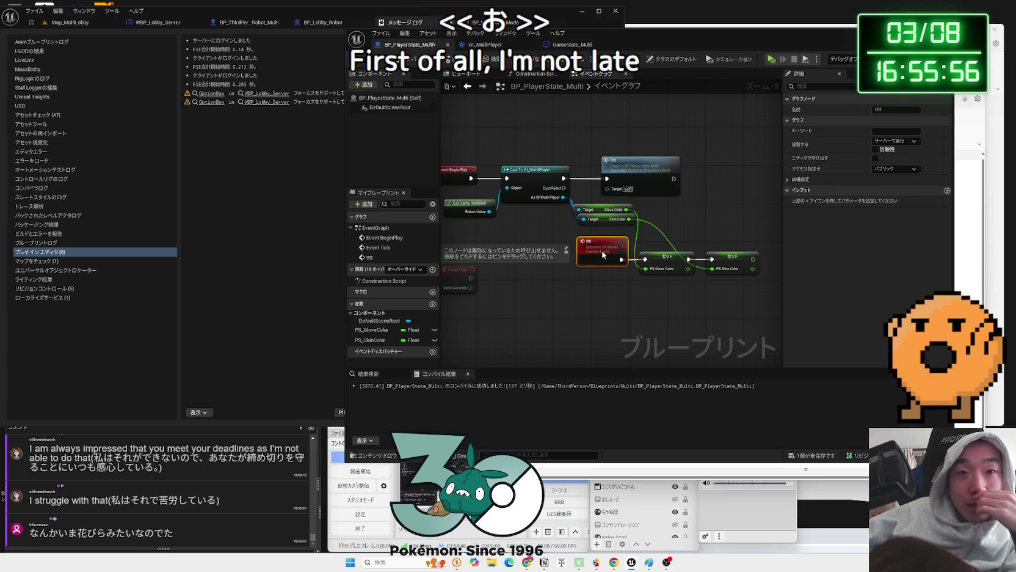
left_click(644, 248)
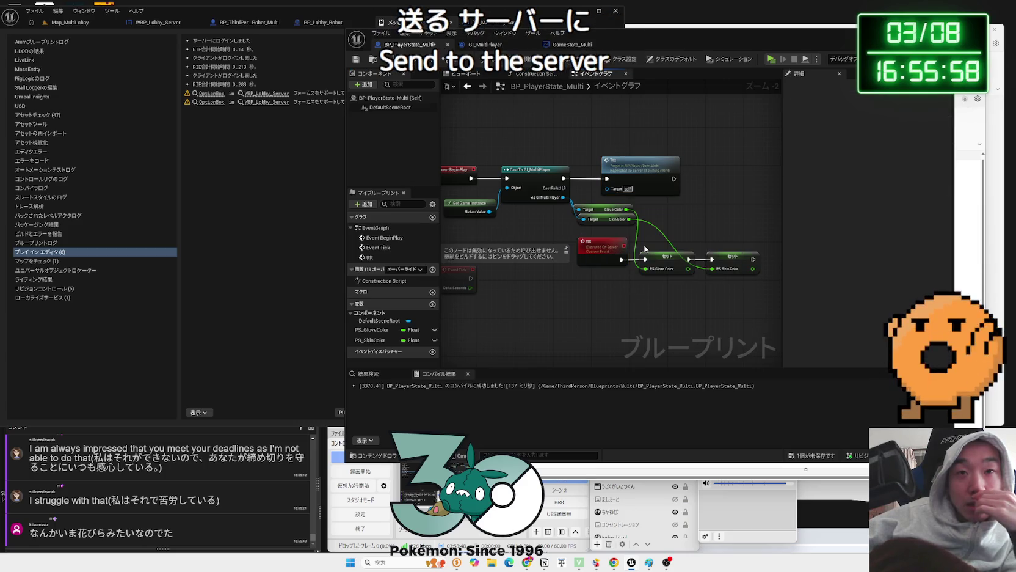
left_click(597, 245)
left_click(641, 163)
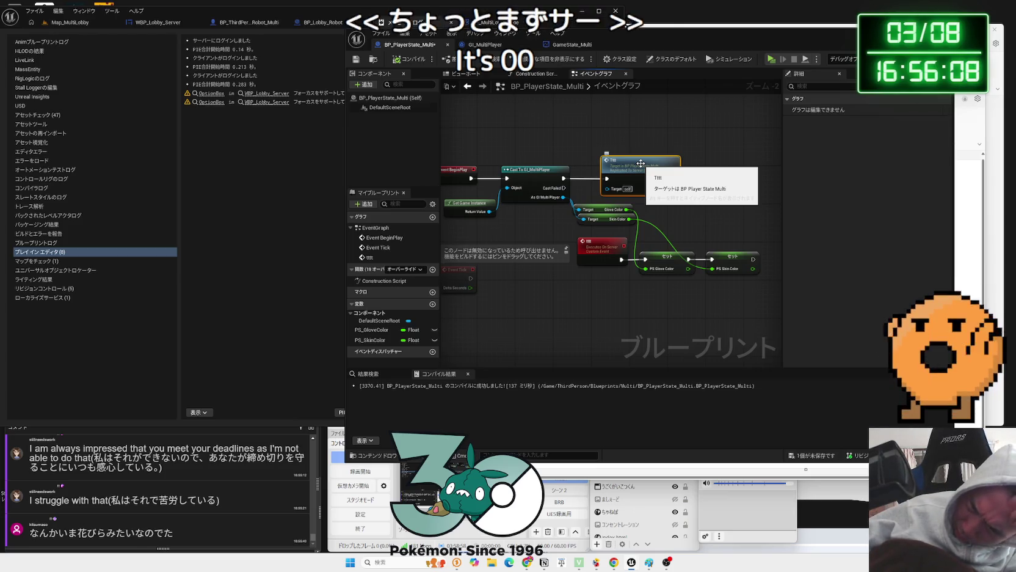
left_click(599, 242)
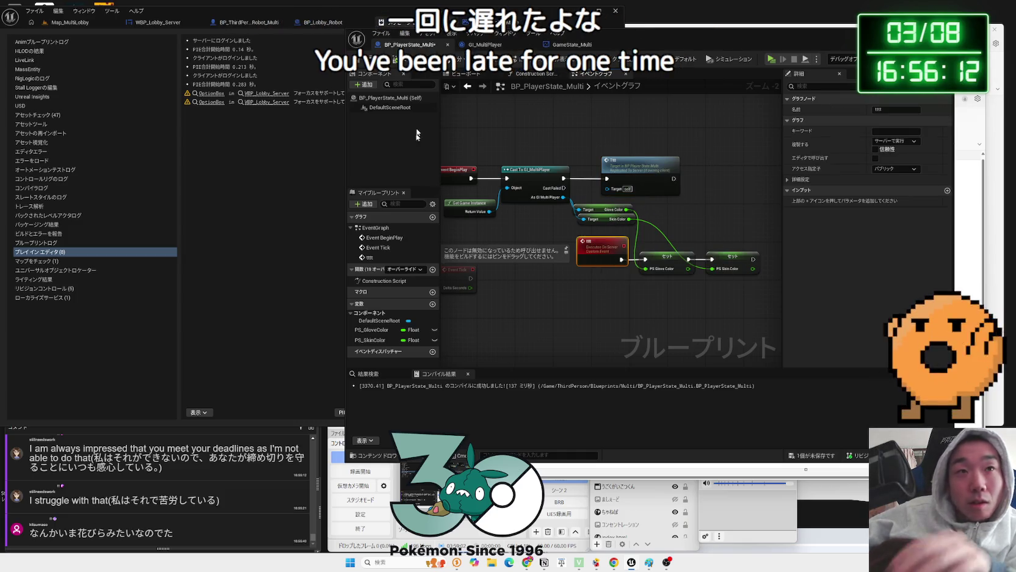
left_click(573, 45)
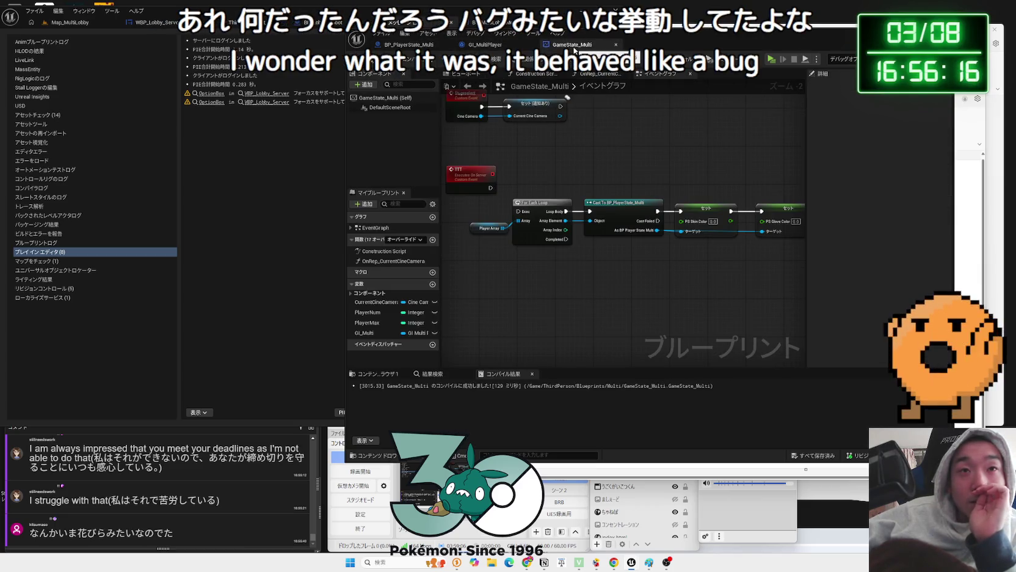
left_click(486, 44)
left_click(409, 45)
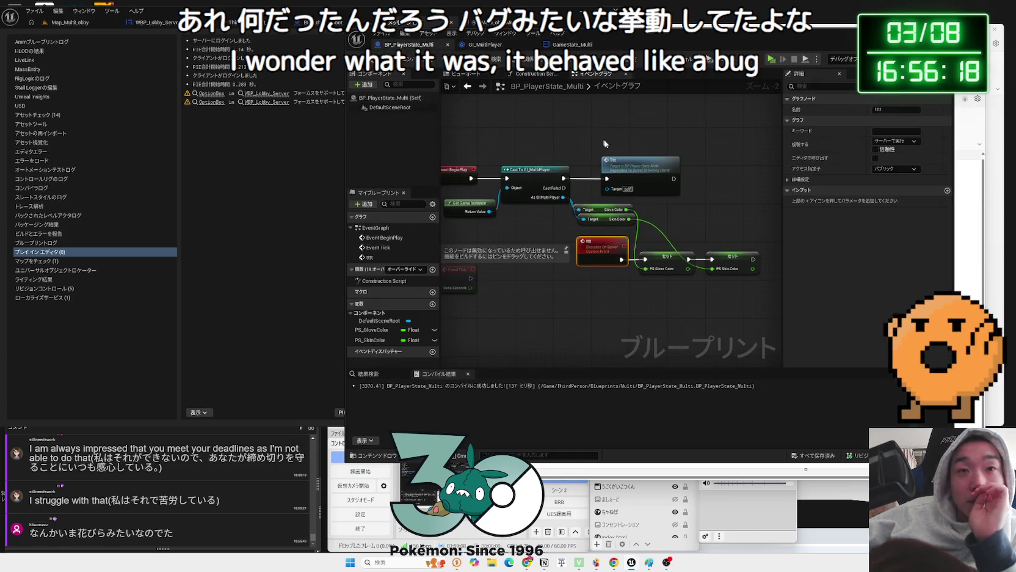
Delete the Print node and the tttt event, and move the Set nodes back beside the cast
key("Delete")
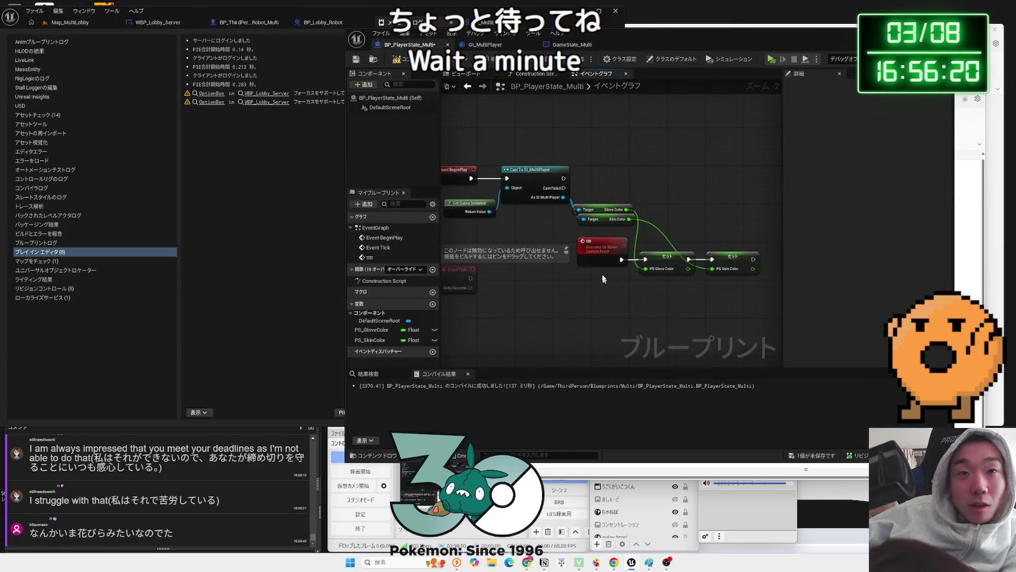
left_click(604, 255)
key("Delete")
left_click_drag(663, 262, 641, 177)
mouse_move(553, 183)
left_mouse_down()
mouse_move(596, 179)
mouse_move(562, 178)
left_mouse_up()
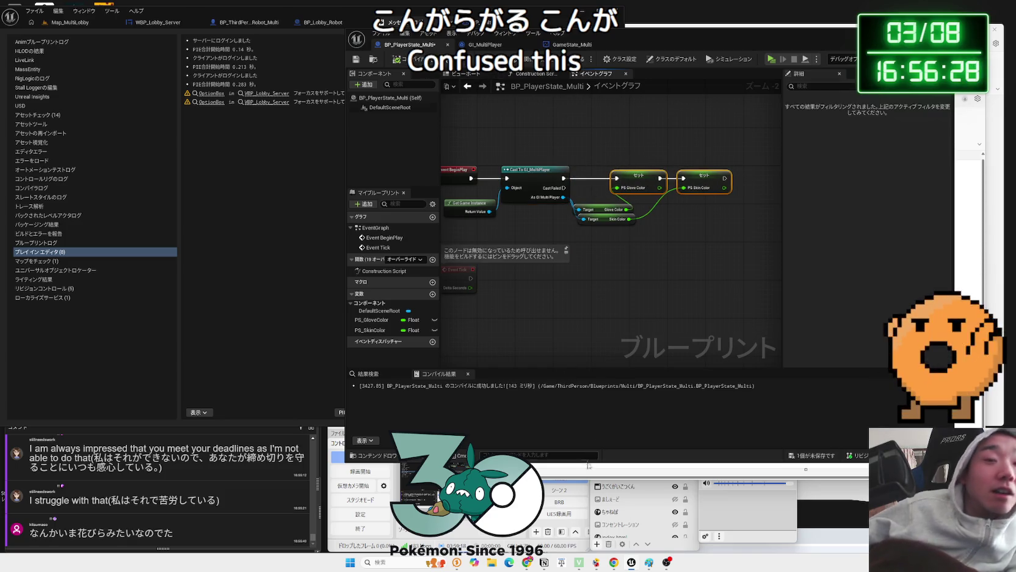
In Paint, erase the red box and RPC arrows with a 62 px eraser
mouse_move(650, 562)
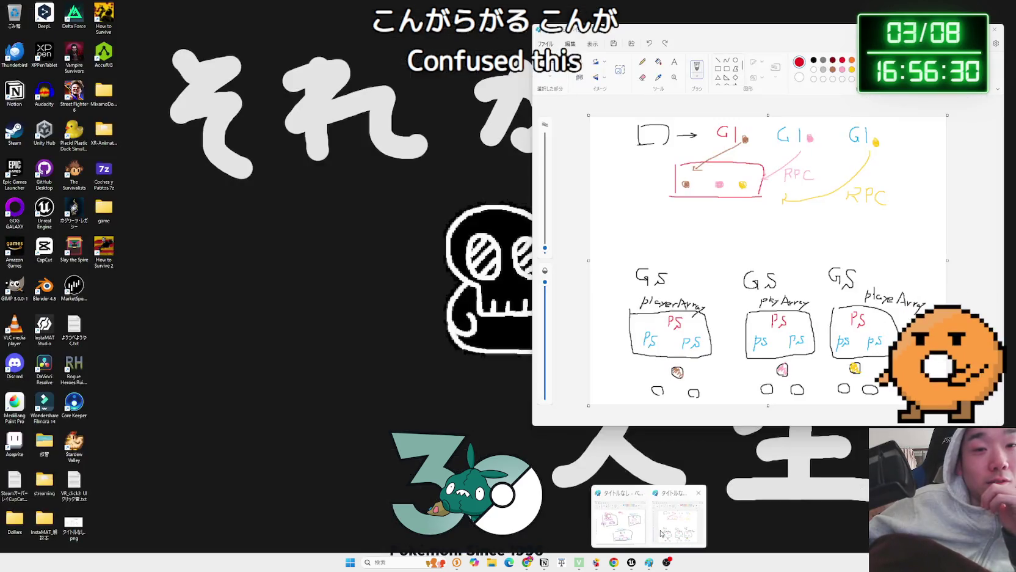
left_click(664, 534)
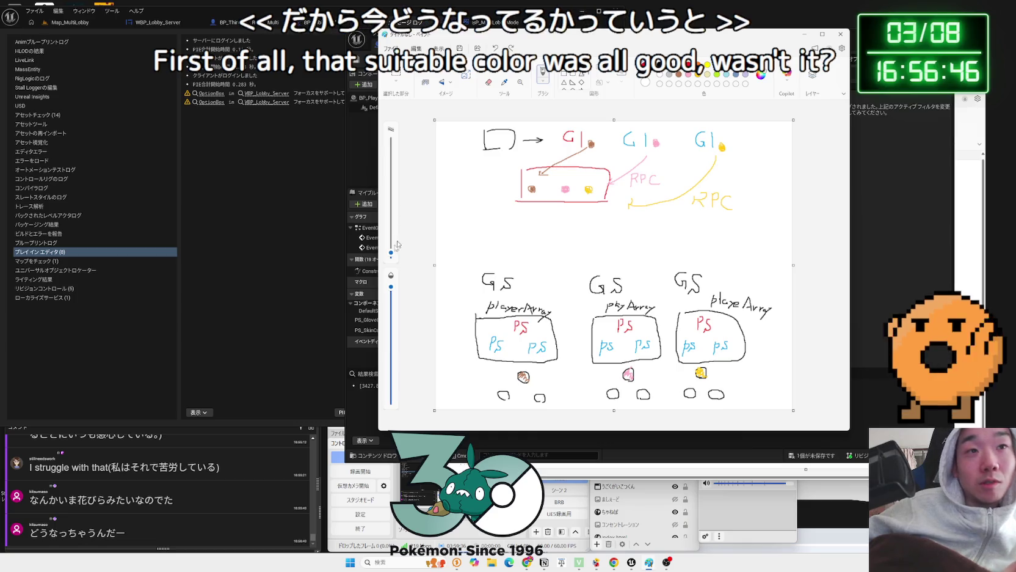
left_click(488, 81)
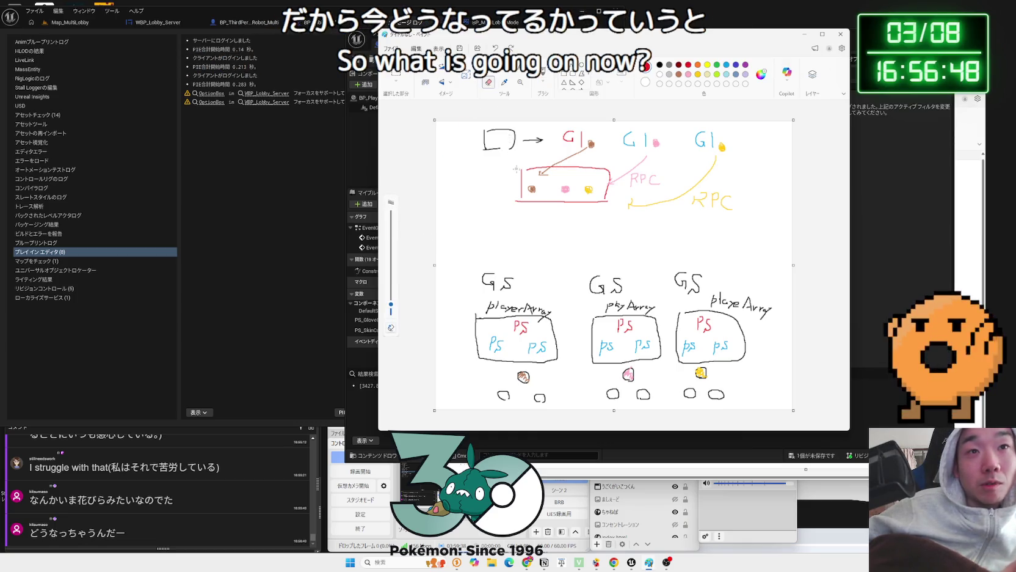
left_click_drag(397, 306, 416, 235)
mouse_move(507, 171)
left_mouse_down()
mouse_move(579, 164)
mouse_move(493, 183)
mouse_move(659, 183)
mouse_move(483, 175)
mouse_move(639, 160)
left_mouse_up()
left_click_drag(730, 163, 509, 215)
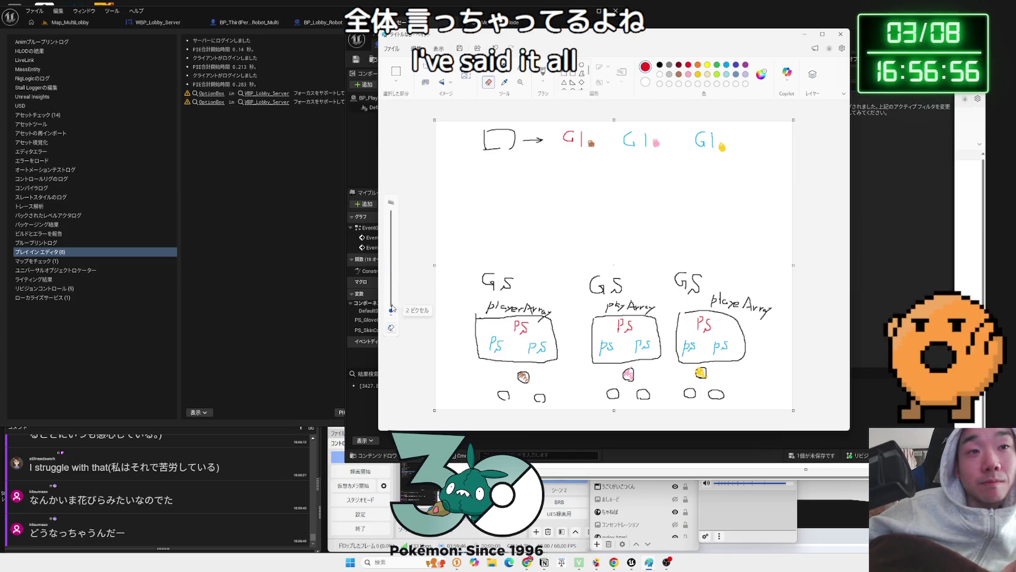
Select the brush in brown at 4 px
left_click(543, 73)
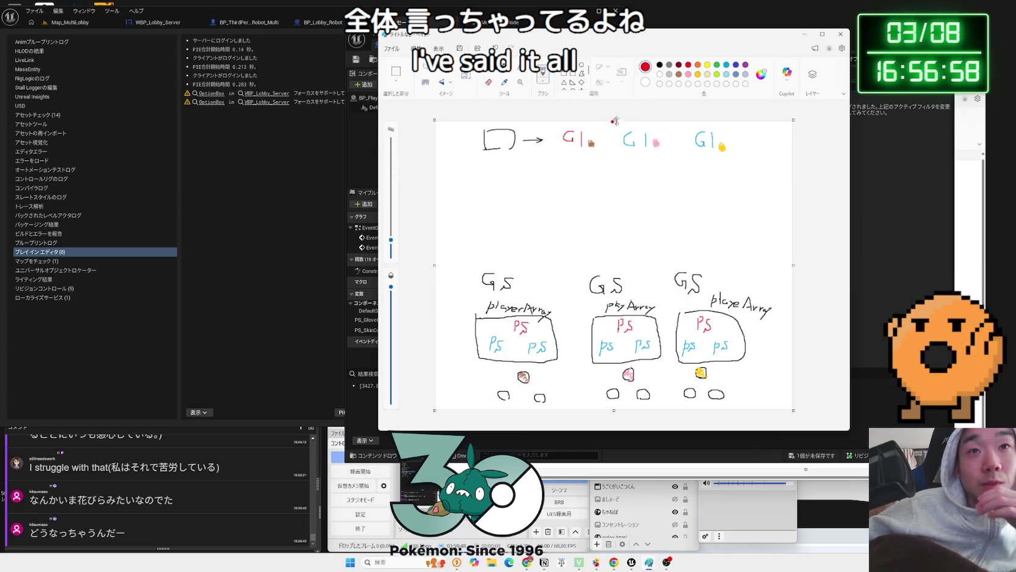
left_click(679, 75)
left_click_drag(390, 240, 391, 247)
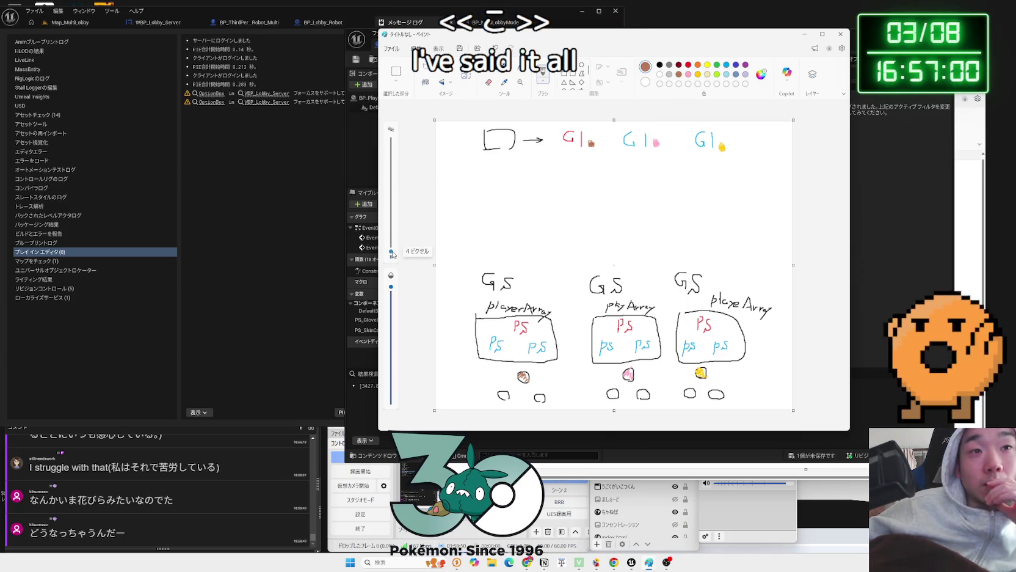
Draw brown arrows from the first and middle G| labels down to the boxes, then undo them
left_click_drag(590, 146, 532, 300)
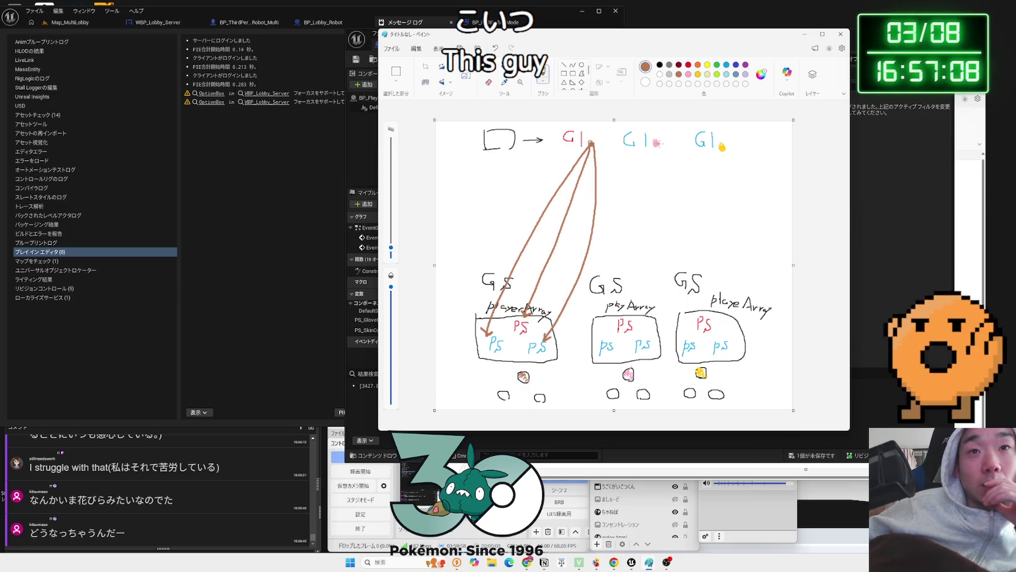
mouse_move(655, 145)
left_mouse_down()
mouse_move(631, 306)
mouse_move(638, 302)
left_mouse_up()
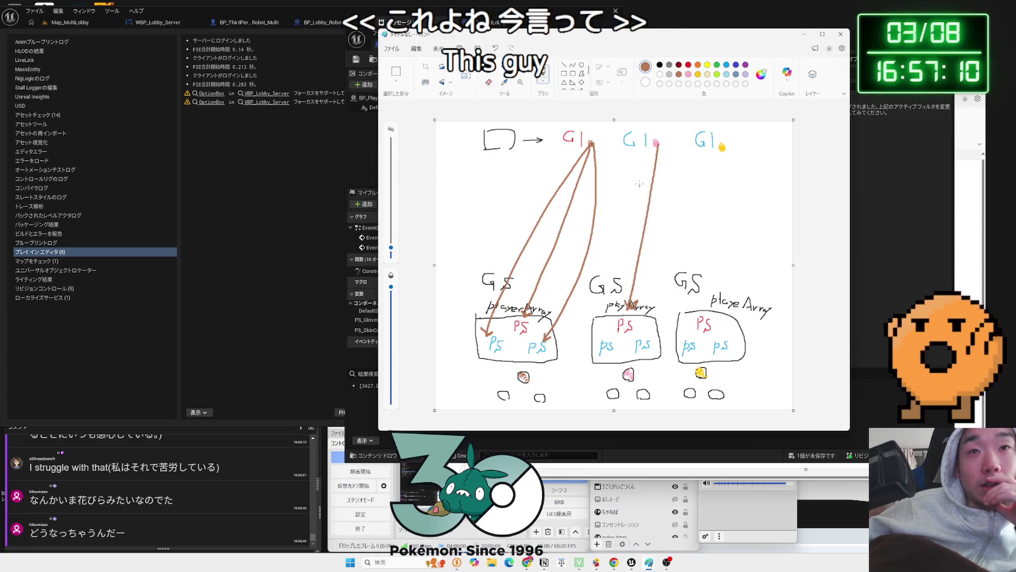
key("ctrl+z")
key("ctrl+z")
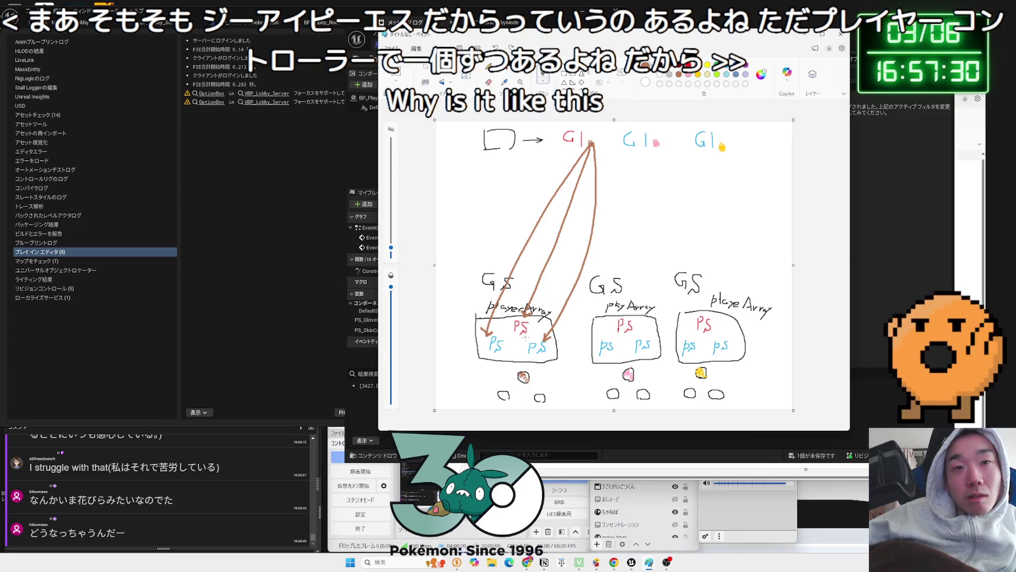
key("ctrl+z")
key("ctrl+z")
key("ctrl+z")
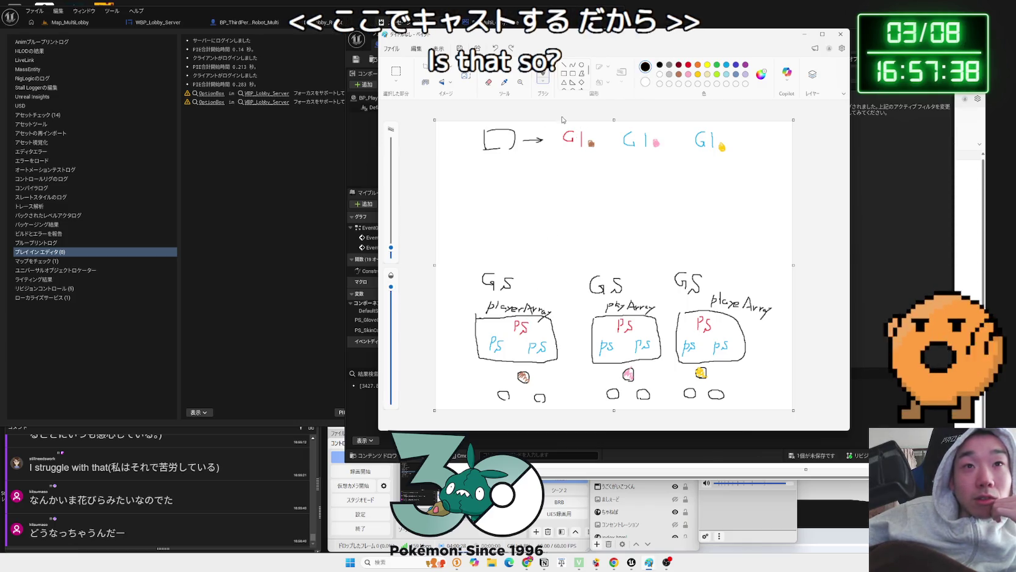
Draw a black loop around the left GS column up to the first G1, with an arrow from PS
mouse_move(555, 135)
left_mouse_down()
mouse_move(451, 268)
mouse_move(468, 364)
left_mouse_up()
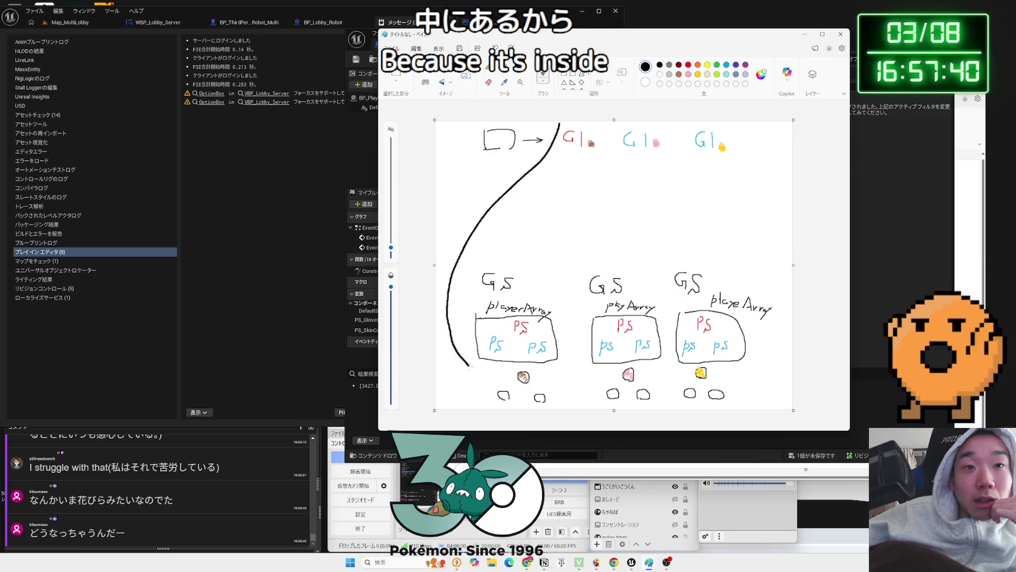
mouse_move(572, 367)
left_mouse_down()
mouse_move(599, 272)
mouse_move(587, 122)
left_mouse_up()
mouse_move(545, 339)
left_mouse_down()
mouse_move(574, 156)
mouse_move(581, 166)
left_mouse_up()
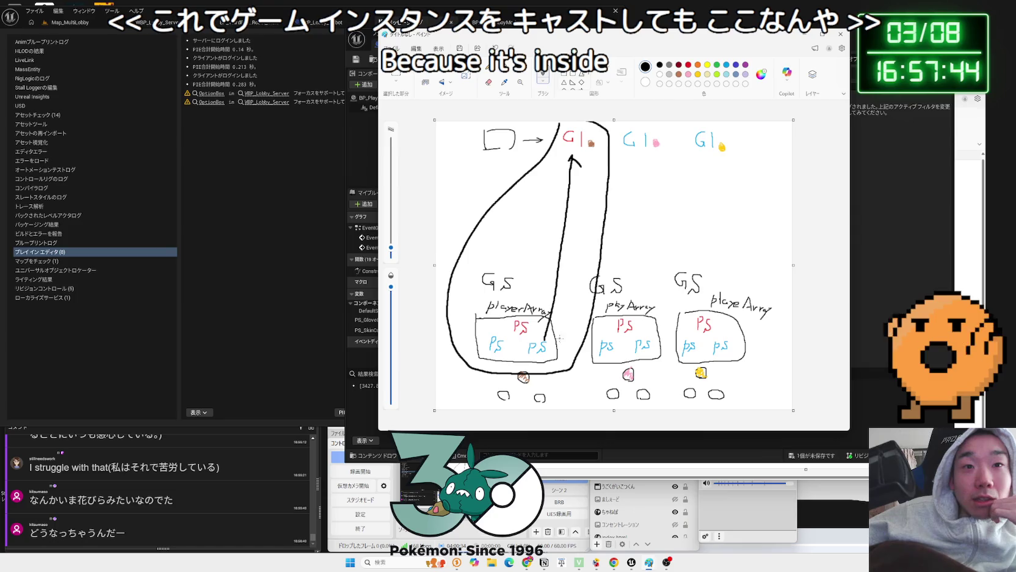
left_click_drag(551, 314, 617, 160)
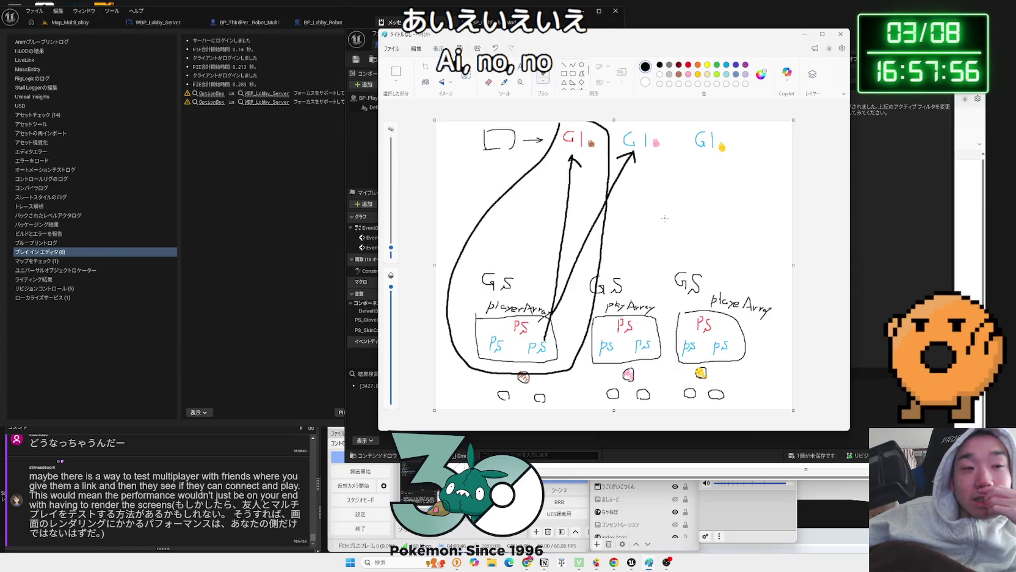
key("ctrl+z")
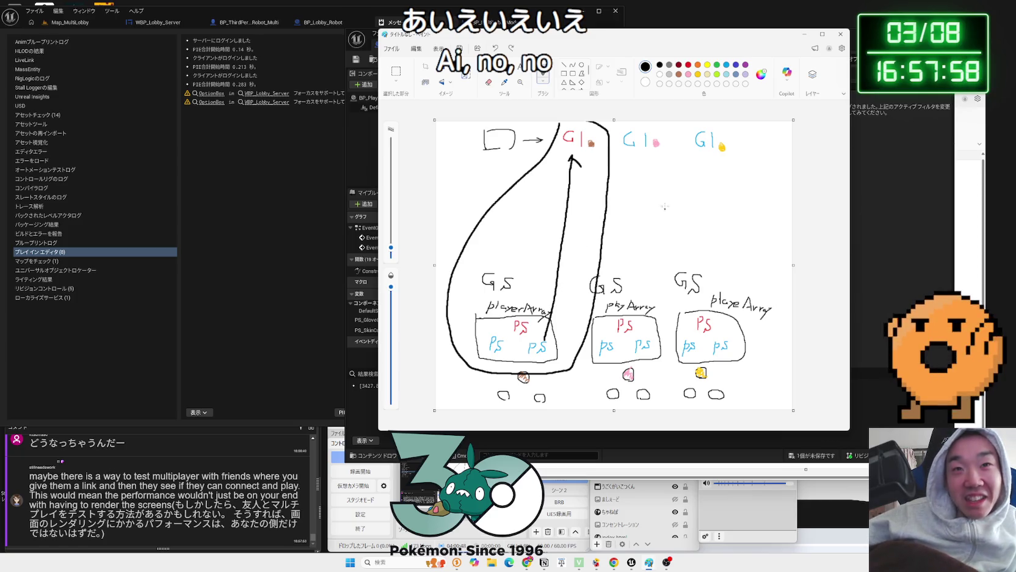
Try several arrows down from the second GI, undoing each attempt
mouse_move(647, 160)
left_mouse_down()
mouse_move(562, 312)
mouse_move(570, 313)
mouse_move(640, 171)
left_mouse_up()
key("ctrl+z")
key("ctrl+z")
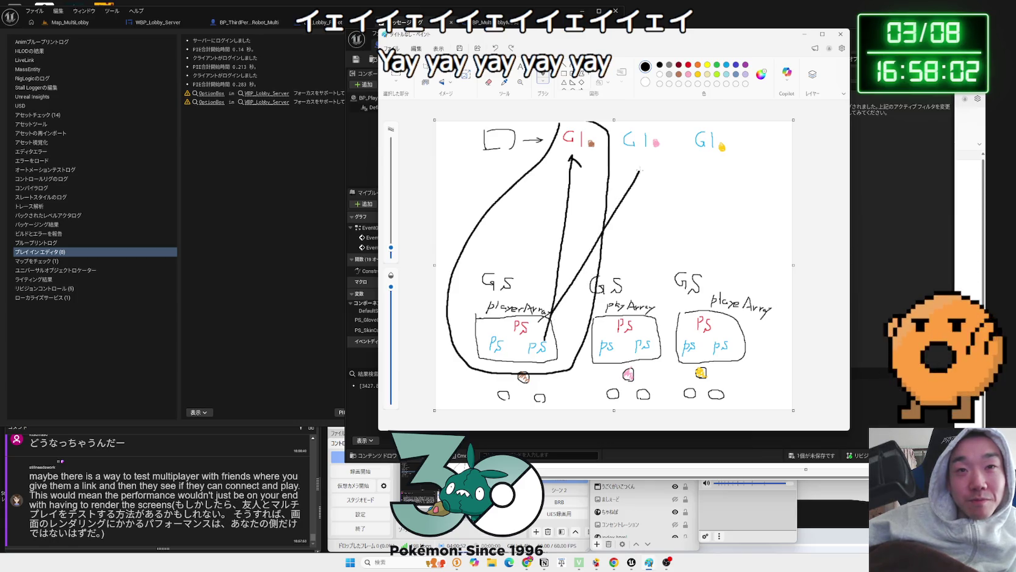
key("ctrl+z")
key("ctrl+z")
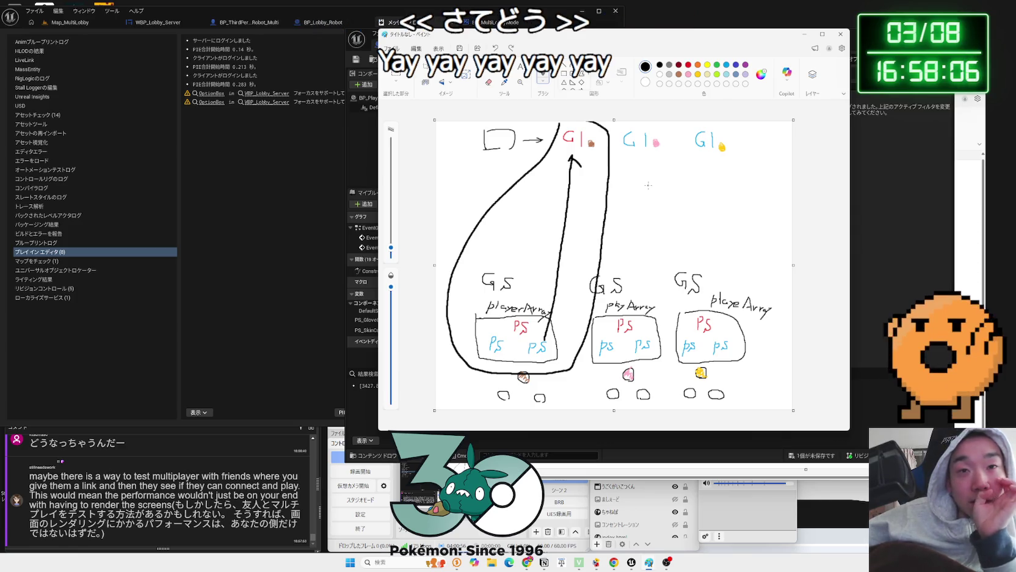
left_click_drag(657, 153, 633, 195)
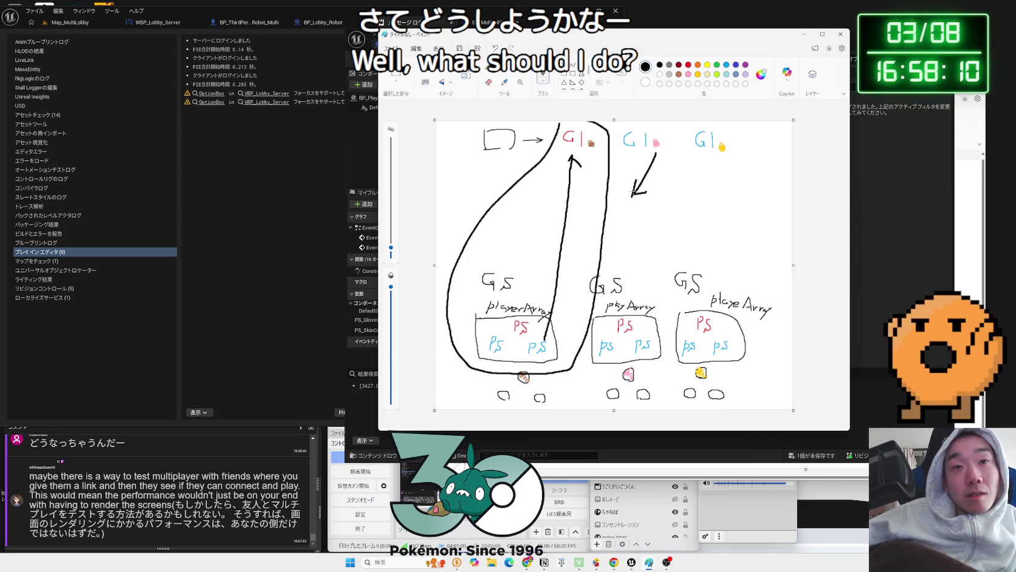
key("ctrl+z")
key("ctrl+z")
left_click_drag(654, 157, 645, 178)
left_click_drag(624, 212, 645, 209)
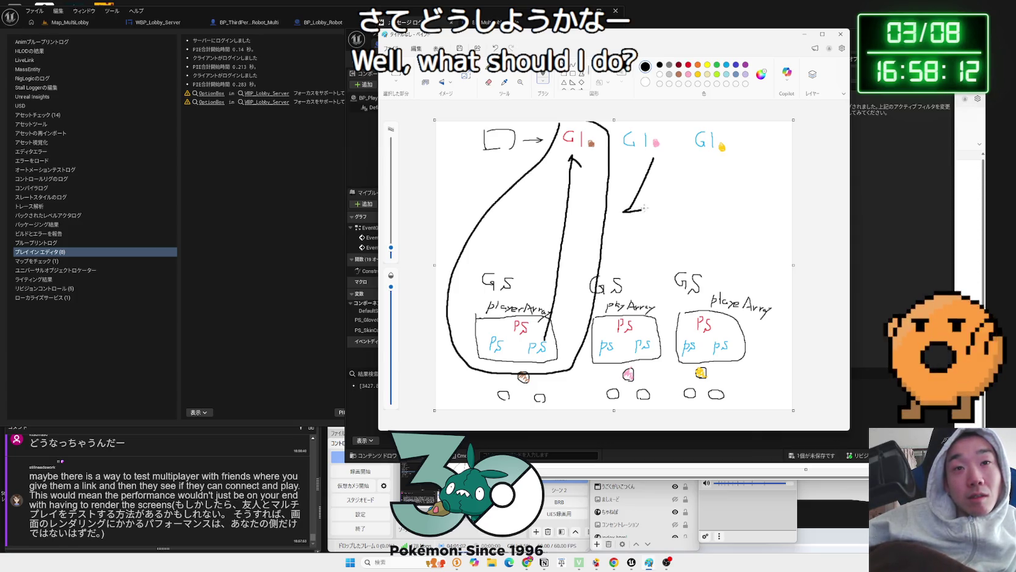
key("ctrl+z")
key("ctrl+z")
left_click_drag(656, 159, 627, 225)
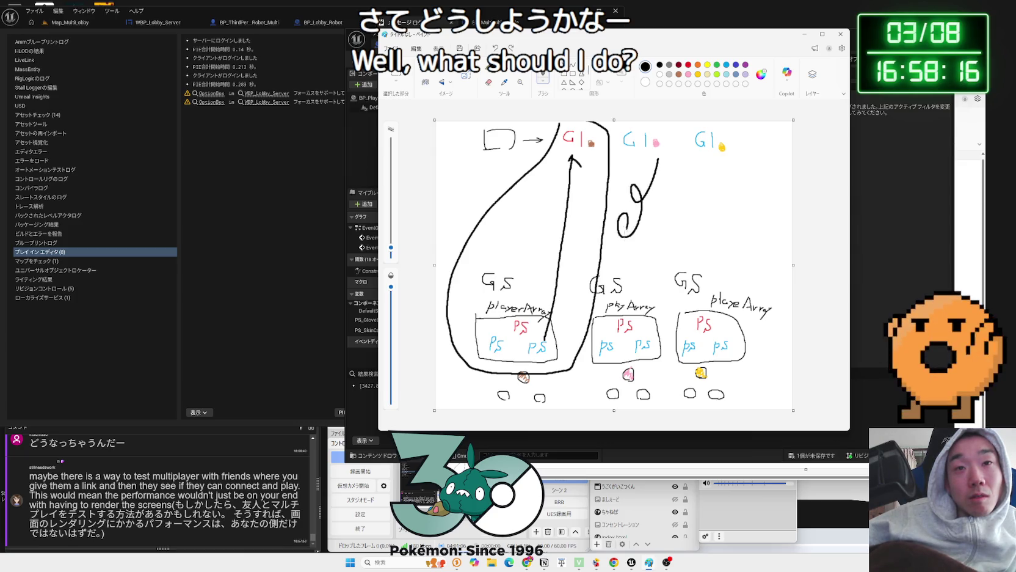
left_click_drag(608, 260, 581, 268)
key("ctrl+z")
key("ctrl+z")
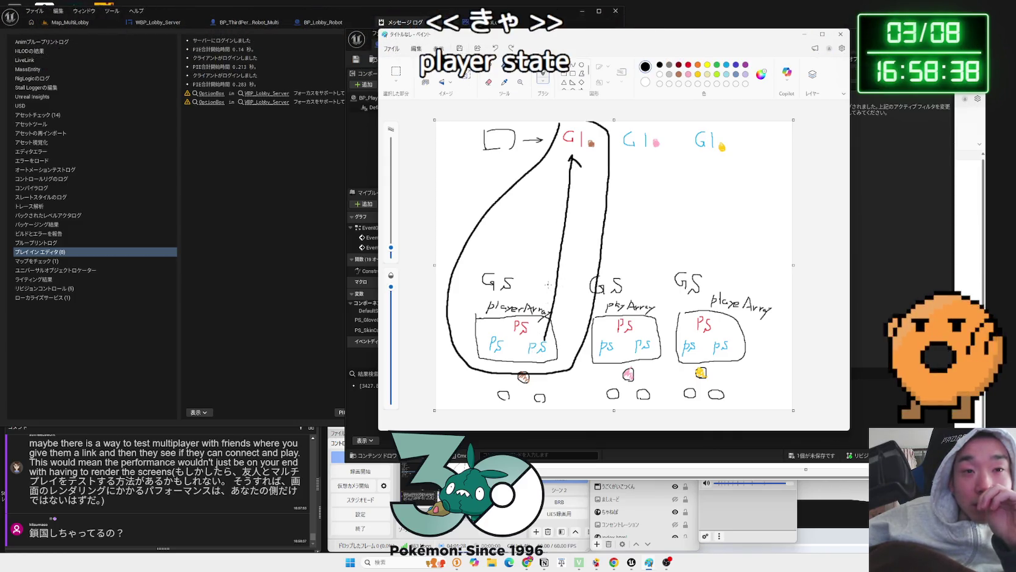
Undo the extra arrow and black loop, then return to Unreal and save the blueprint
mouse_move(520, 319)
left_mouse_down()
mouse_move(549, 247)
mouse_move(560, 167)
mouse_move(566, 176)
mouse_move(526, 244)
mouse_move(535, 179)
left_mouse_up()
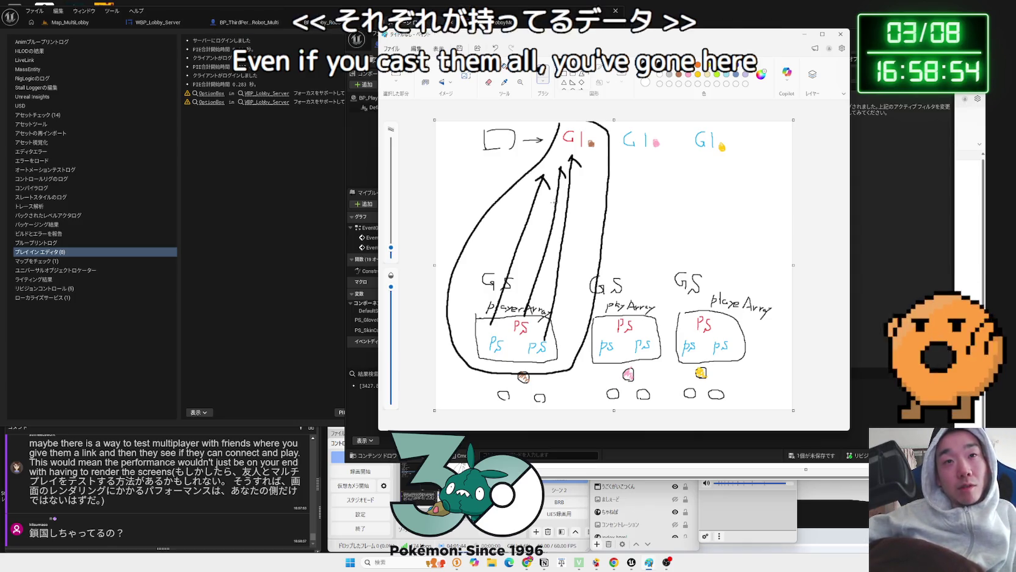
key("ctrl+z")
key("ctrl+z")
key("ctrl+z")
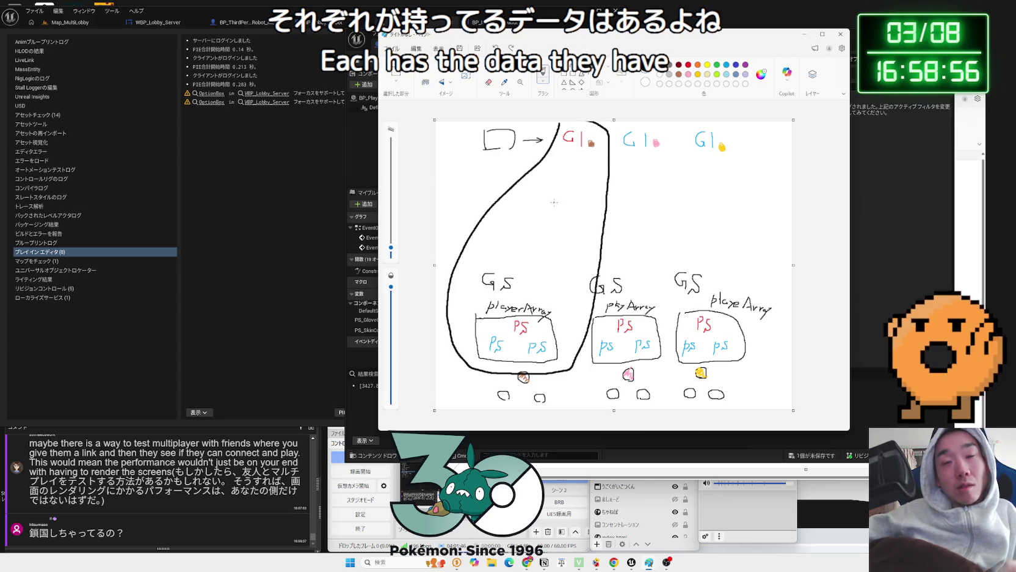
key("ctrl+z")
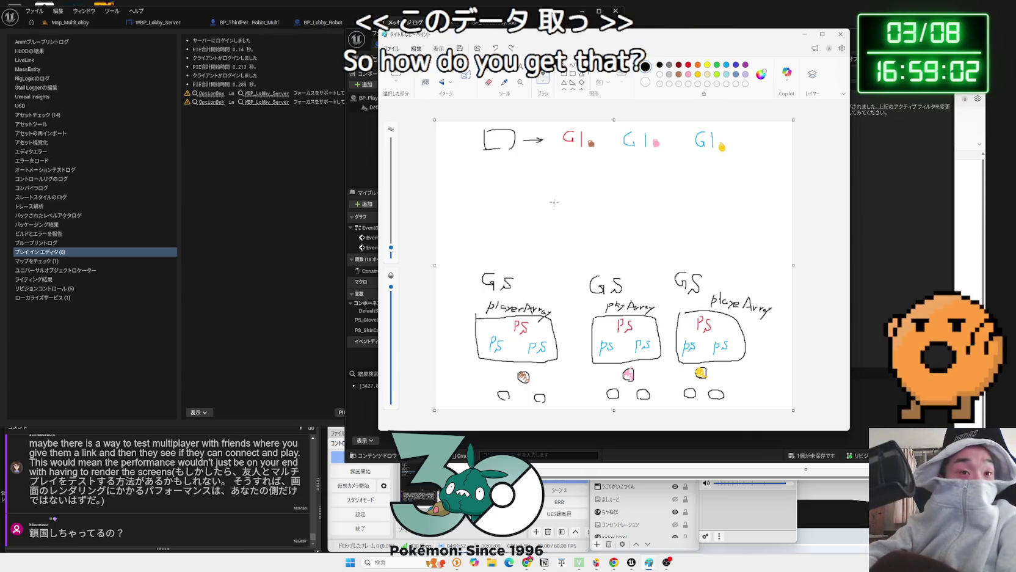
key("alt+Tab")
key("ctrl+s")
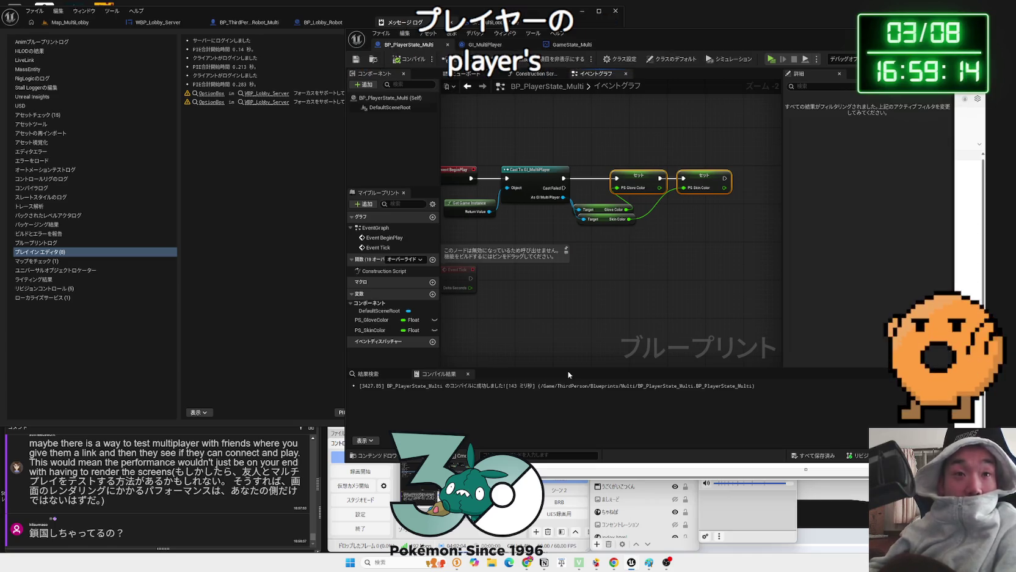
Wire Get Game Instance into the GI_MultiPlayer cast, then open GI_MultiPlayer's event graph
scroll(558, 238, "up", 2)
mouse_move(519, 215)
left_mouse_down()
mouse_move(507, 215)
mouse_move(569, 188)
left_mouse_up()
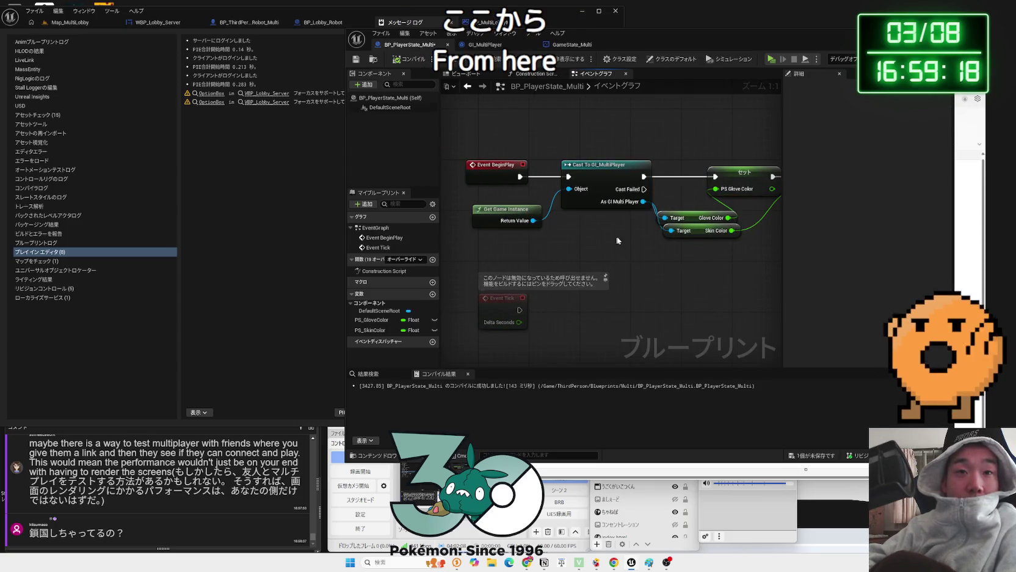
left_click_drag(720, 252, 531, 195)
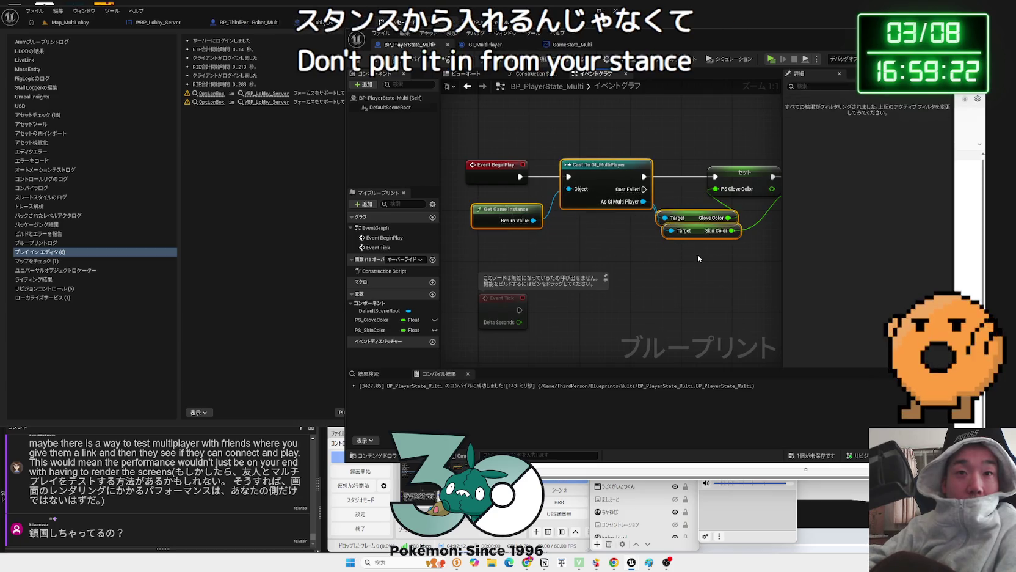
scroll(696, 258, "down", 1)
left_click(487, 170)
left_click_drag(486, 170, 685, 240)
left_click(684, 240)
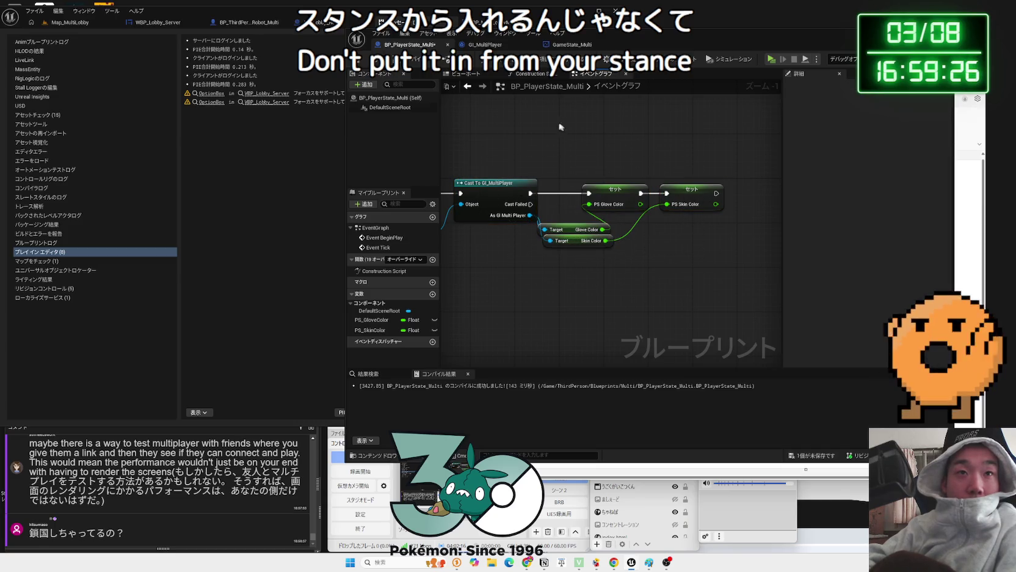
left_click(571, 44)
left_click(498, 45)
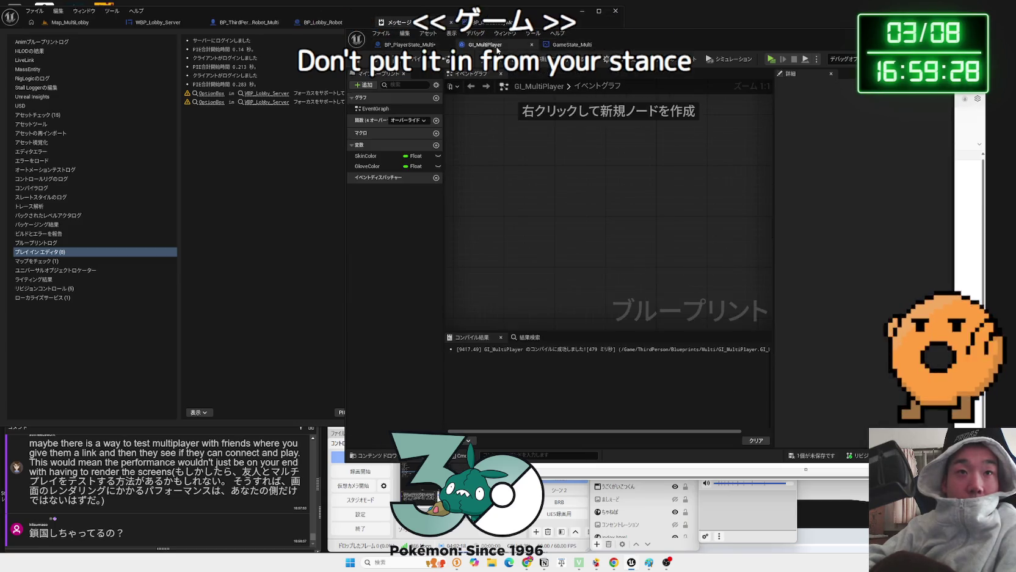
Reorder the blueprint tabs, browse the node and override lists, then view GameState_Multi's graph
left_click_drag(497, 46, 571, 45)
right_click(554, 137)
left_click(535, 178)
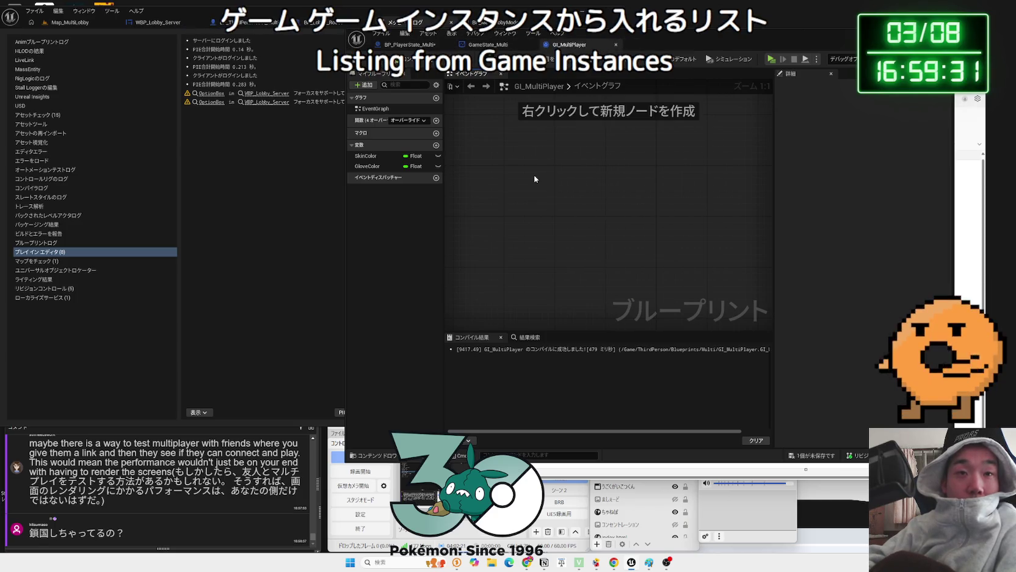
left_click(413, 118)
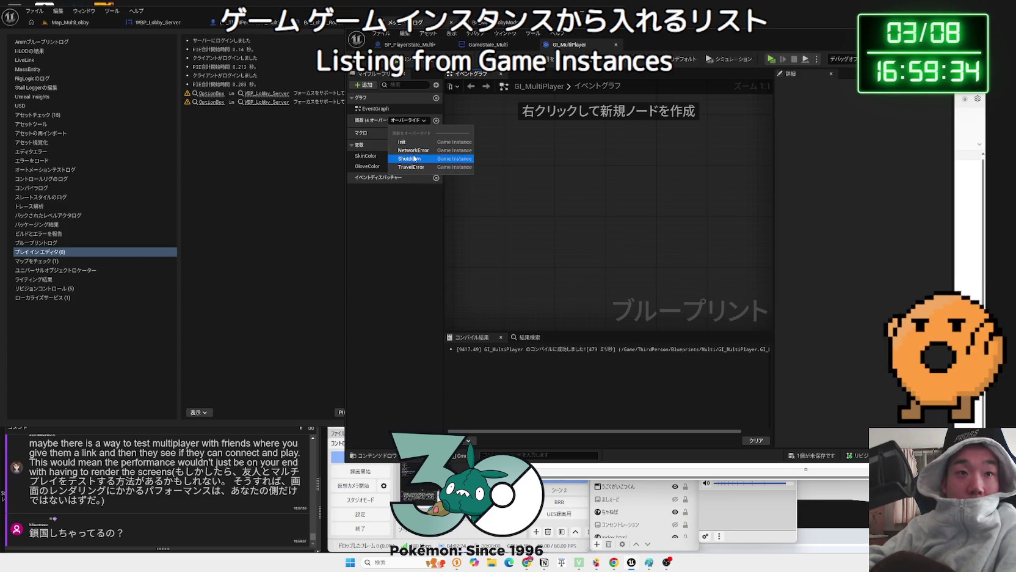
left_click(554, 149)
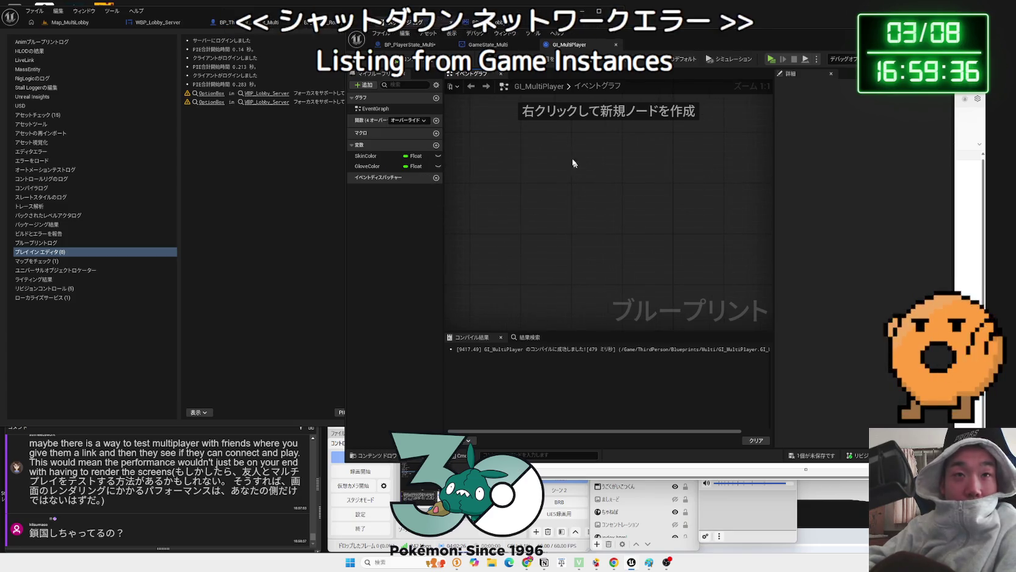
left_click(495, 47)
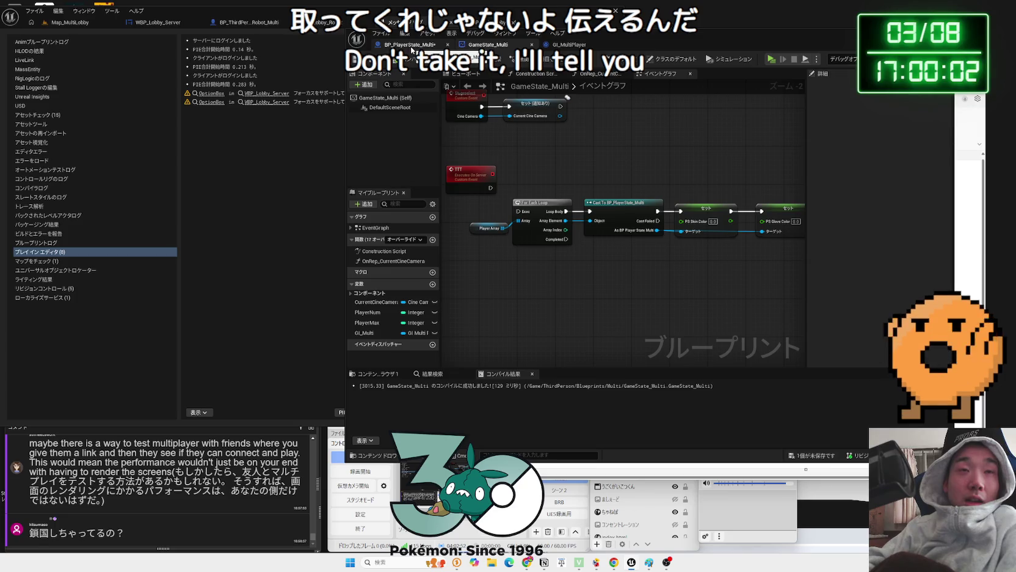
left_click(411, 47)
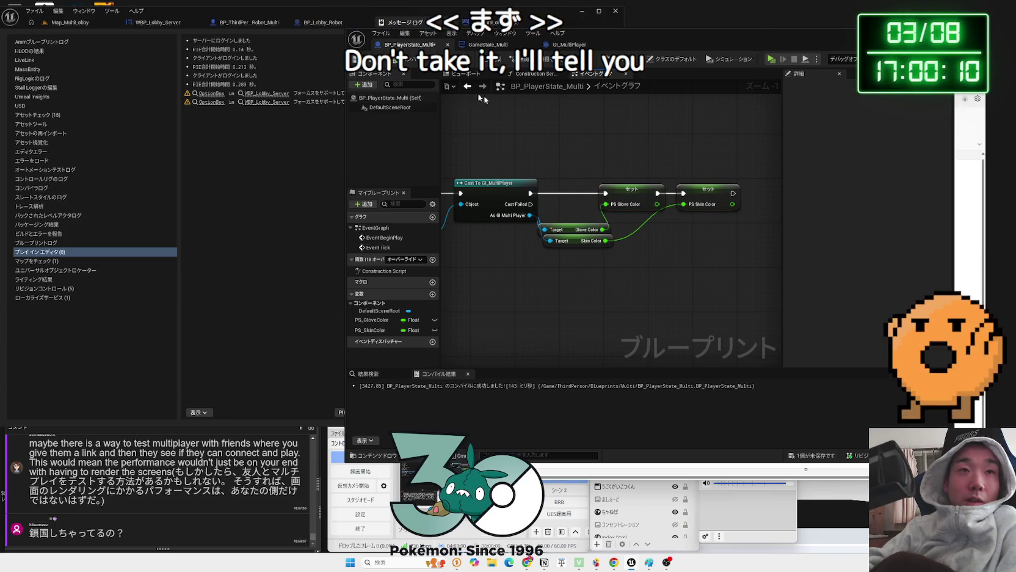
left_click_drag(518, 123, 585, 123)
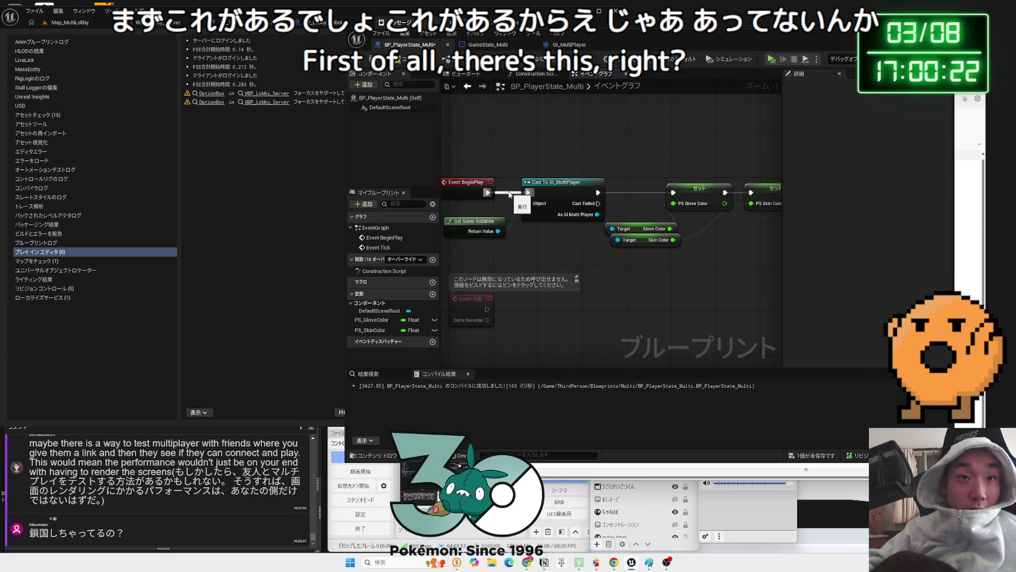
left_click(538, 74)
left_click(591, 73)
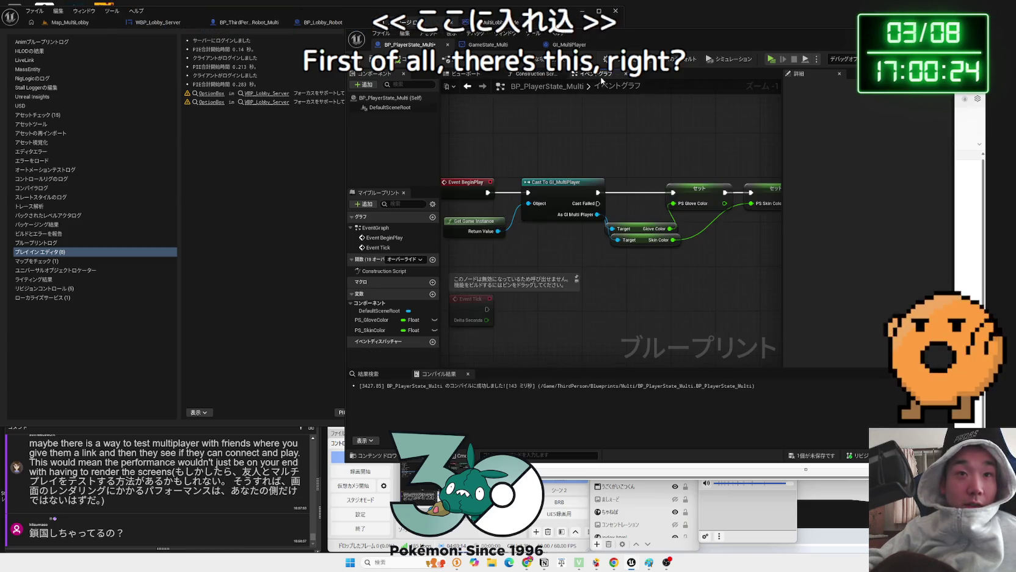
left_click(488, 44)
scroll(550, 262, "up", 2)
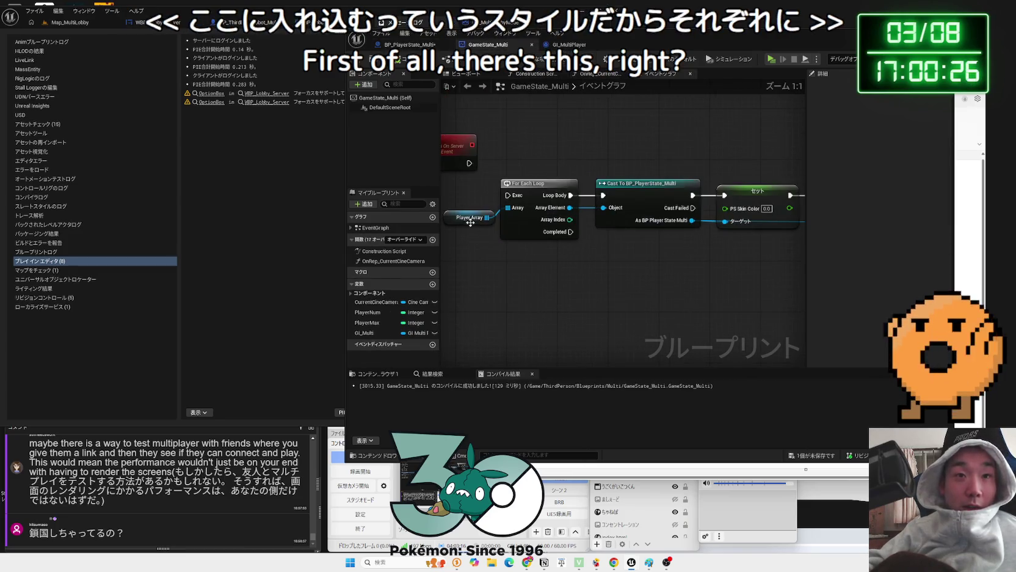
mouse_move(516, 189)
left_mouse_down()
mouse_move(526, 218)
mouse_move(600, 229)
left_mouse_up()
left_click_drag(681, 297, 490, 294)
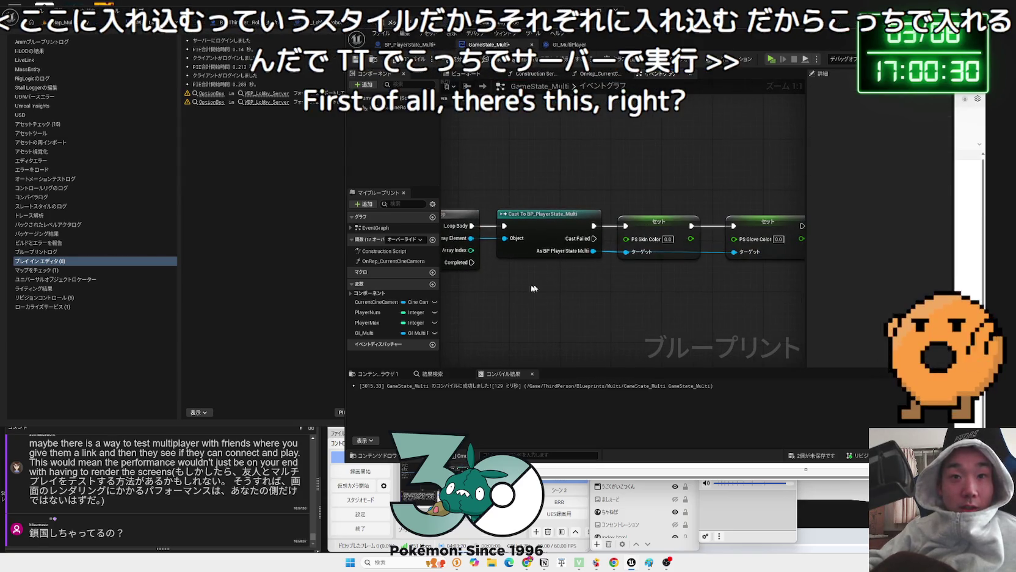
left_click(666, 231)
mouse_move(666, 231)
left_mouse_down()
mouse_move(655, 228)
mouse_move(654, 278)
left_mouse_up()
scroll(657, 222, "down", 2)
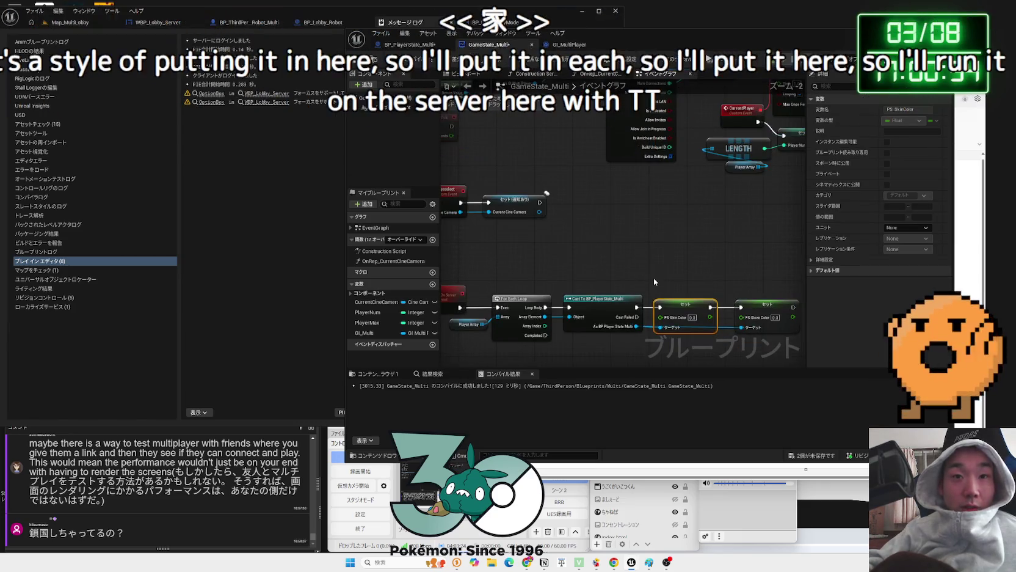
left_click(654, 279)
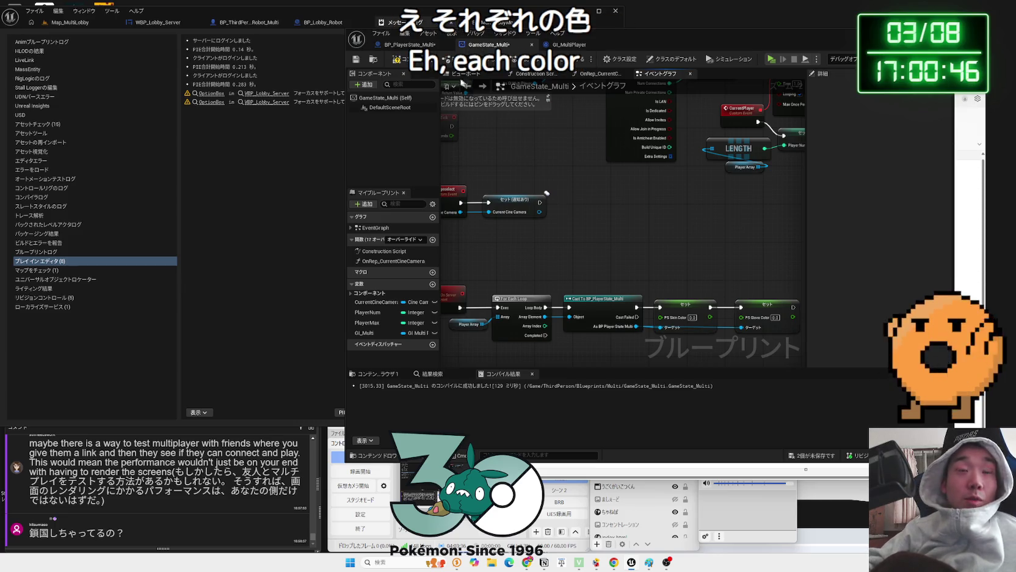
left_click(403, 59)
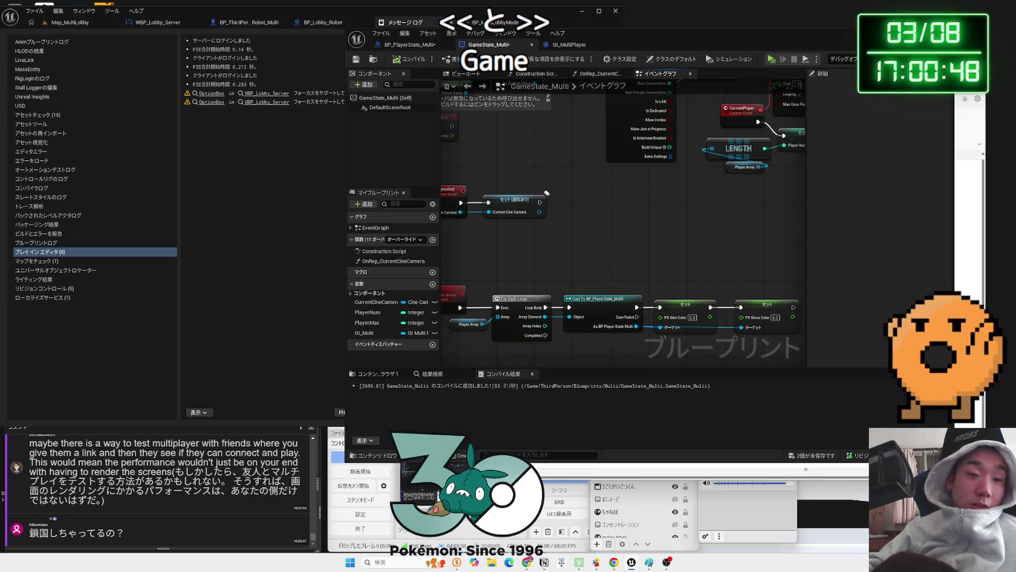
left_click(526, 563)
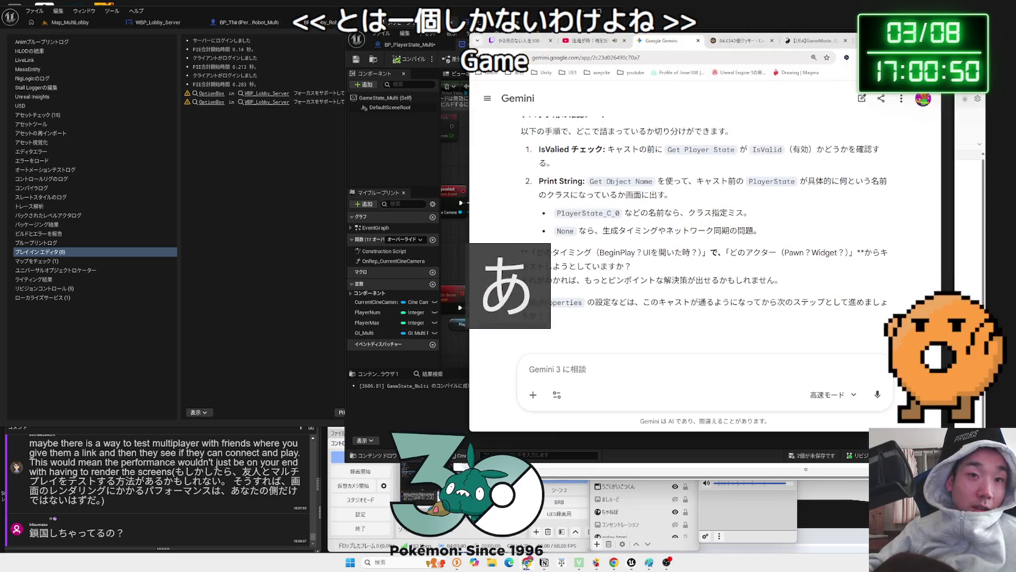
key("alt+Tab")
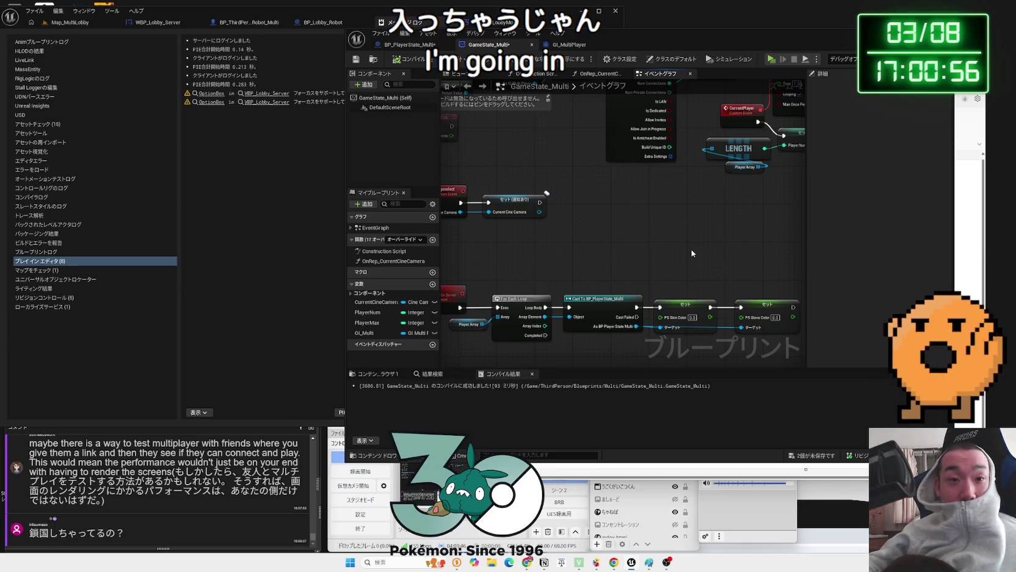
left_click(468, 324)
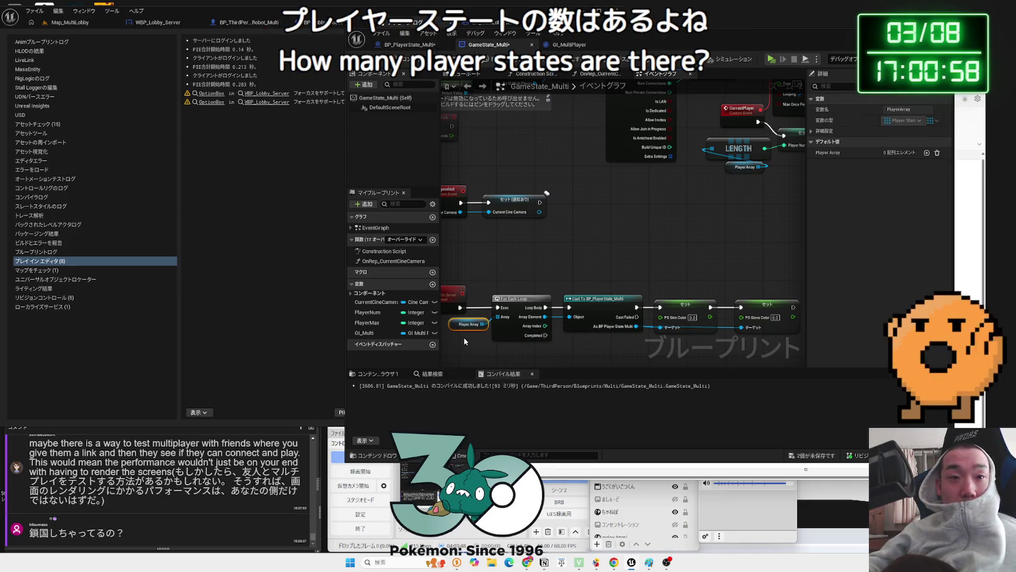
left_click(464, 340)
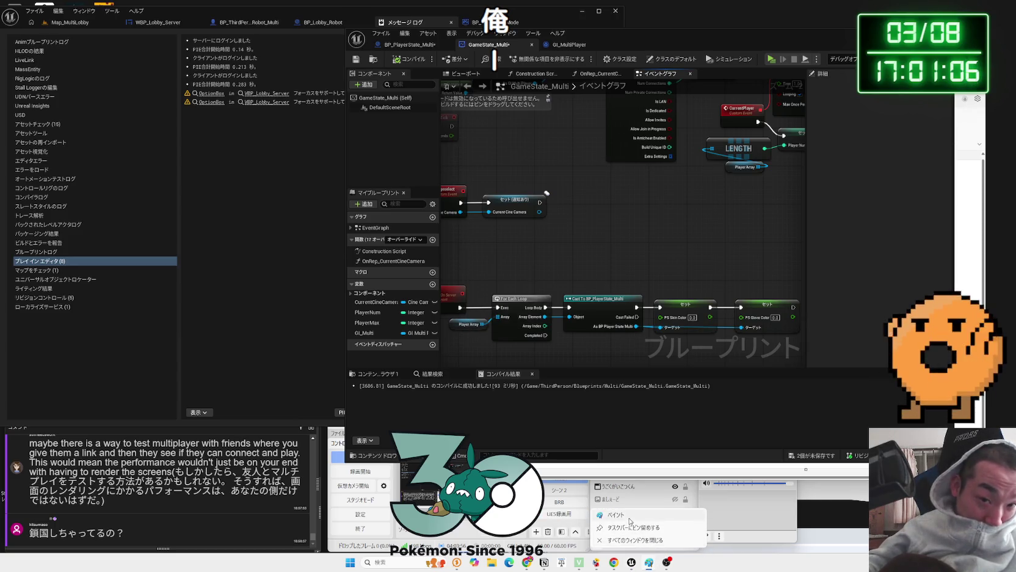
key("alt+Tab")
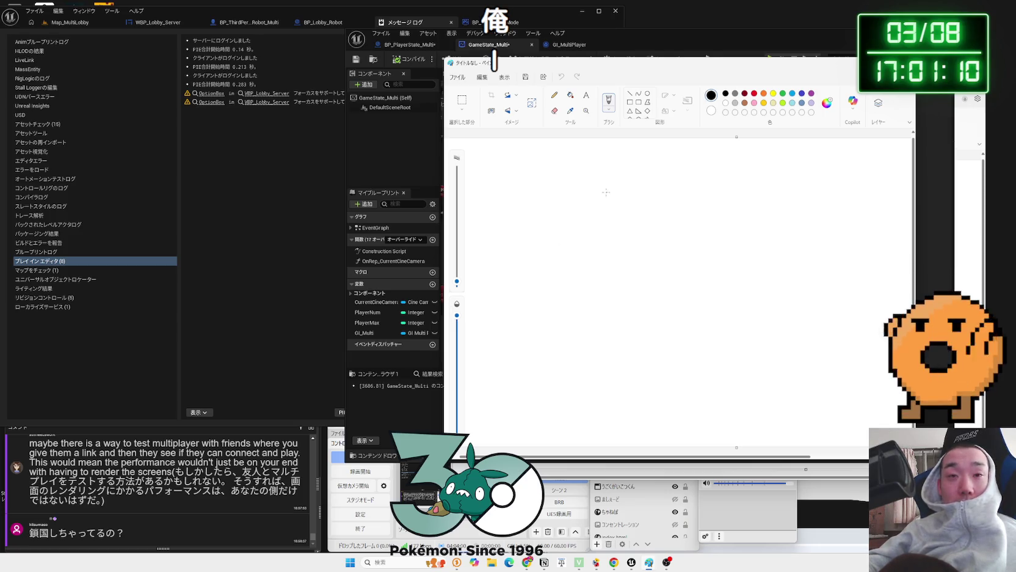
Undo a stray pink scribble, then write サーバー in Paint and draw a box beneath it
left_click(754, 104)
left_click_drag(690, 185, 686, 203)
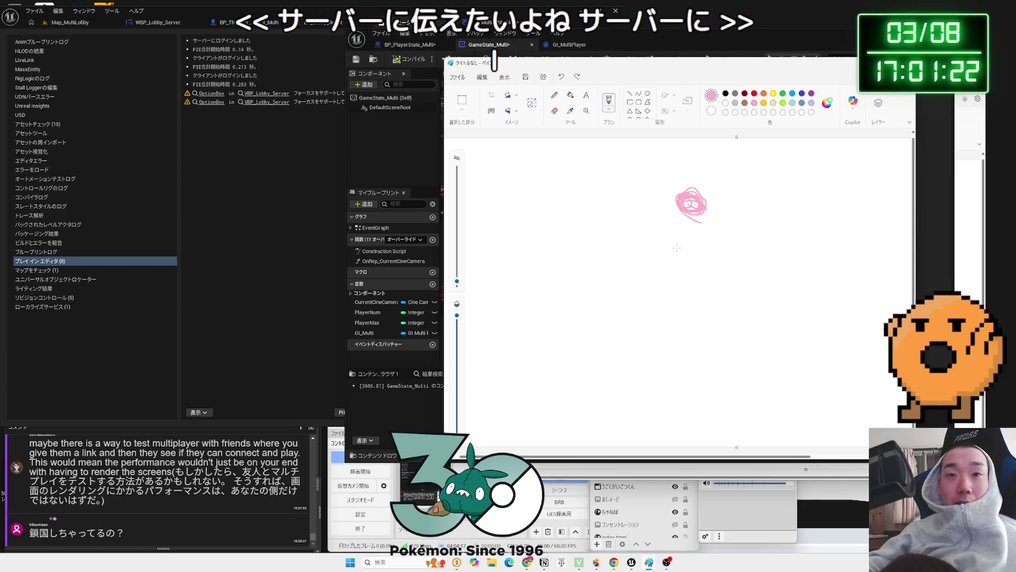
key("ctrl+z")
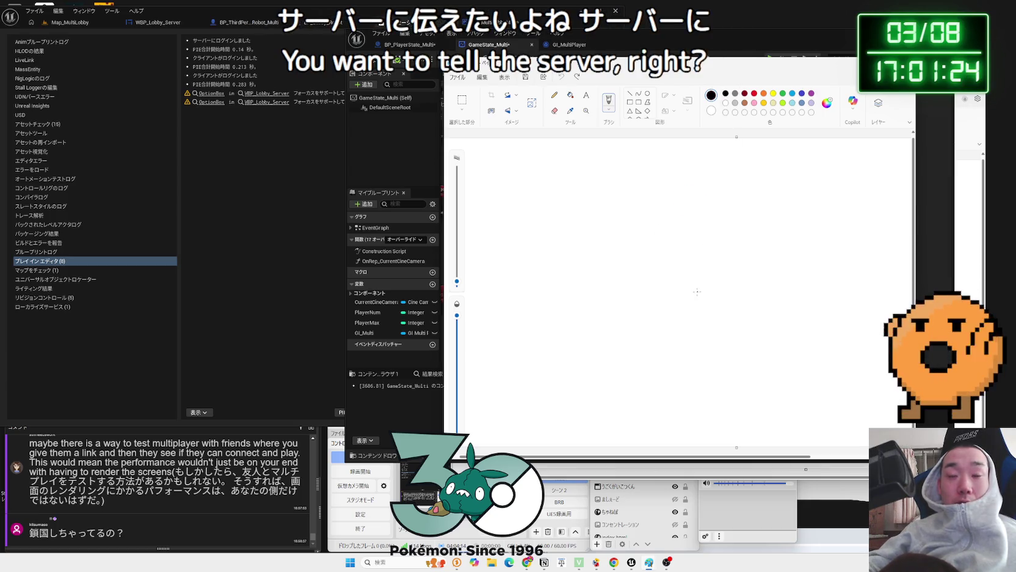
mouse_move(540, 190)
left_mouse_down()
mouse_move(540, 204)
mouse_move(576, 195)
left_mouse_up()
left_click_drag(570, 194, 551, 219)
mouse_move(650, 194)
left_mouse_down()
mouse_move(640, 226)
mouse_move(670, 215)
left_mouse_up()
mouse_move(668, 196)
left_mouse_down()
mouse_move(761, 215)
mouse_move(771, 315)
left_mouse_up()
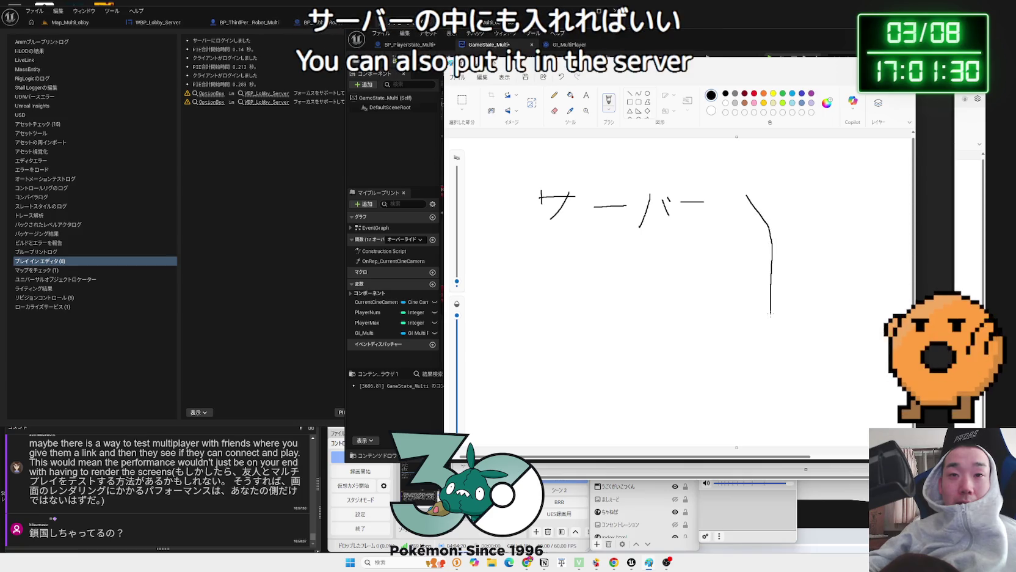
left_click_drag(738, 202, 758, 246)
mouse_move(743, 362)
left_mouse_down()
mouse_move(483, 250)
mouse_move(488, 214)
left_mouse_up()
Add hatched brown, pink and yellow circles inside the サーバー box
left_click(755, 94)
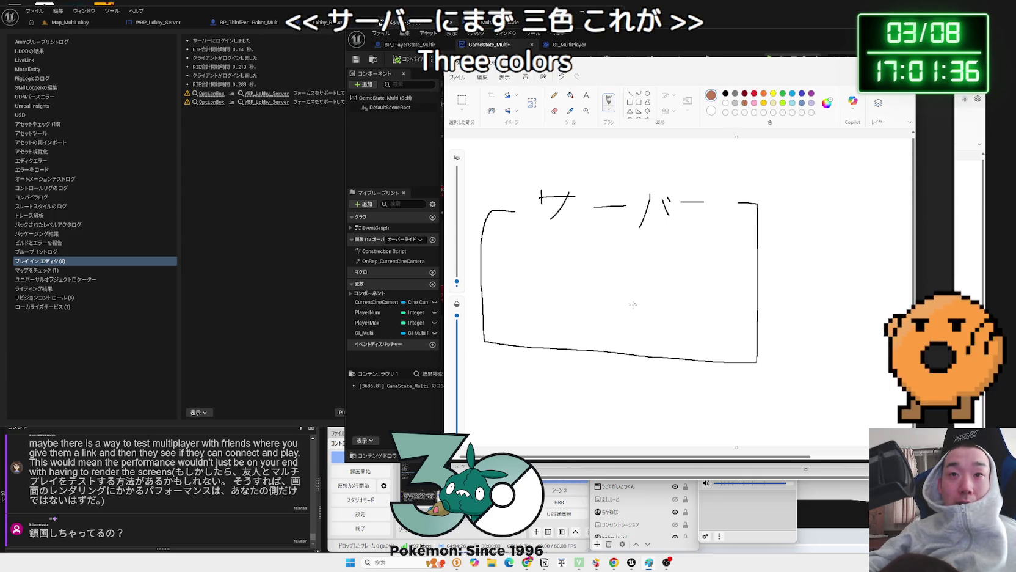
left_click_drag(617, 295, 605, 294)
left_click_drag(609, 296, 606, 303)
left_click(754, 103)
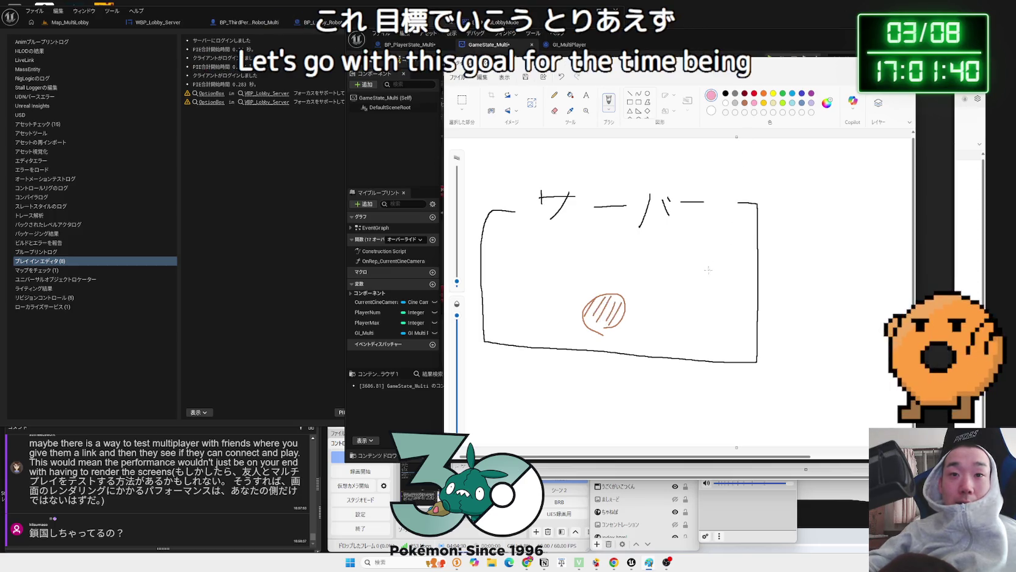
mouse_move(705, 248)
left_mouse_down()
mouse_move(691, 281)
mouse_move(672, 273)
left_mouse_up()
left_click_drag(700, 251, 687, 280)
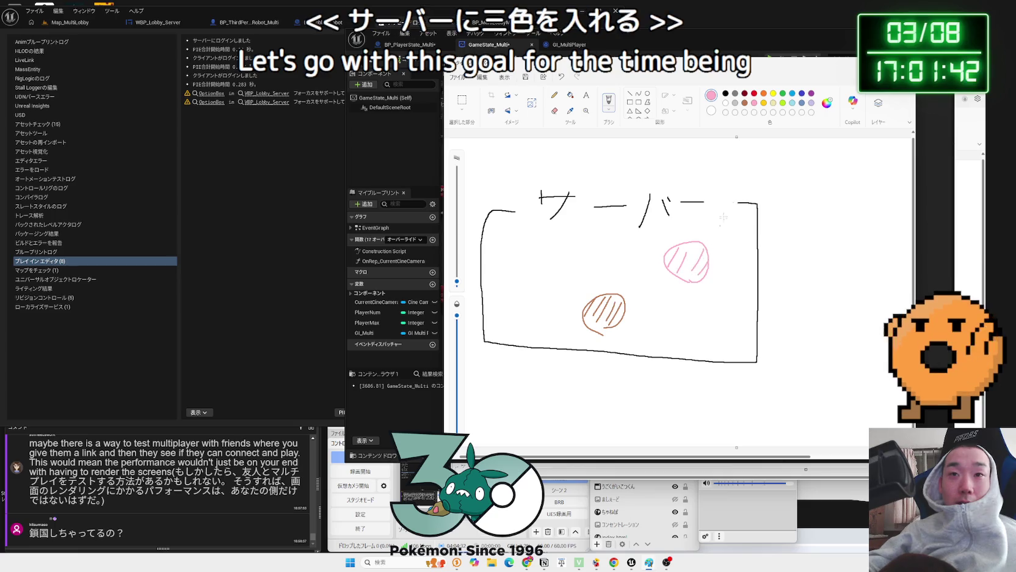
mouse_move(543, 247)
left_mouse_down()
mouse_move(562, 248)
mouse_move(524, 276)
left_mouse_up()
left_click_drag(551, 250, 535, 282)
left_click_drag(563, 251, 547, 284)
left_click_drag(574, 255, 560, 282)
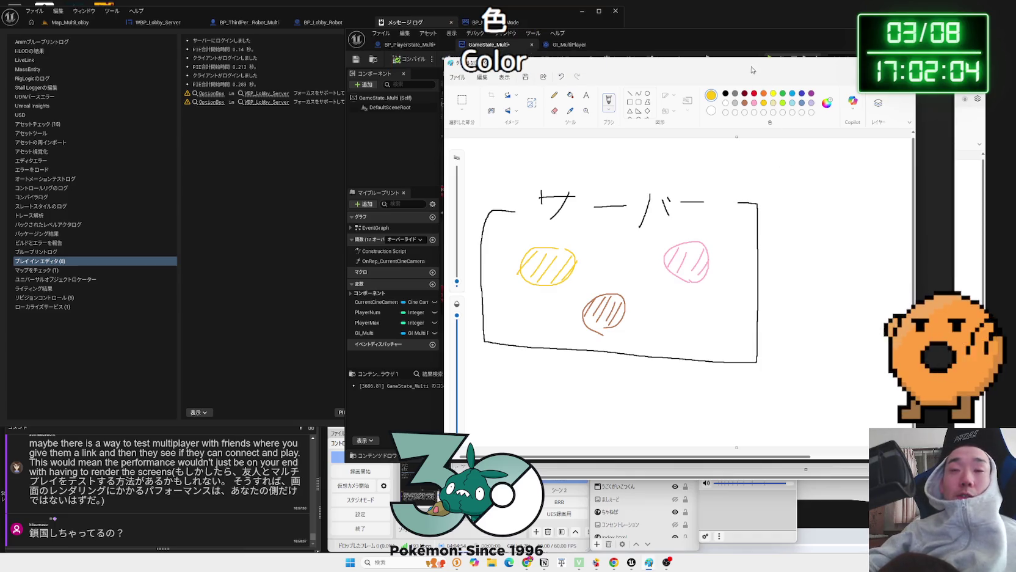
Move the Paint sketch window left and bring the Unreal blueprint editor forward
mouse_move(678, 66)
left_mouse_down()
mouse_move(833, 228)
mouse_move(657, 78)
left_mouse_up()
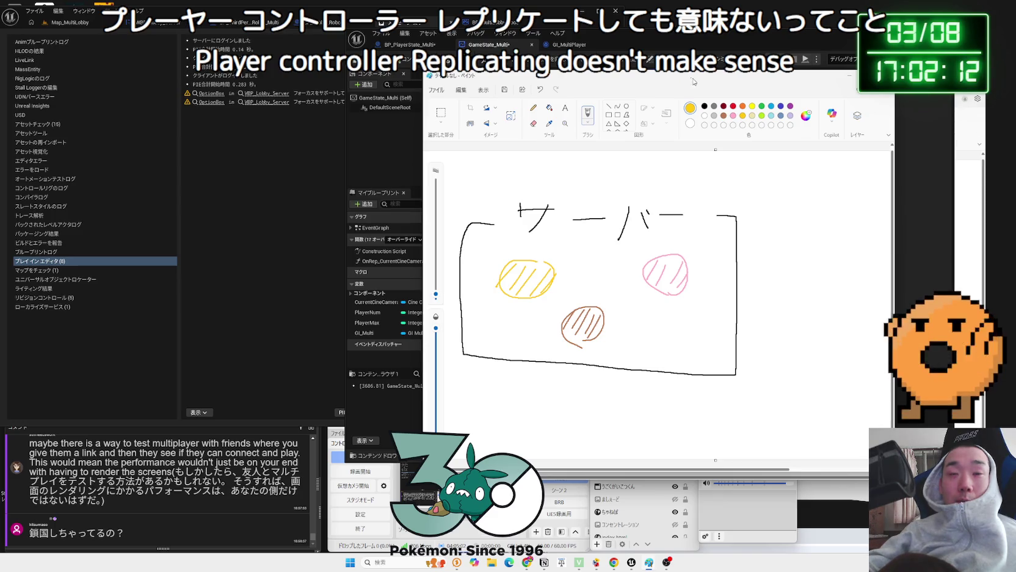
left_click_drag(695, 82, 317, 68)
left_click(677, 74)
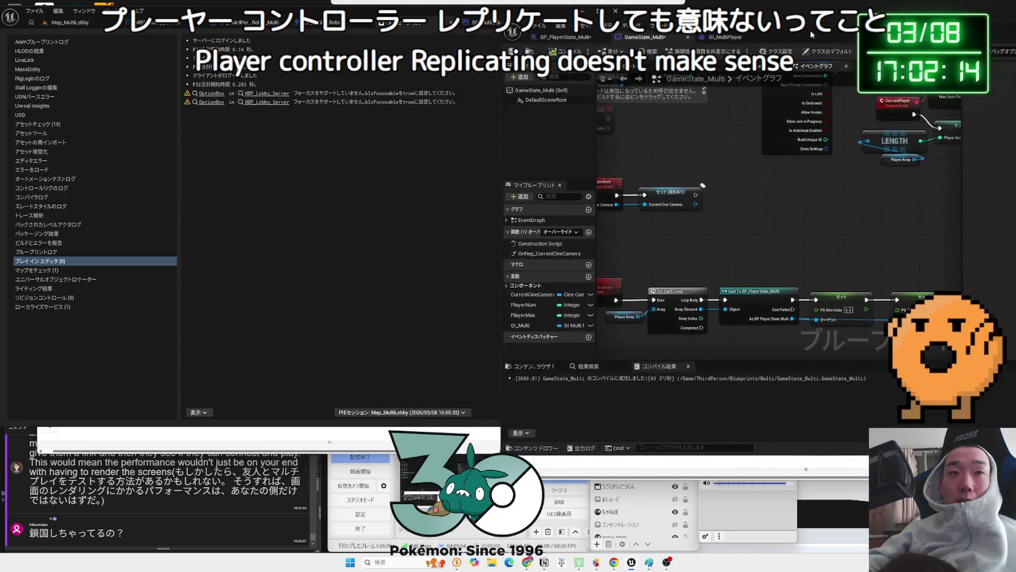
Raise the Paint sketch over the GameState_Multi blueprint and start a stroke right of the server box
left_click(323, 451)
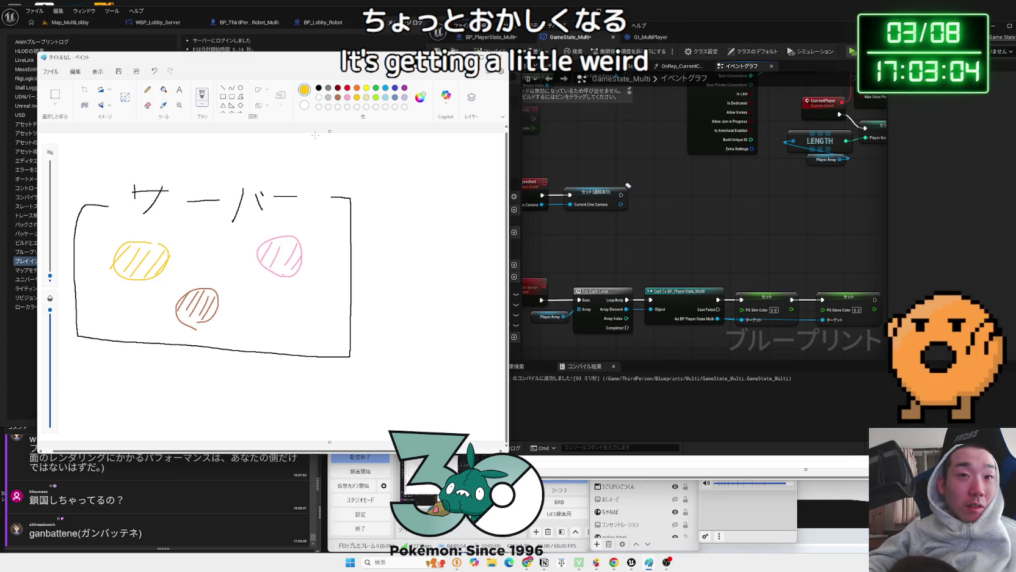
mouse_move(395, 181)
left_mouse_down()
mouse_move(388, 187)
mouse_move(400, 194)
mouse_move(407, 234)
mouse_move(371, 217)
left_mouse_up()
Write a black GS label beside the server box with three stacked boxes under it
key("ctrl+z")
left_click(318, 88)
left_click_drag(381, 251, 379, 295)
mouse_move(386, 249)
left_mouse_down()
mouse_move(455, 280)
mouse_move(447, 287)
left_mouse_up()
left_click_drag(383, 294, 436, 295)
mouse_move(383, 327)
left_mouse_down()
mouse_move(386, 361)
mouse_move(447, 359)
left_mouse_up()
left_click_drag(397, 365, 441, 368)
left_click_drag(368, 391, 368, 423)
mouse_move(376, 391)
left_mouse_down()
mouse_move(391, 388)
mouse_move(441, 420)
left_mouse_up()
left_click_drag(369, 422, 437, 422)
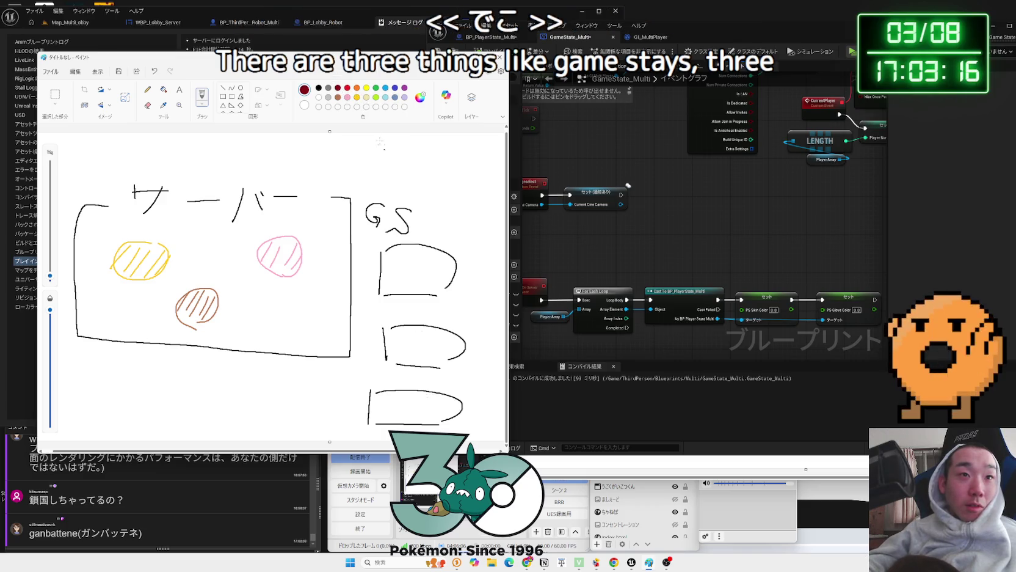
Put a small hatched circle in each GS box: brown, pink, yellow
left_click(338, 97)
mouse_move(419, 276)
left_mouse_down()
mouse_move(414, 260)
mouse_move(411, 274)
left_mouse_up()
left_click_drag(418, 263, 421, 274)
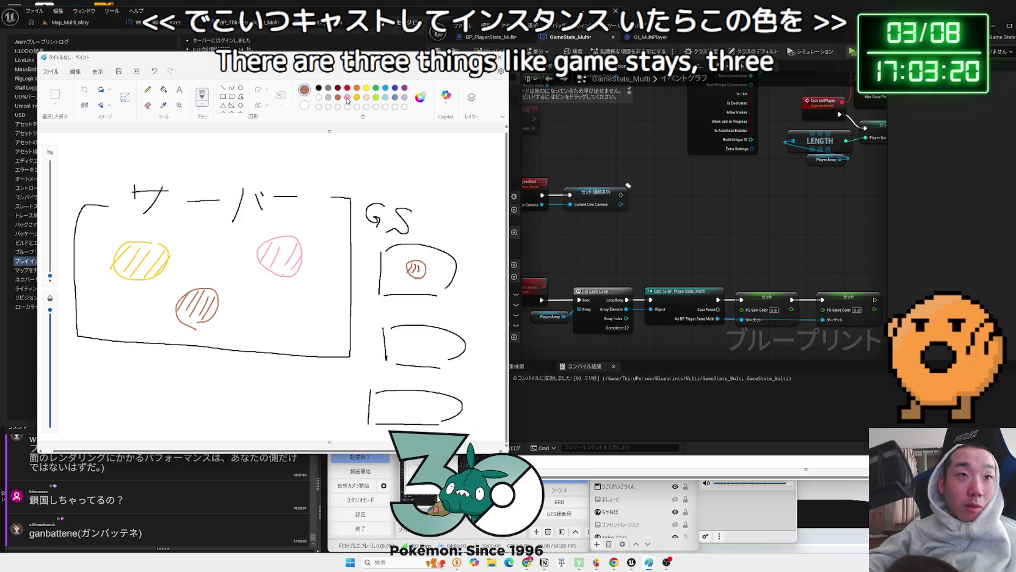
left_click_drag(424, 338, 421, 347)
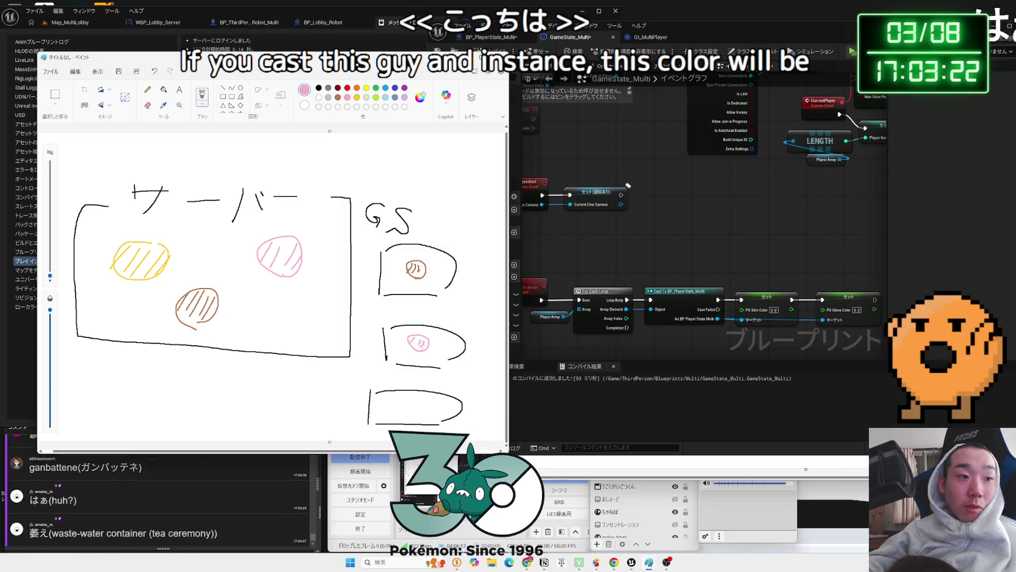
left_click(367, 87)
mouse_move(396, 403)
left_mouse_down()
mouse_move(405, 413)
mouse_move(407, 404)
left_mouse_up()
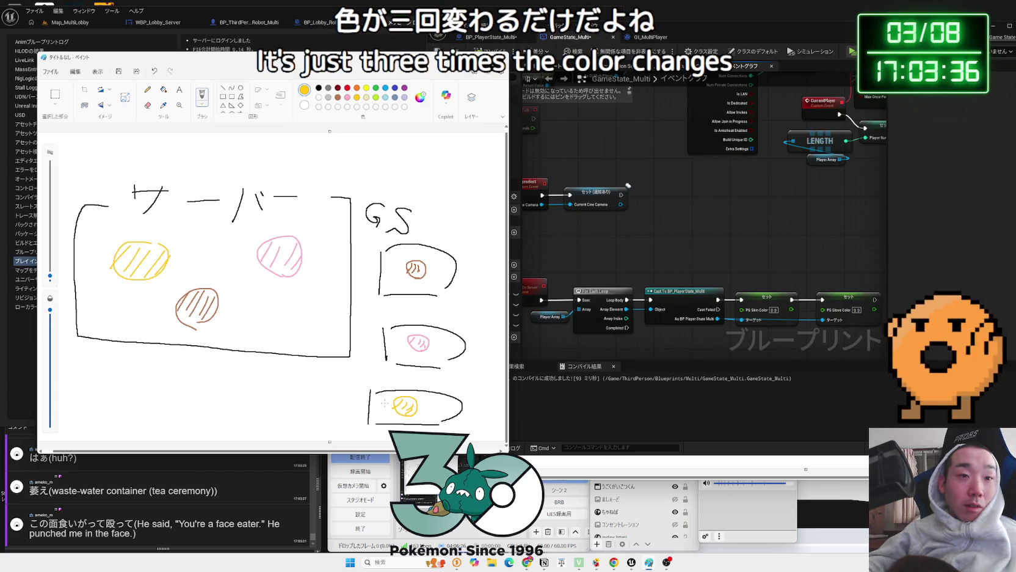
Draw arrows from the GS boxes to the server's pink circle, then undo them
left_click_drag(384, 402, 289, 281)
left_click_drag(384, 338, 318, 282)
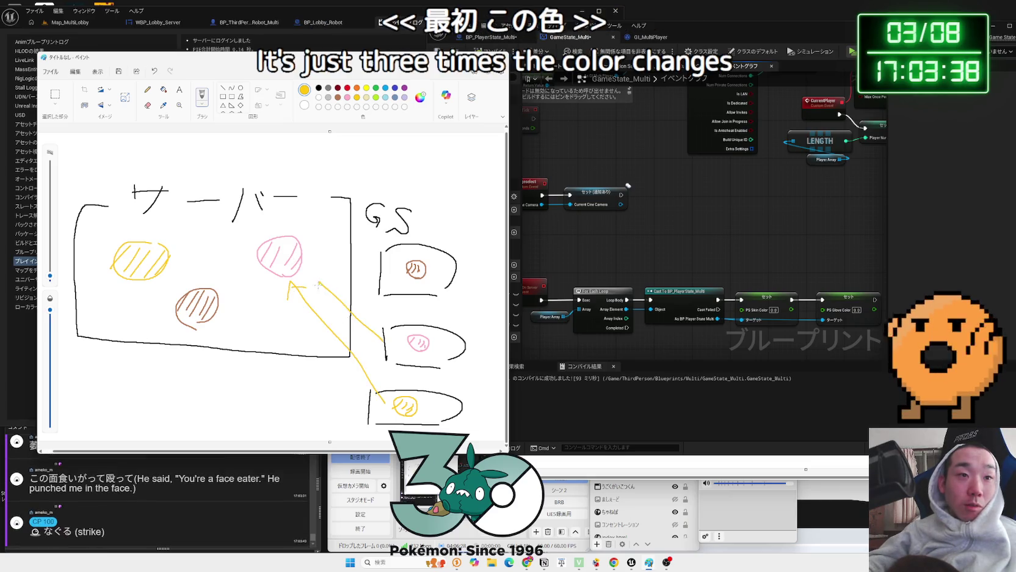
mouse_move(394, 268)
left_mouse_down()
mouse_move(286, 251)
mouse_move(299, 258)
left_mouse_up()
key("ctrl+z")
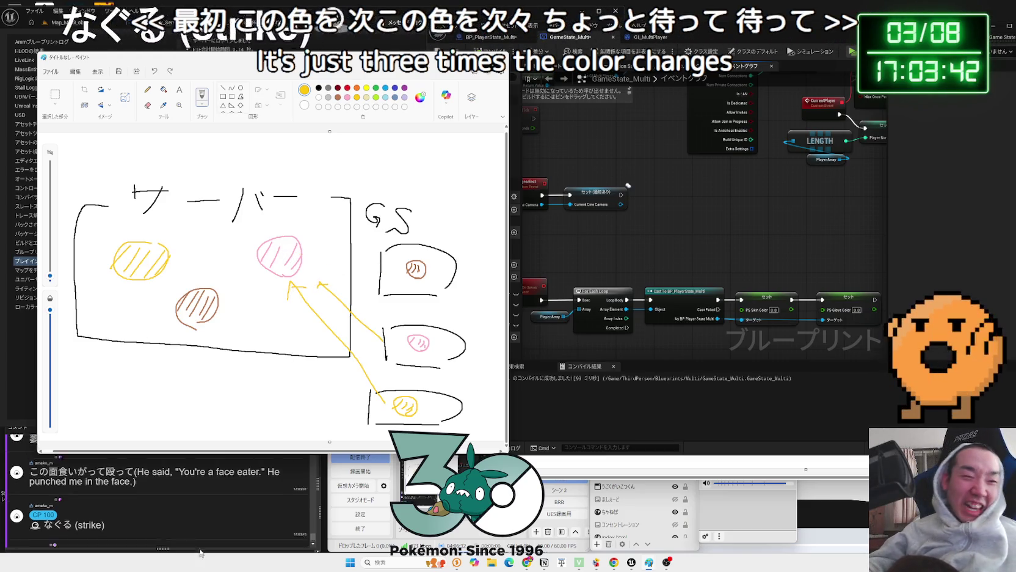
left_click(187, 518)
scroll(187, 517, "up", 5)
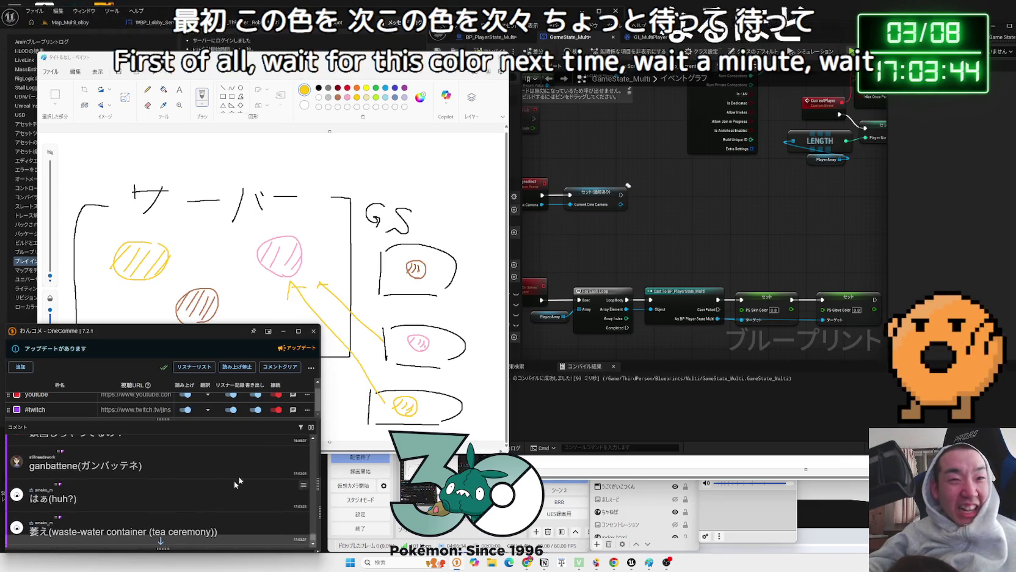
scroll(223, 454, "down", 5)
left_click(318, 316)
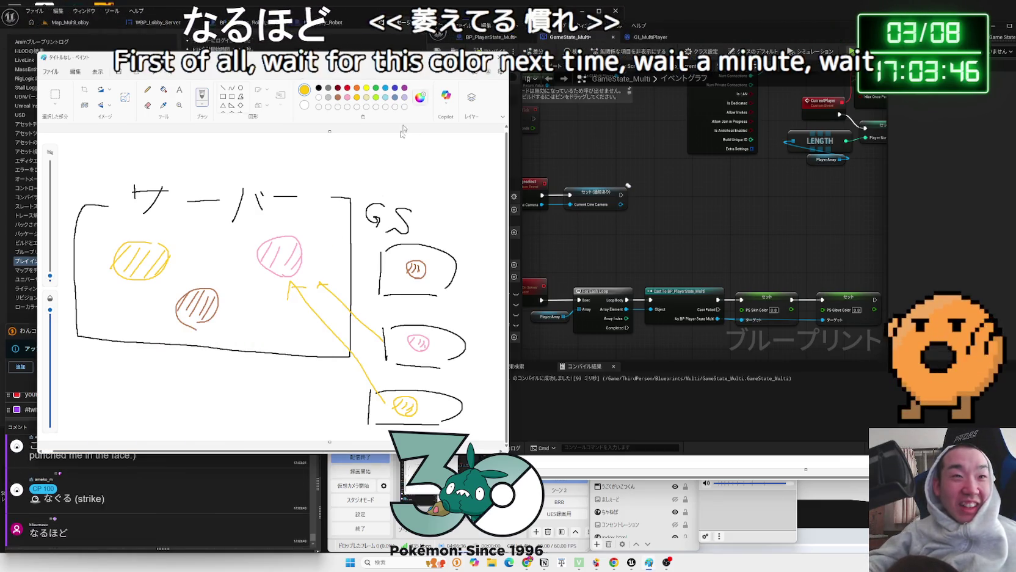
key("ctrl+z")
key("ctrl+z")
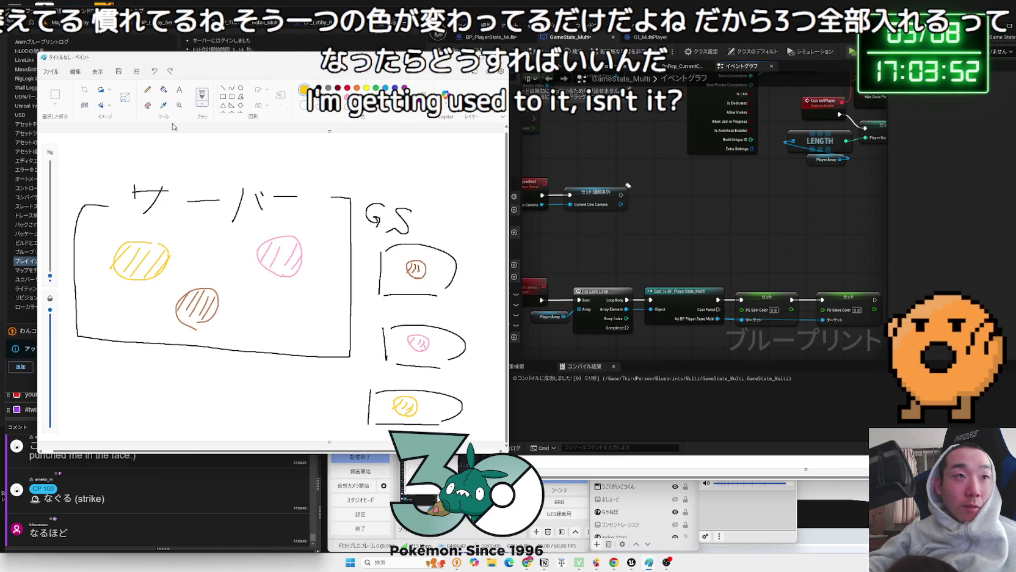
left_click(146, 106)
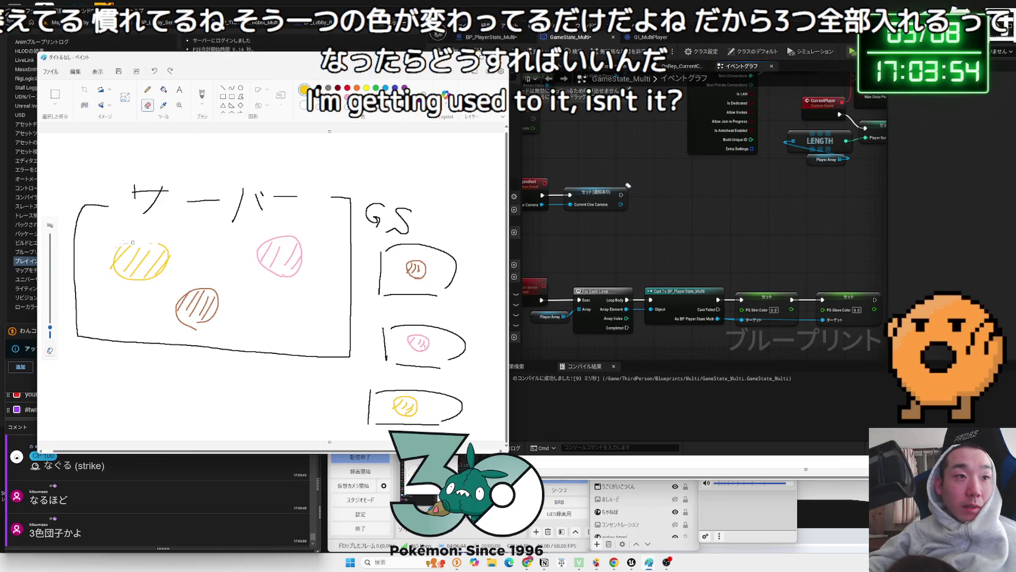
Erase the hatched yellow, brown and pink circles from the サーバー box
mouse_move(134, 245)
left_mouse_down()
mouse_move(151, 253)
mouse_move(123, 272)
mouse_move(159, 269)
mouse_move(168, 287)
mouse_move(219, 288)
mouse_move(164, 307)
left_mouse_up()
mouse_move(229, 324)
left_mouse_down()
mouse_move(179, 327)
mouse_move(217, 307)
left_mouse_up()
left_click_drag(50, 330, 50, 311)
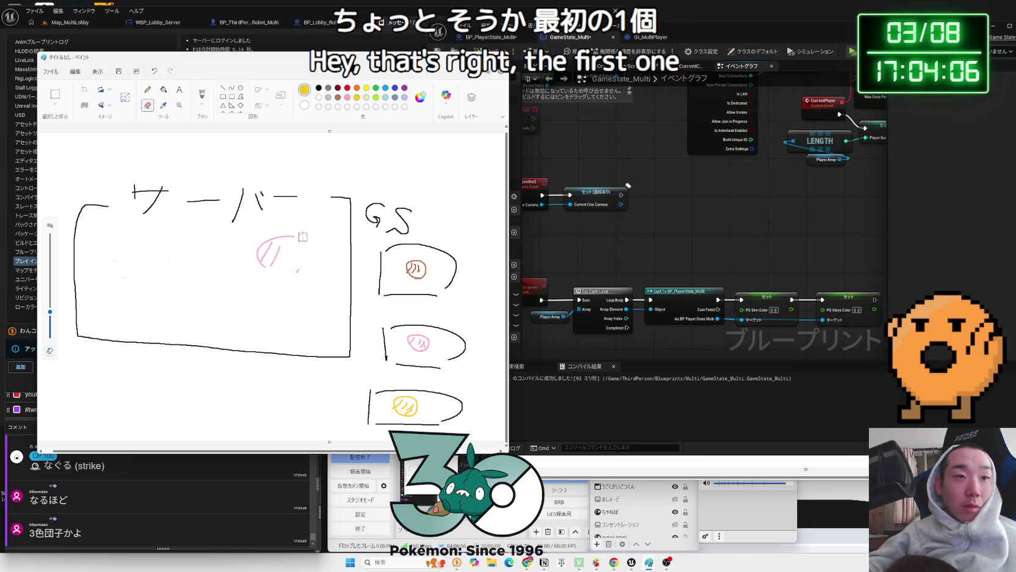
left_click_drag(292, 239, 278, 229)
left_click_drag(273, 264, 252, 250)
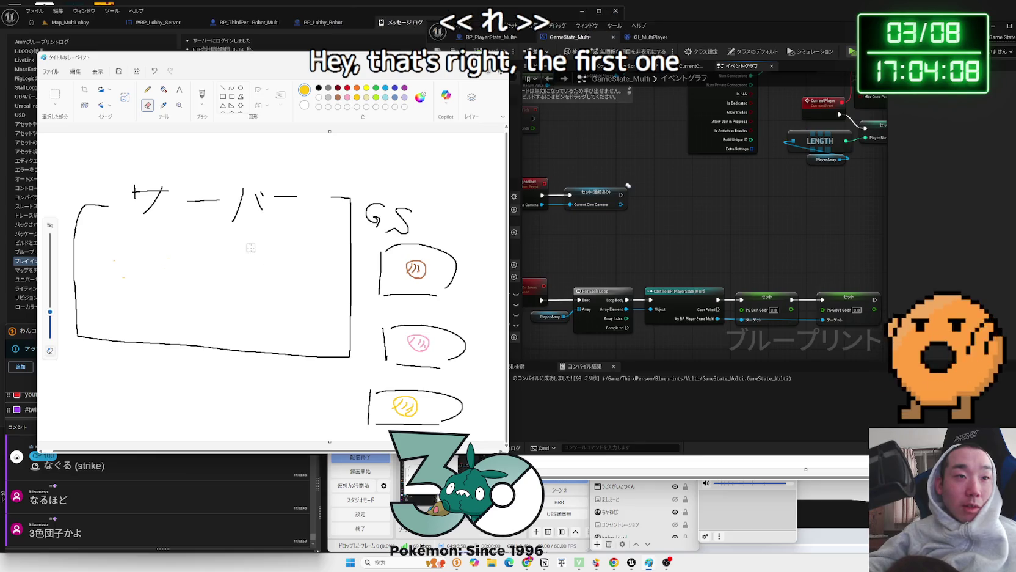
Draw a new hatched yellow circle in the middle of the サーバー box
left_click(319, 87)
left_click_drag(51, 312, 54, 317)
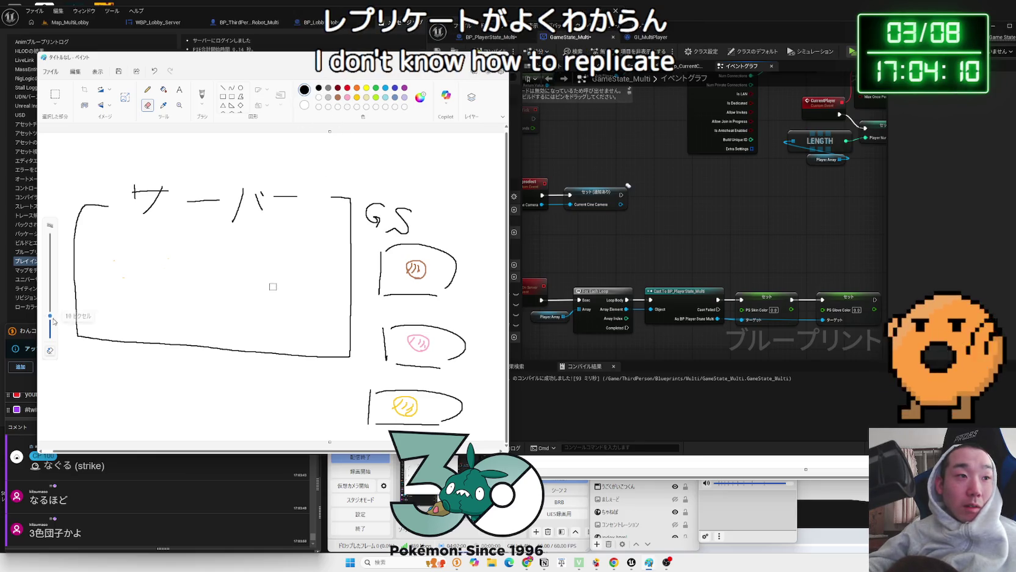
left_click(356, 96)
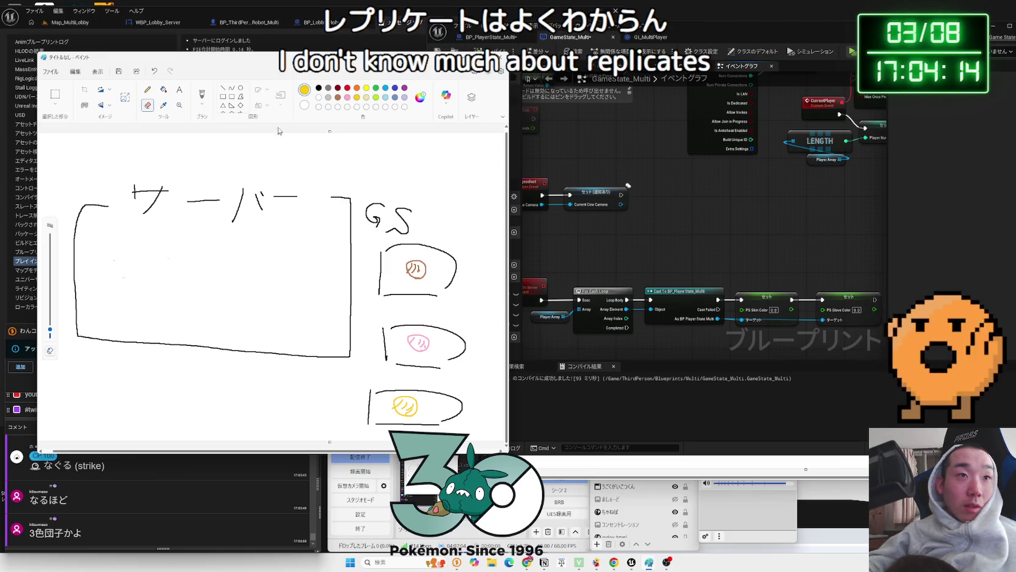
left_click(203, 96)
mouse_move(216, 264)
left_mouse_down()
mouse_move(212, 306)
mouse_move(217, 264)
mouse_move(184, 287)
left_mouse_up()
mouse_move(218, 273)
left_mouse_down()
mouse_move(196, 293)
mouse_move(206, 304)
left_mouse_up()
left_click_drag(237, 284, 219, 304)
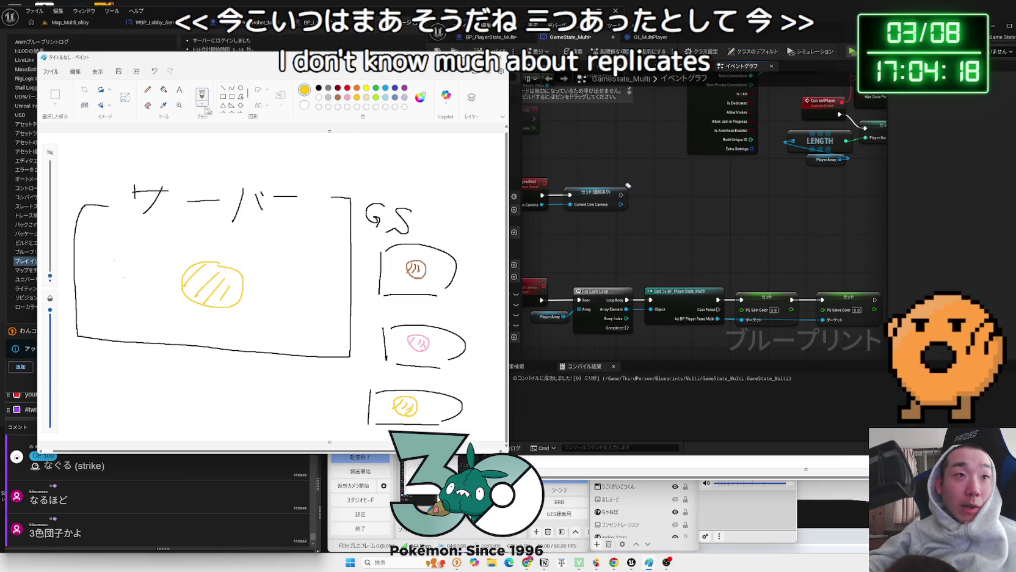
Erase the bottom GS box along with its yellow circle
left_click(148, 105)
mouse_move(382, 391)
left_mouse_down()
mouse_move(428, 391)
mouse_move(392, 398)
left_mouse_up()
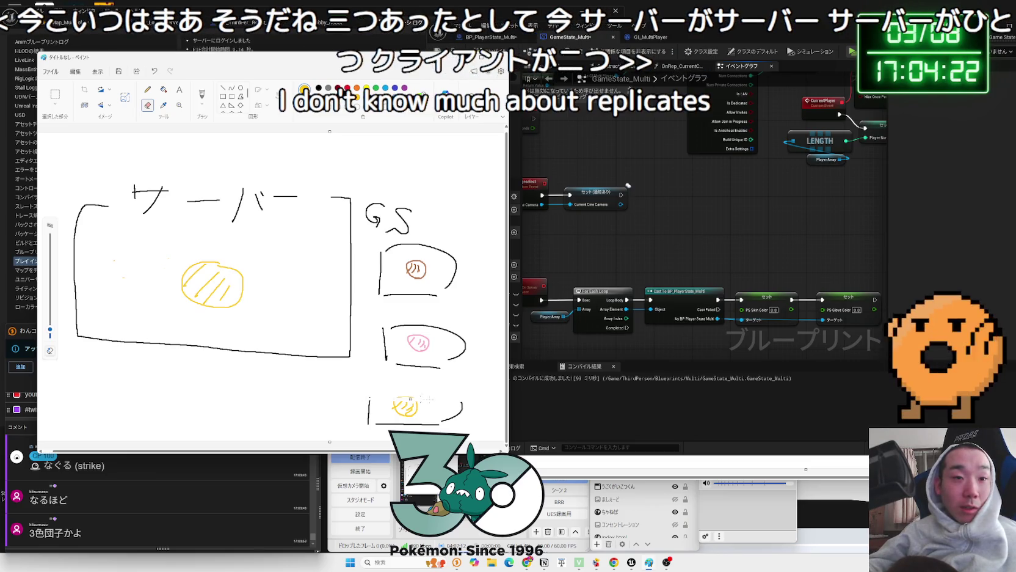
left_click_drag(50, 330, 50, 316)
left_click_drag(368, 403, 463, 426)
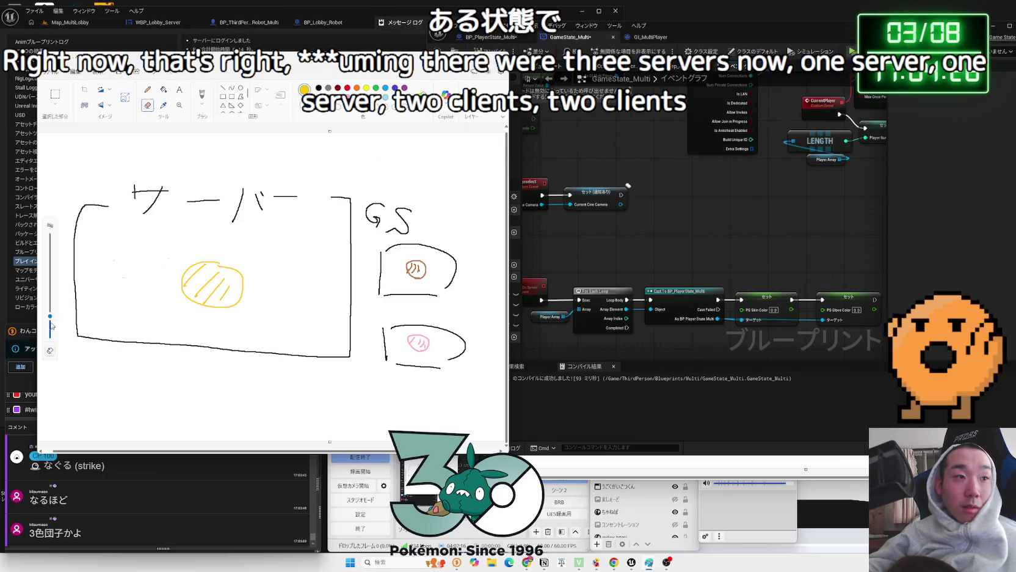
left_click_drag(52, 324, 50, 329)
left_click(201, 95)
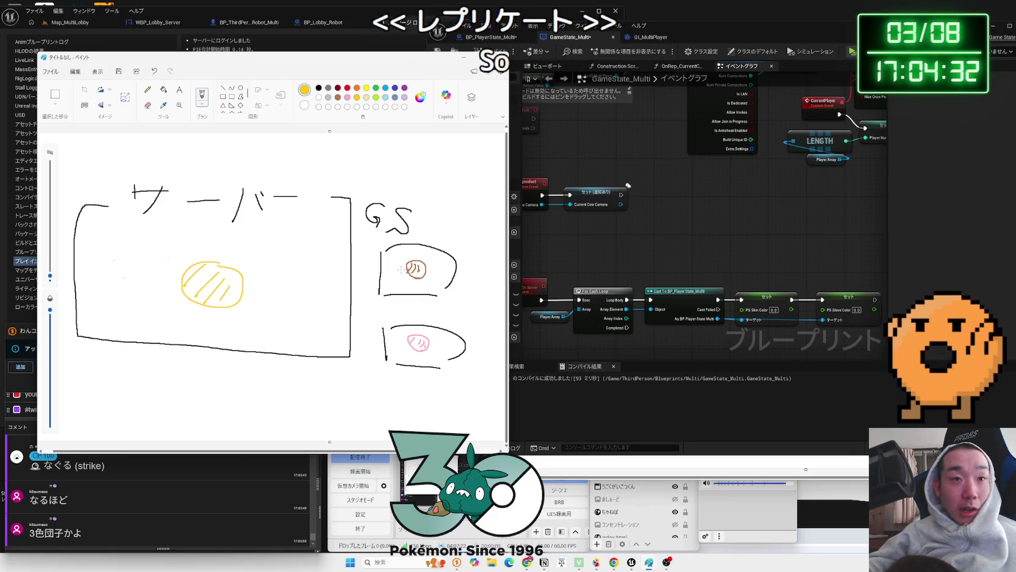
Try a yellow connecting line, a pink arrow and hatch strokes, undoing each
left_click_drag(404, 269, 250, 274)
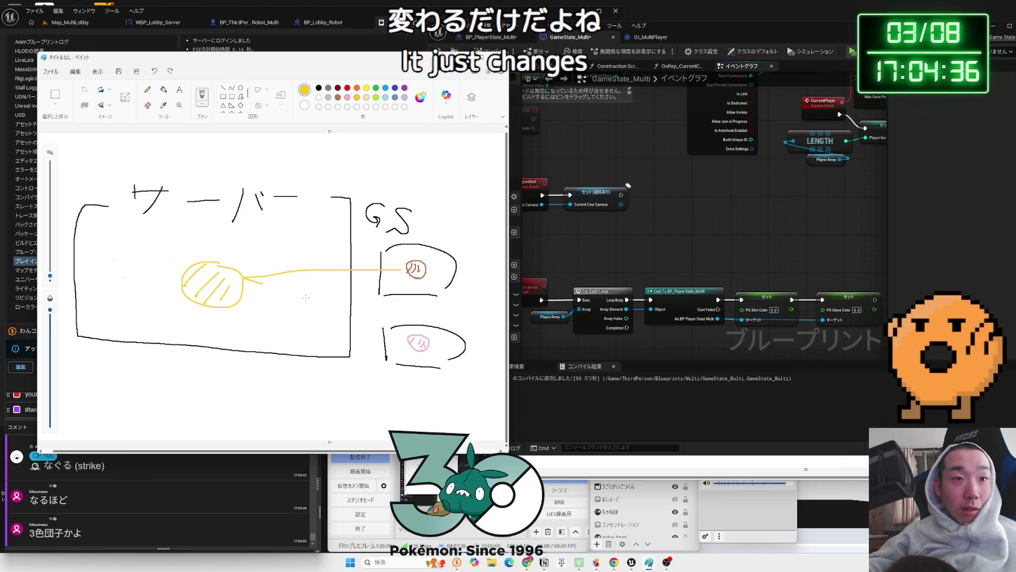
key("ctrl+z")
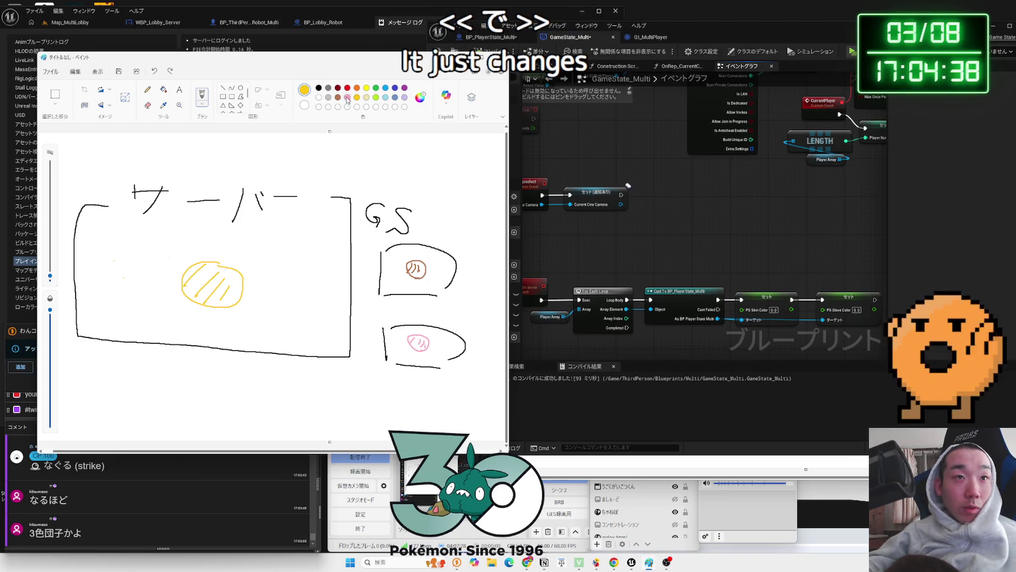
left_click(338, 97)
left_click(356, 97)
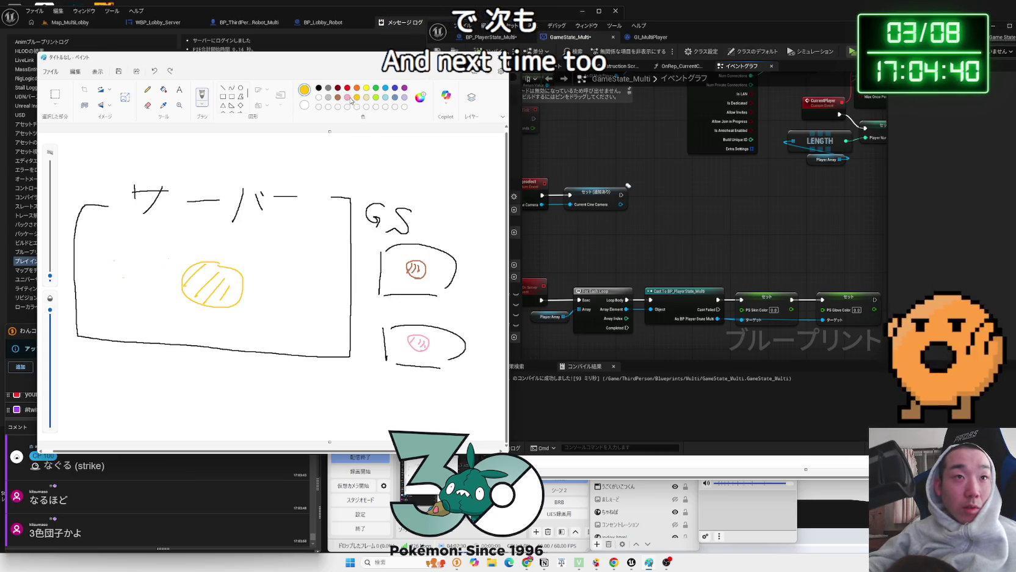
mouse_move(249, 301)
left_mouse_down()
mouse_move(267, 311)
mouse_move(279, 293)
left_mouse_up()
key("ctrl+z")
key("ctrl+z")
key("ctrl+z")
left_click_drag(187, 268, 235, 300)
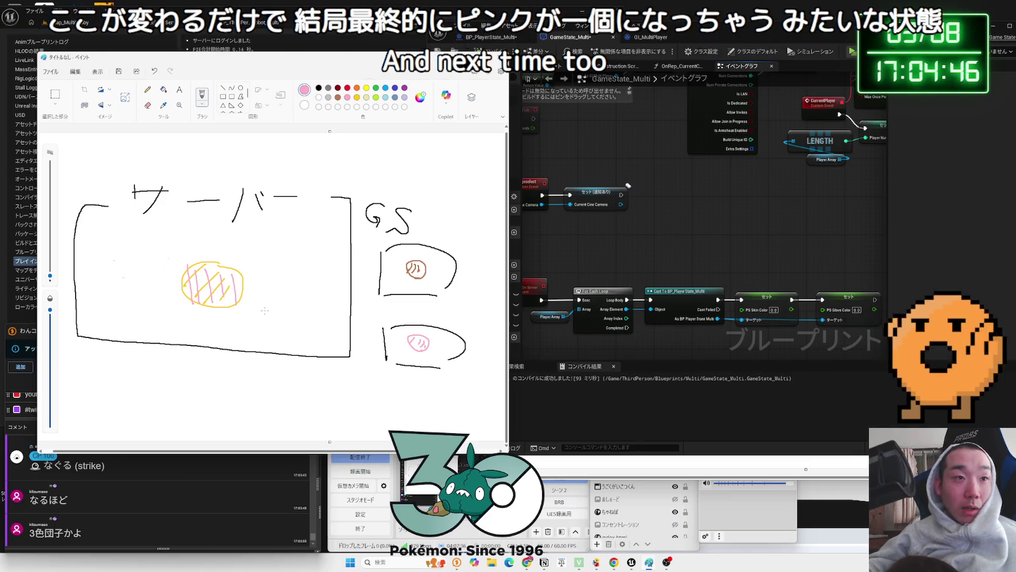
key("ctrl+z")
key("ctrl+z")
key("ctrl+z")
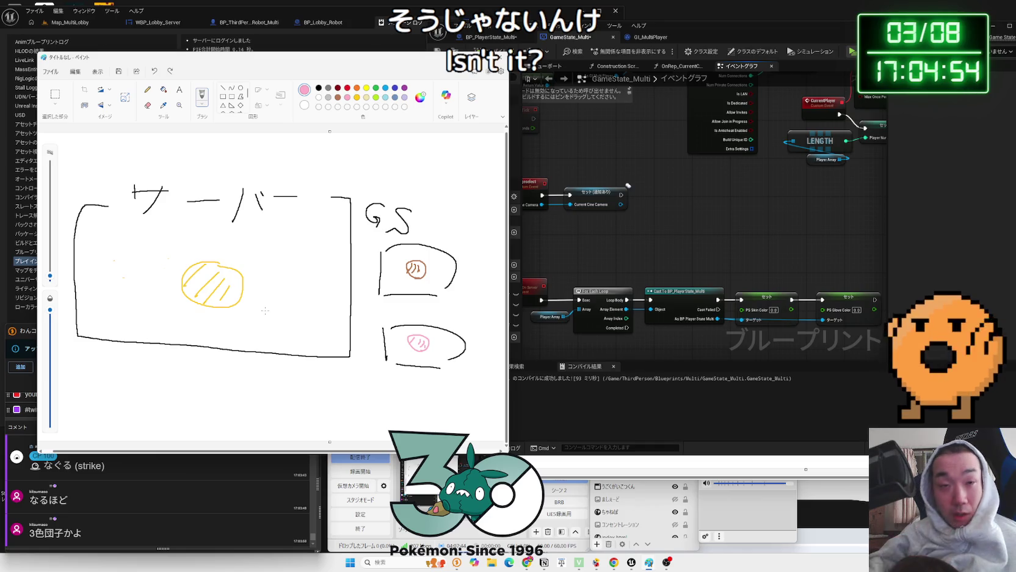
Pan the Unreal graph to the For Each Loop row, then return to the Paint sketch
left_click(686, 251)
mouse_move(685, 251)
left_mouse_down()
mouse_move(741, 232)
mouse_move(723, 148)
left_mouse_up()
left_click(346, 453)
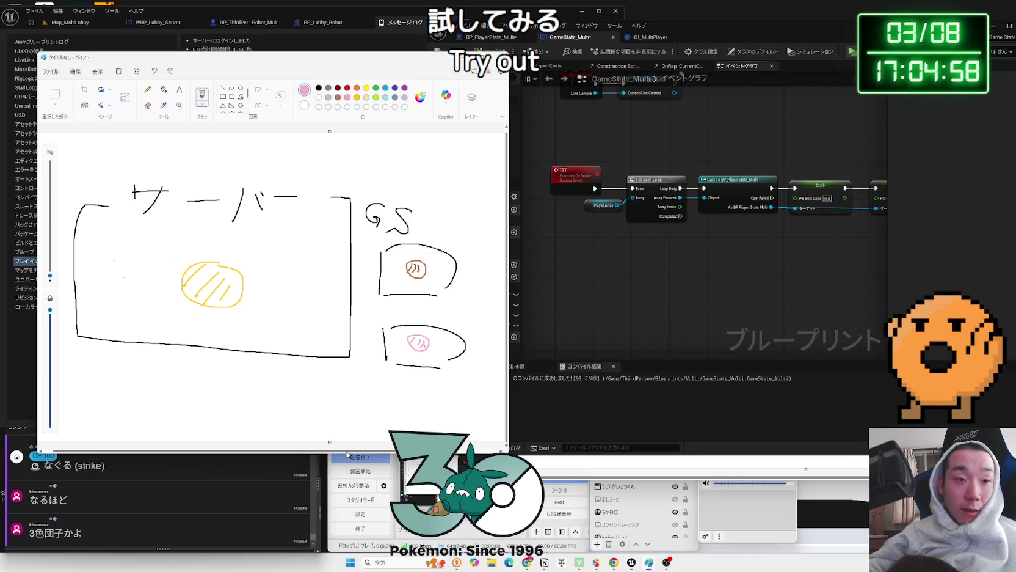
mouse_move(347, 454)
left_mouse_down()
mouse_move(382, 453)
mouse_move(349, 456)
left_mouse_up()
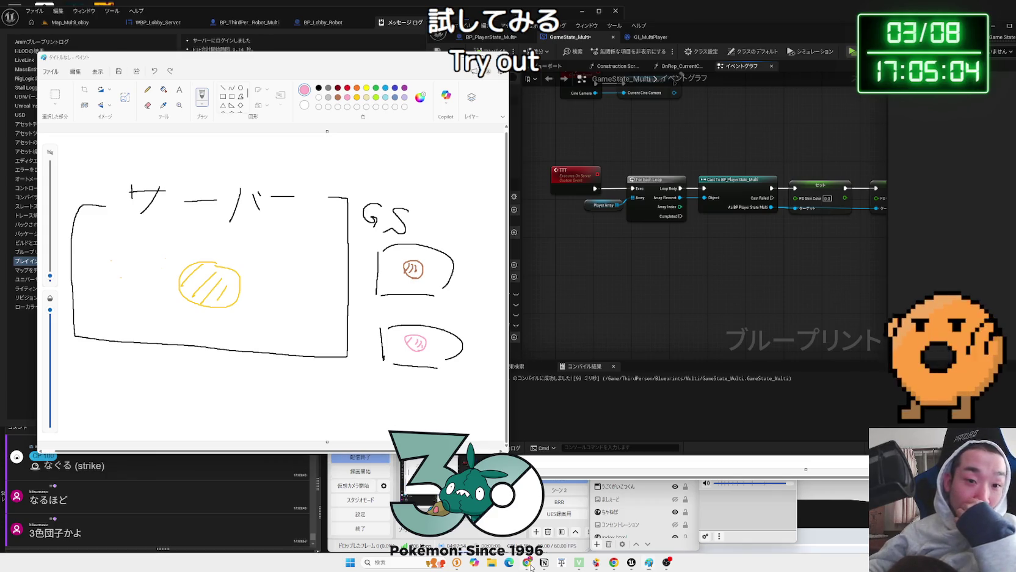
Ask Gemini how one GameState variable can be 1, 10 or 100 per player
left_click(528, 562)
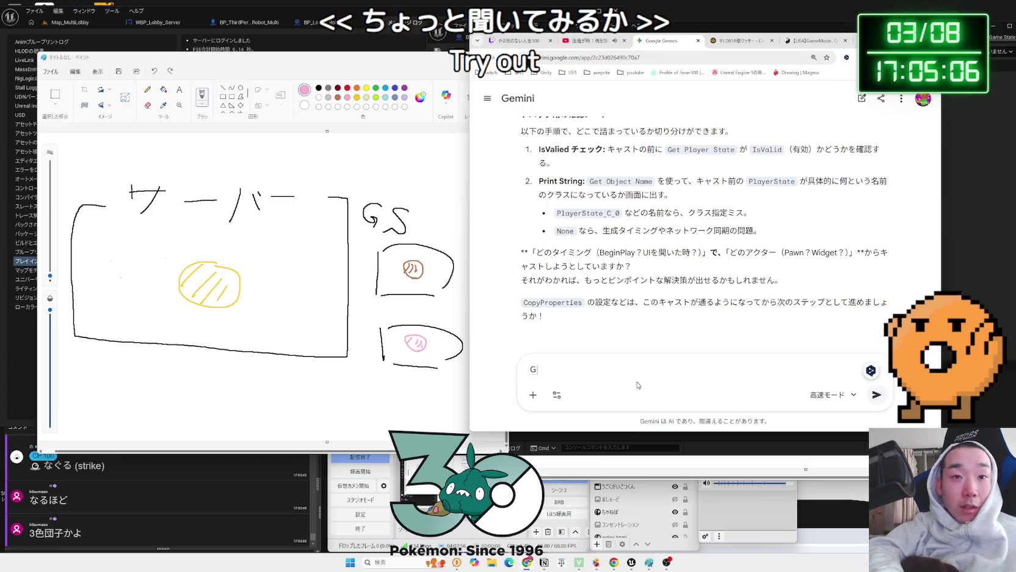
type("G")
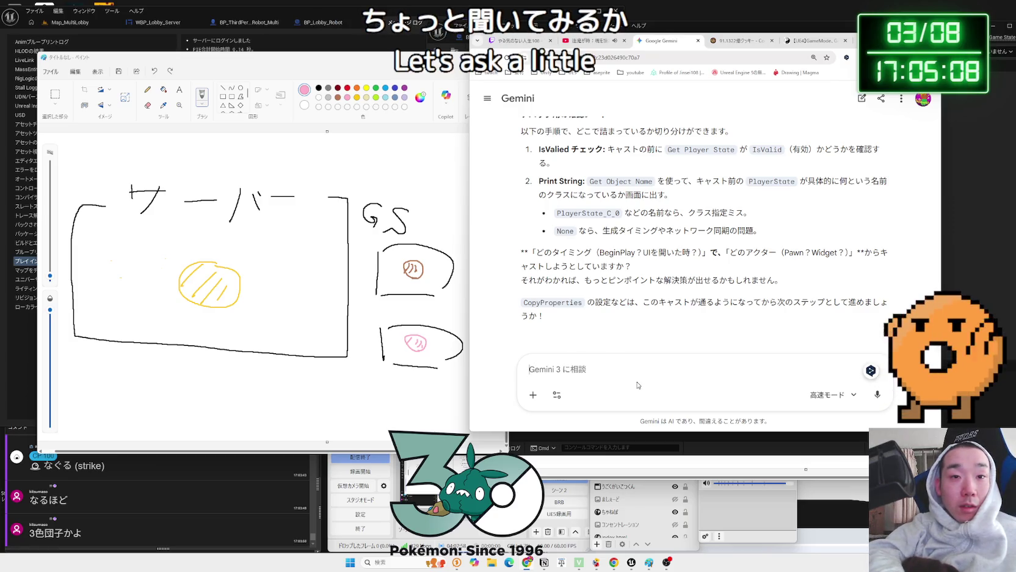
type("e")
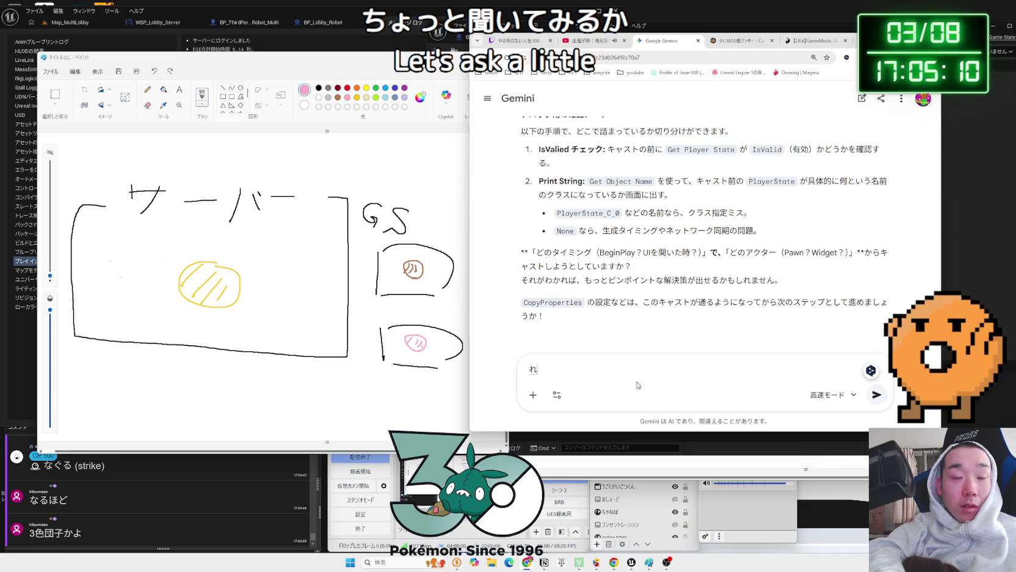
type("Game")
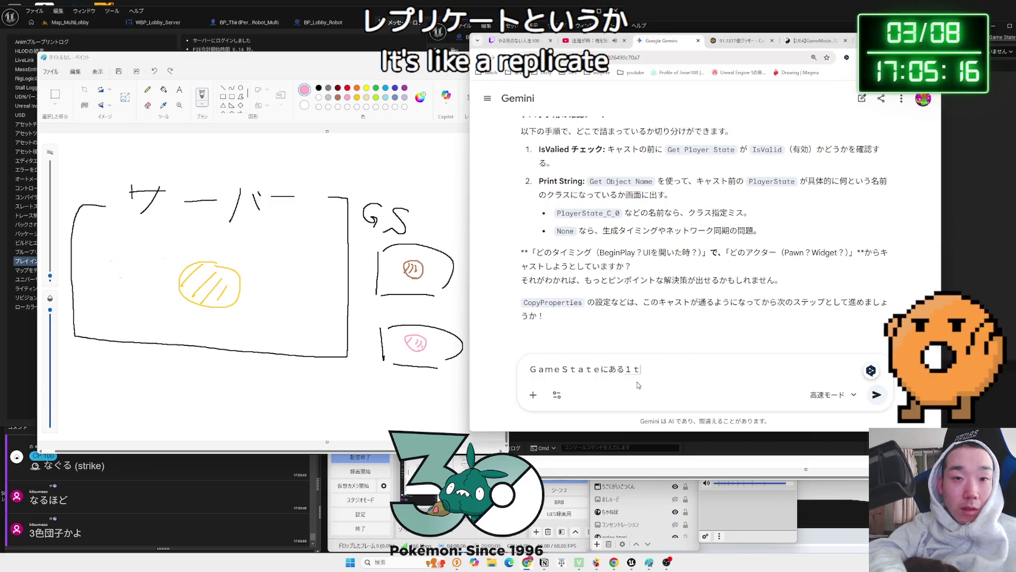
type("へんすう")
key("space")
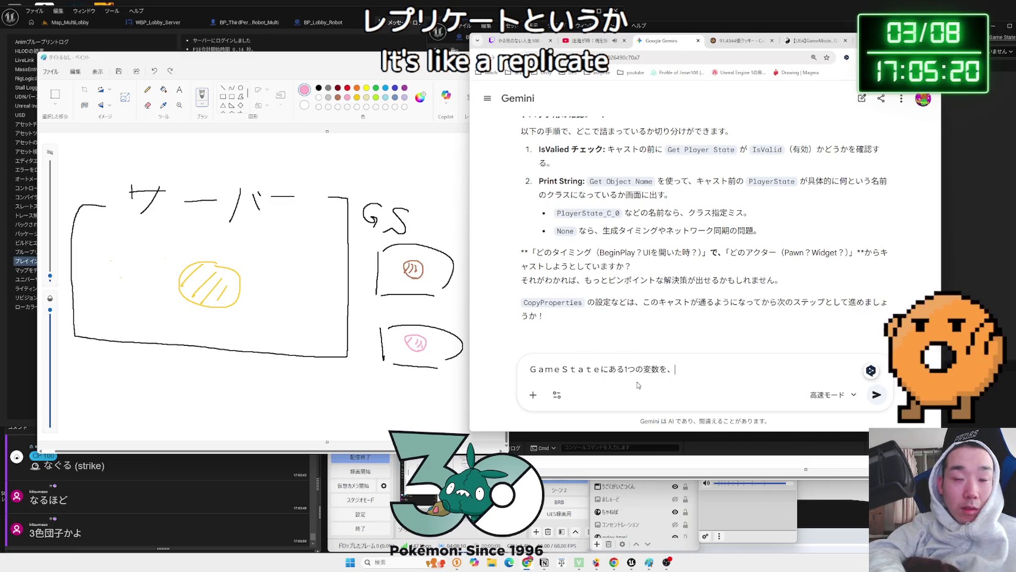
type("れいやー")
type("ごとに分けたいです。")
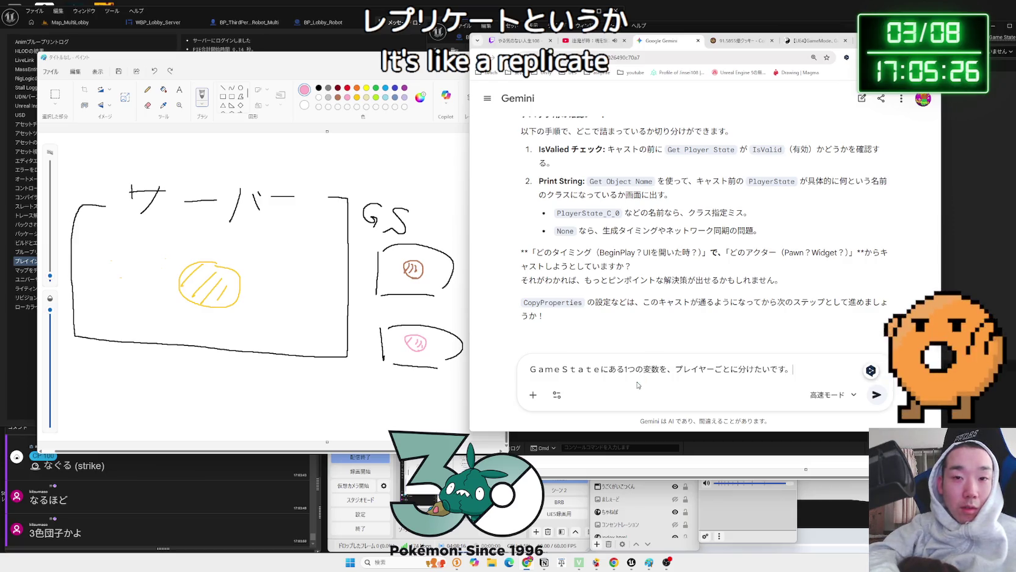
type("れいやー")
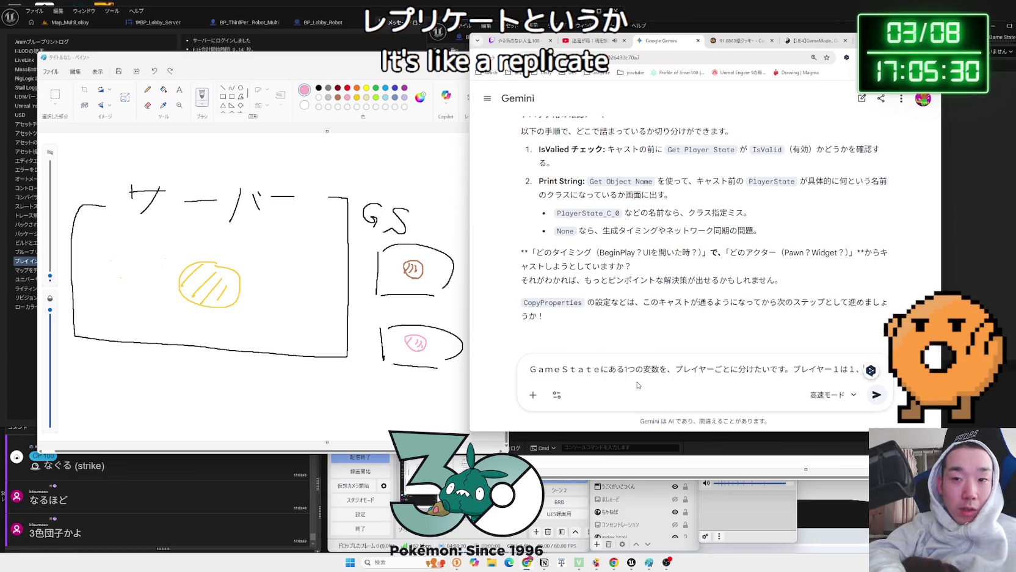
type("２")
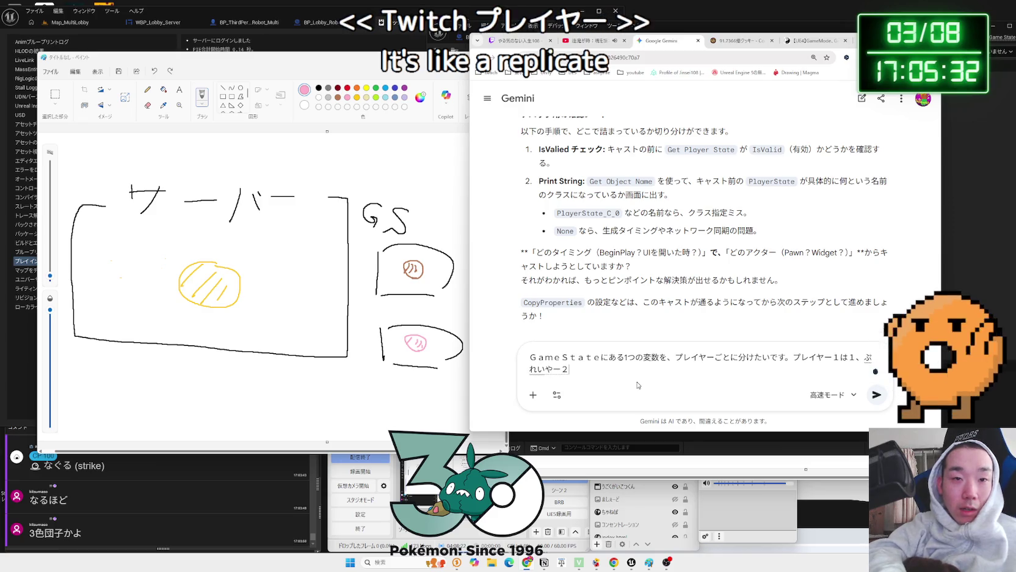
key("space")
type("は１０、")
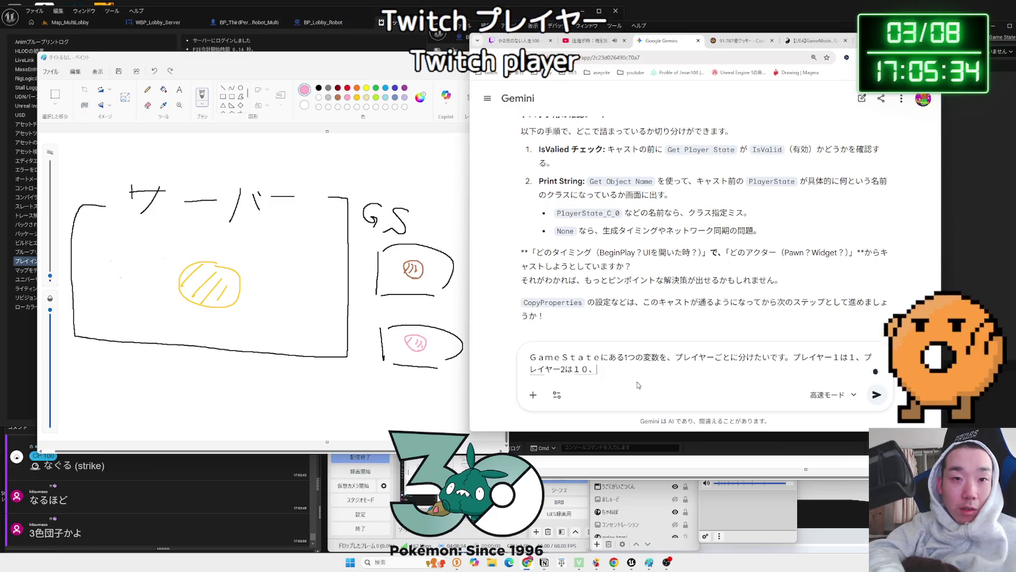
type("ぷれいやー")
key("space")
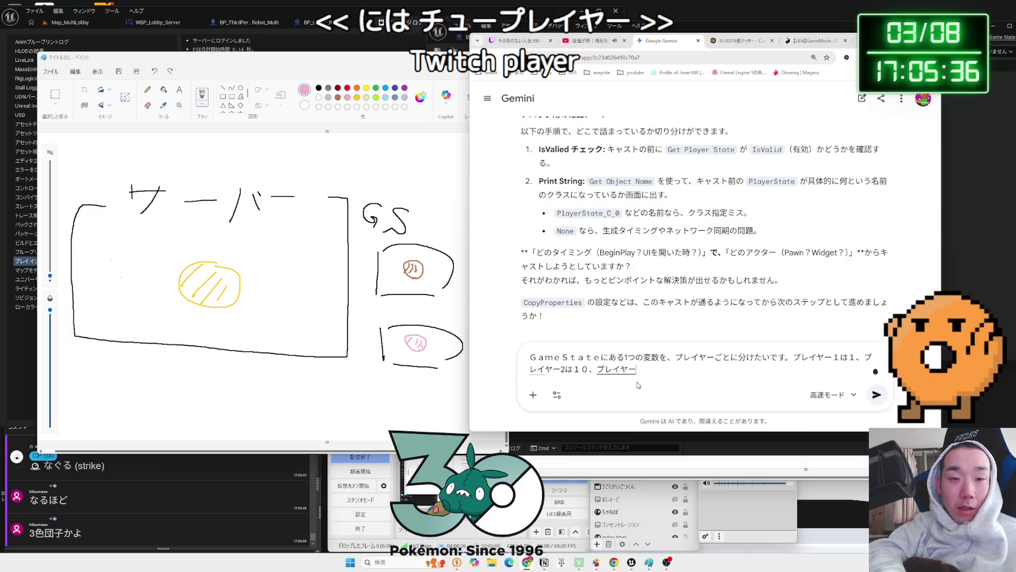
type("３は１００みた")
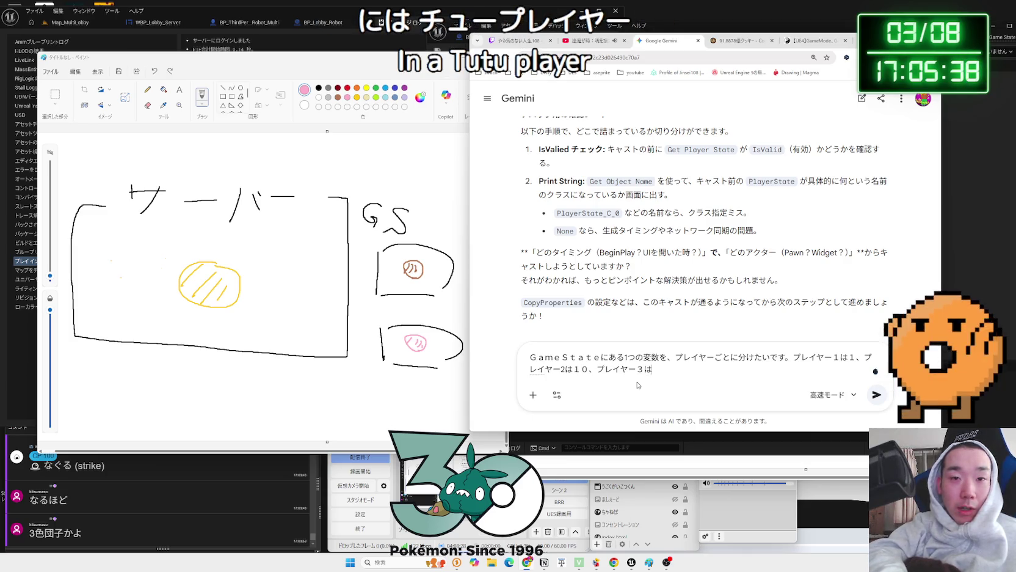
type("いに")
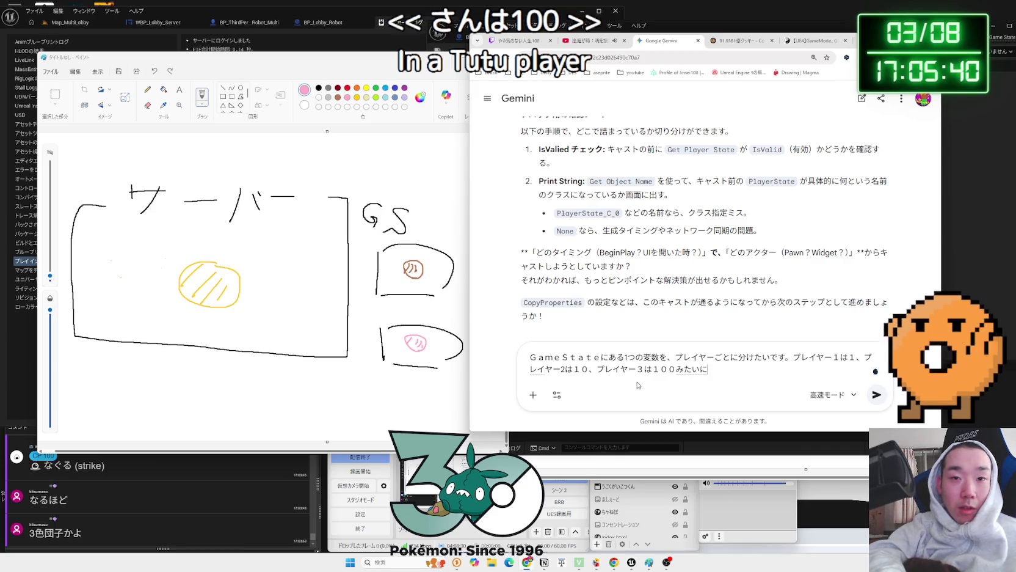
key("Return")
key("Return")
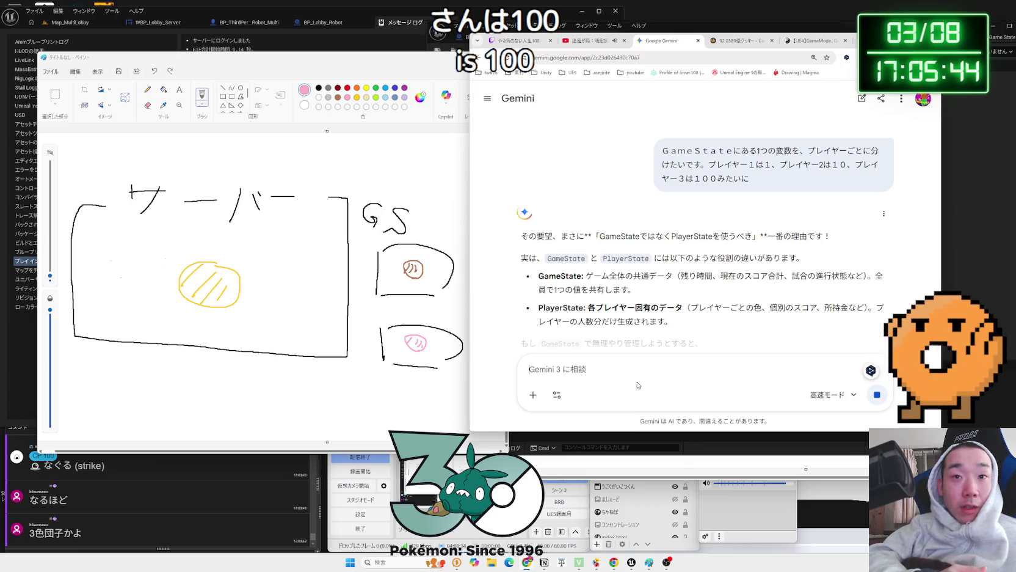
scroll(612, 211, "down", 2)
mouse_move(548, 178)
left_mouse_down()
mouse_move(630, 210)
mouse_move(585, 194)
mouse_move(671, 210)
left_mouse_up()
left_click(672, 211)
triple_click(611, 235)
left_click(702, 246)
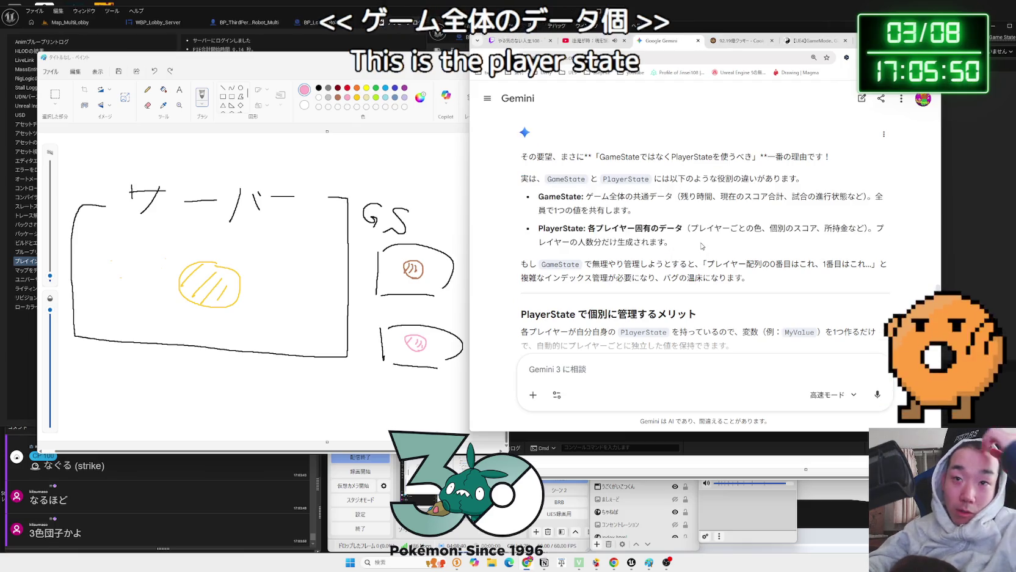
scroll(703, 246, "down", 1)
mouse_move(703, 224)
left_mouse_down()
mouse_move(861, 225)
mouse_move(728, 225)
left_mouse_up()
left_click(729, 224)
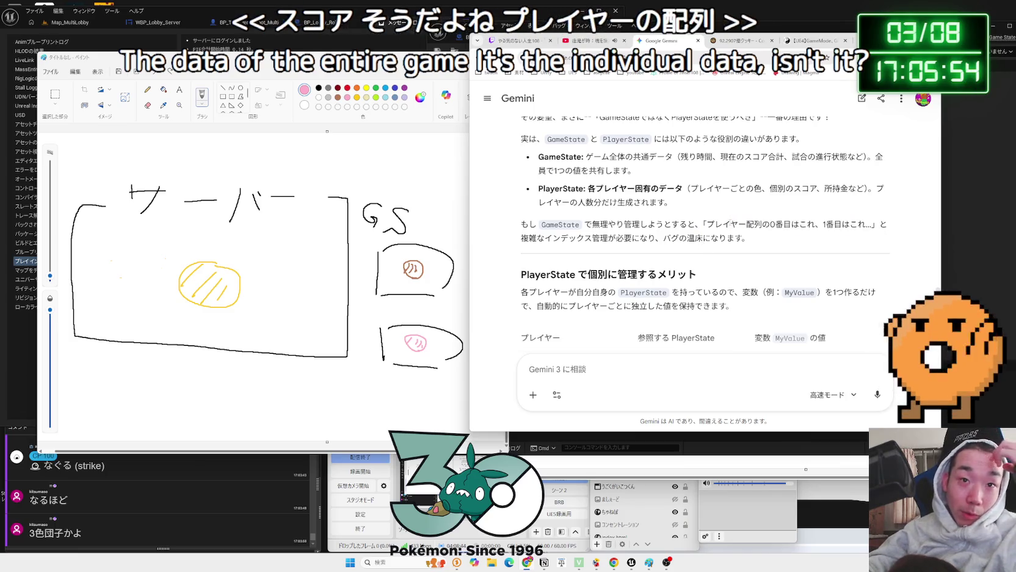
scroll(730, 223, "down", 2)
scroll(730, 223, "down", 1)
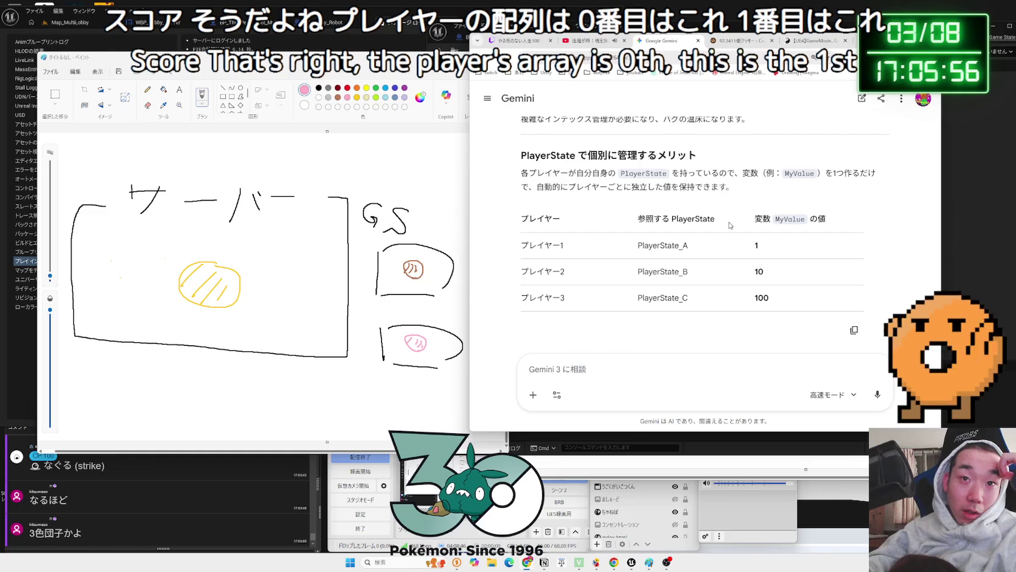
scroll(712, 223, "up", 1)
mouse_move(525, 208)
left_mouse_down()
mouse_move(692, 212)
mouse_move(736, 227)
mouse_move(522, 212)
mouse_move(678, 213)
mouse_move(523, 211)
mouse_move(529, 223)
left_mouse_up()
left_click(736, 229)
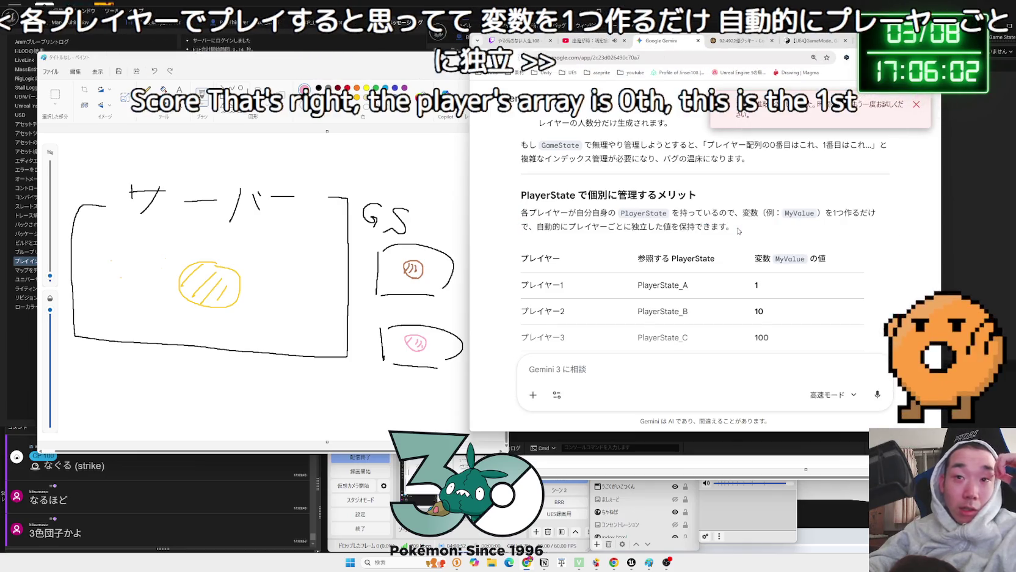
scroll(712, 227, "down", 2)
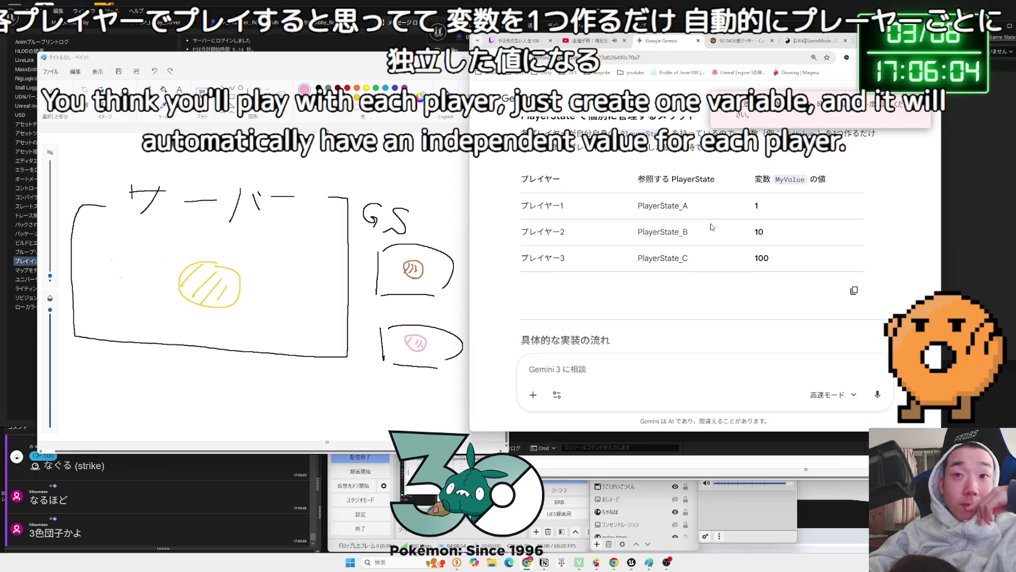
scroll(711, 228, "down", 2)
scroll(711, 227, "down", 2)
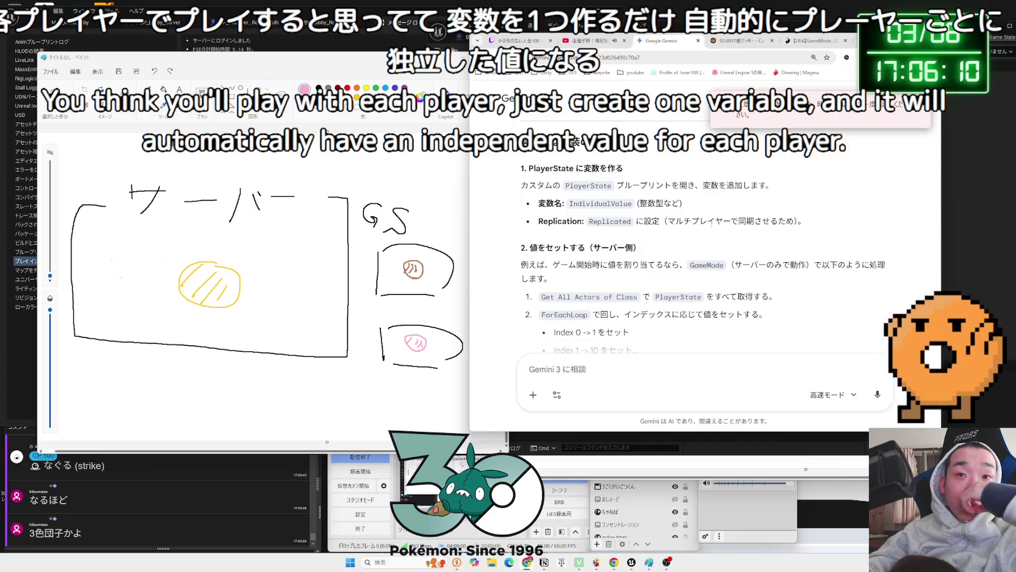
scroll(711, 224, "down", 1)
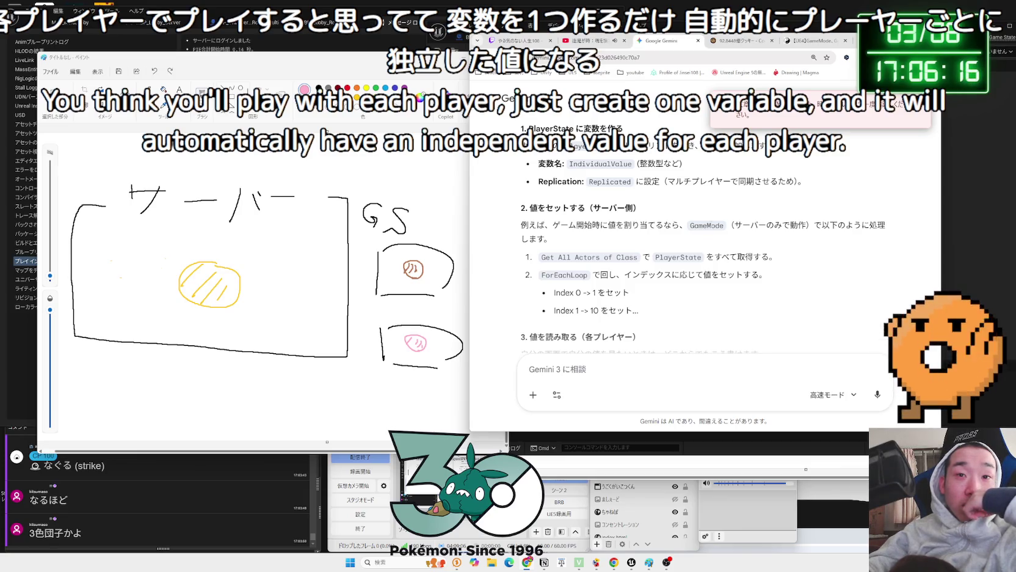
mouse_move(697, 224)
left_mouse_down()
mouse_move(867, 227)
mouse_move(794, 236)
mouse_move(552, 226)
mouse_move(838, 226)
left_mouse_up()
triple_click(688, 245)
triple_click(688, 244)
left_click_drag(688, 246, 751, 275)
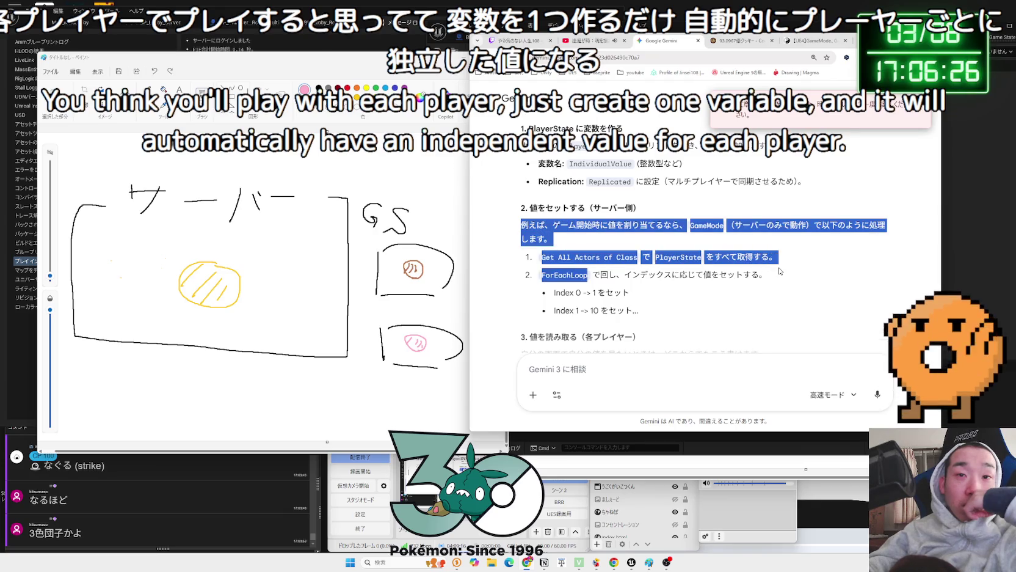
left_click(579, 234)
scroll(579, 234, "down", 2)
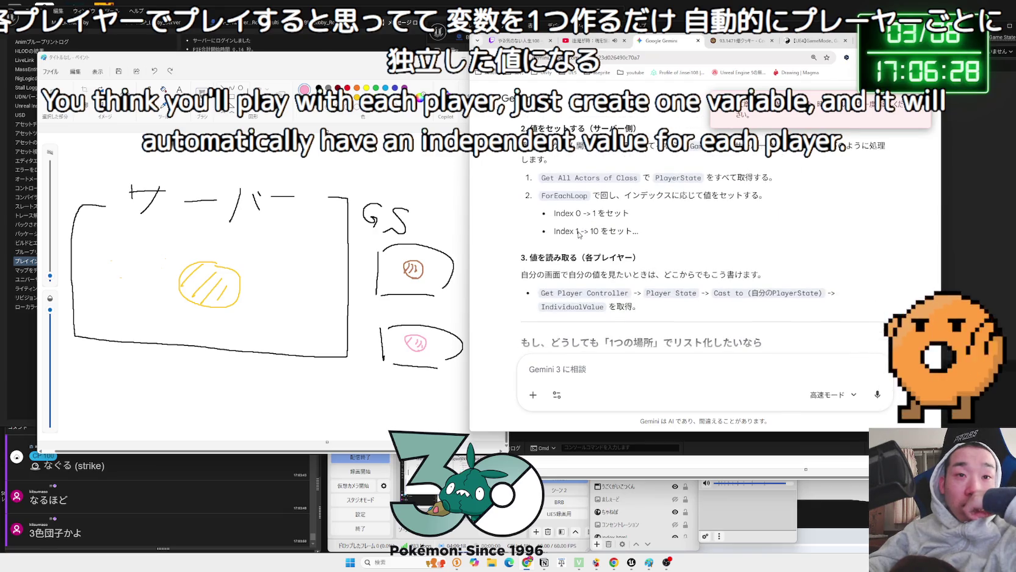
left_click_drag(554, 214, 638, 233)
left_click(644, 231)
Highlight the two Index assignment lines in Gemini's answer, then clear the selection
left_click(638, 233)
left_click_drag(554, 212, 638, 233)
left_click(638, 234)
left_click(638, 233)
left_click(638, 234)
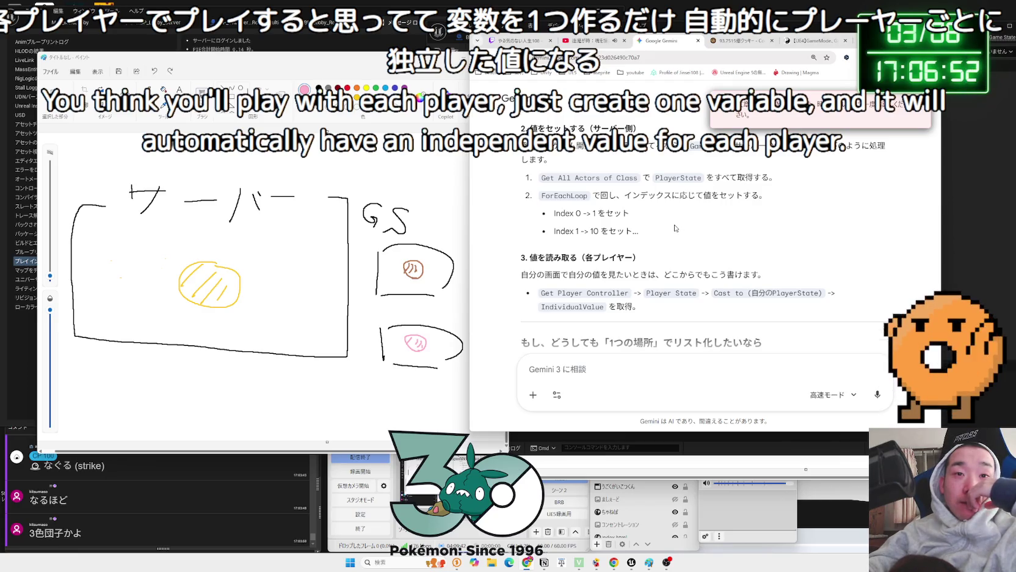
Highlight the section 3 heading on reading values and the Get Player Controller node chain
scroll(675, 227, "down", 3)
scroll(671, 226, "up", 2)
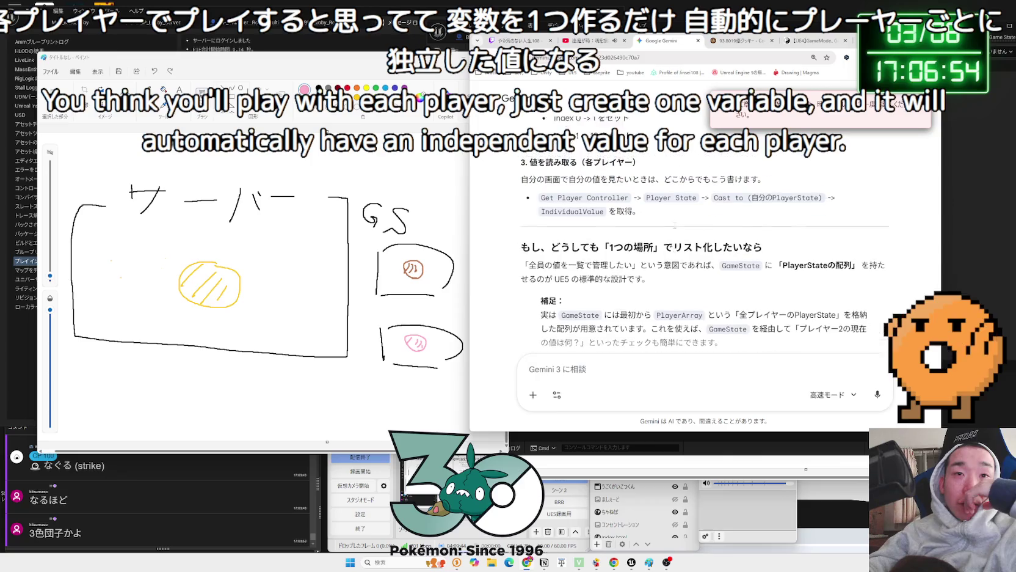
scroll(670, 225, "up", 1)
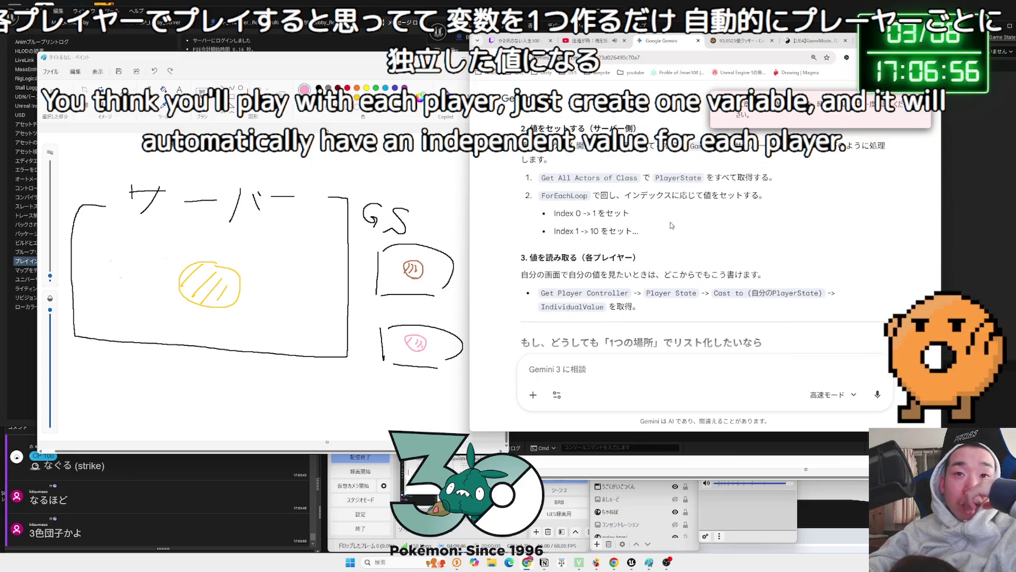
left_click_drag(555, 258, 640, 257)
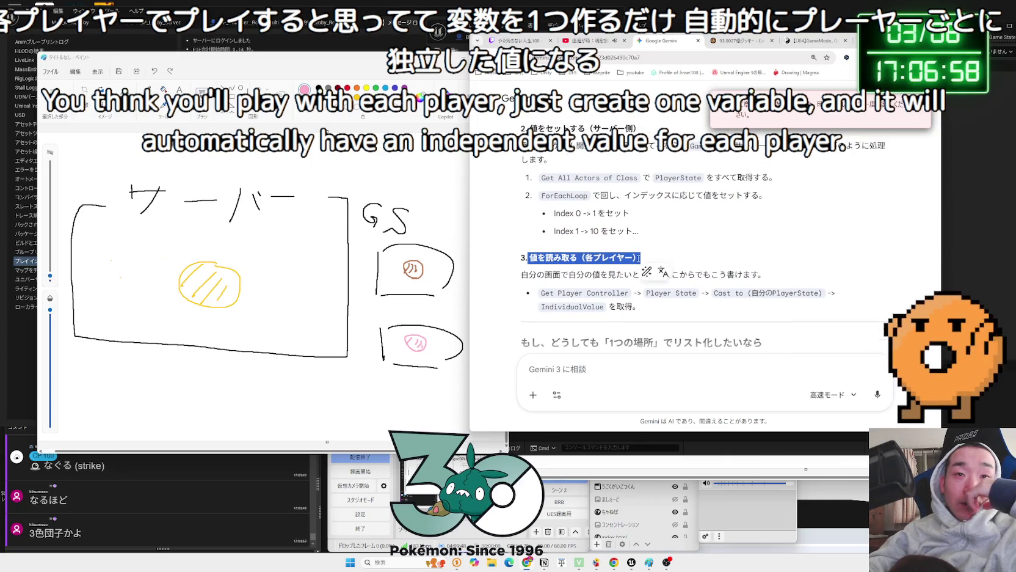
mouse_move(537, 257)
left_mouse_down()
mouse_move(521, 257)
mouse_move(615, 275)
mouse_move(711, 274)
left_mouse_up()
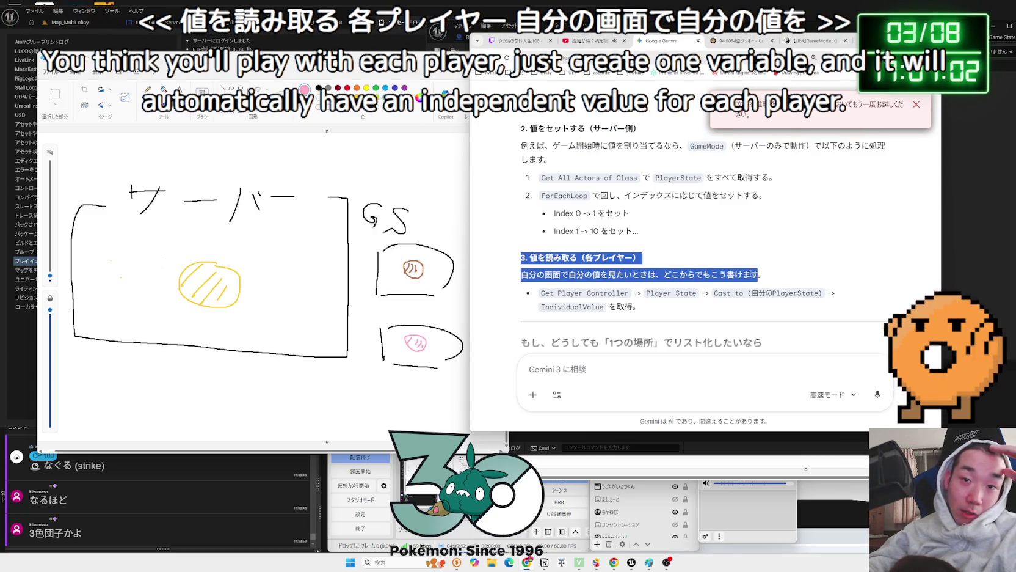
left_click(588, 276)
mouse_move(550, 292)
left_mouse_down()
mouse_move(786, 293)
mouse_move(640, 308)
mouse_move(540, 292)
left_mouse_up()
mouse_move(639, 308)
left_mouse_down()
mouse_move(541, 292)
mouse_move(530, 275)
mouse_move(643, 293)
mouse_move(549, 293)
mouse_move(525, 274)
left_mouse_up()
Reply to Gemini with 'さっぱりわからん。'
scroll(635, 256, "up", 3)
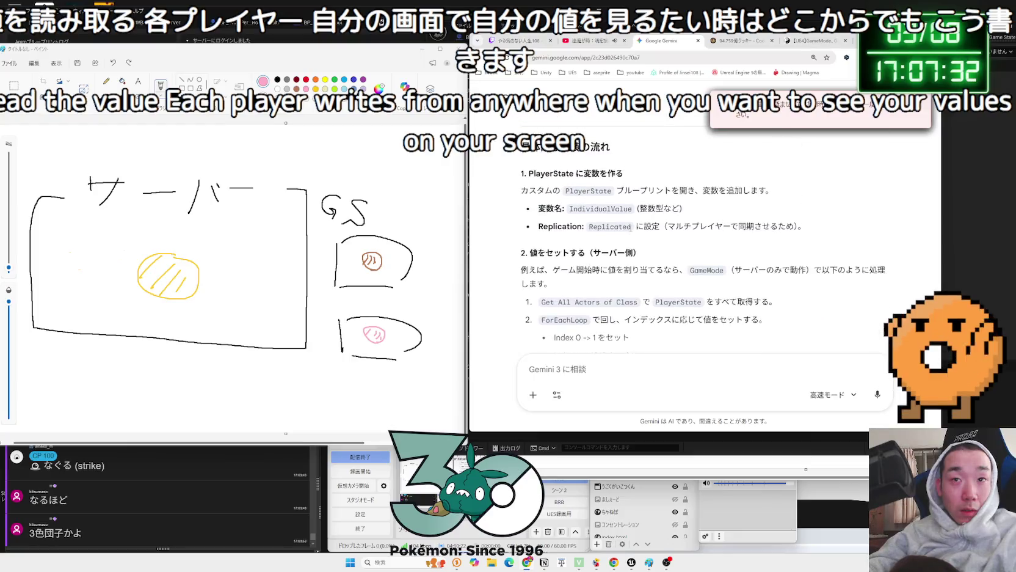
scroll(631, 227, "up", 2)
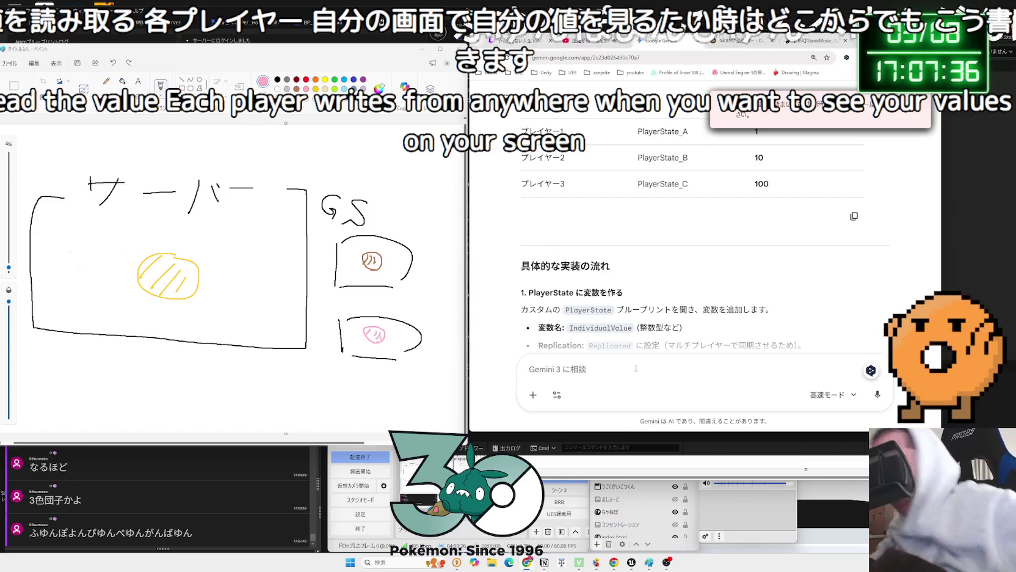
scroll(635, 343, "down", 3)
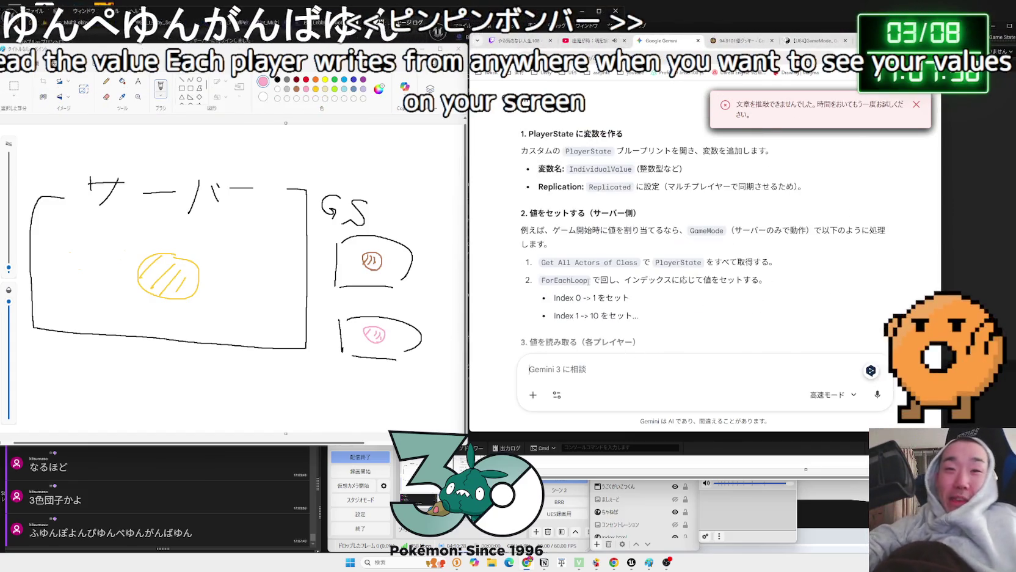
scroll(588, 286, "down", 2)
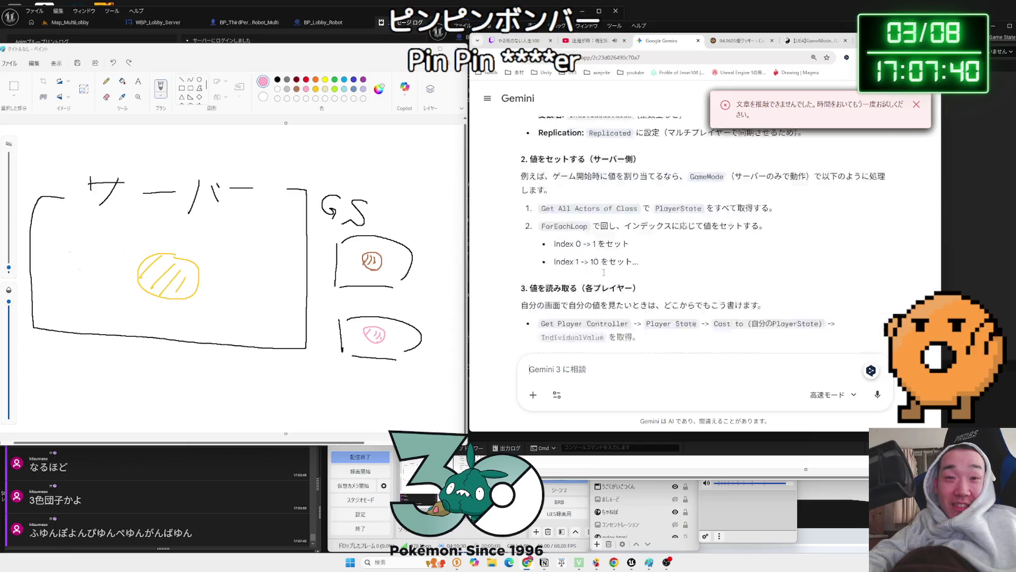
scroll(638, 253, "up", 1)
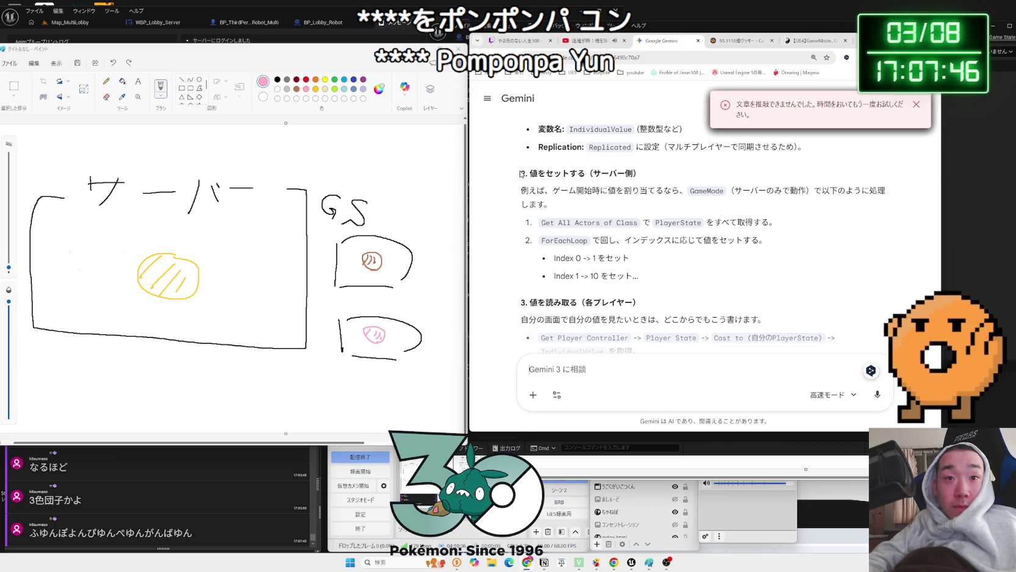
scroll(558, 206, "up", 2)
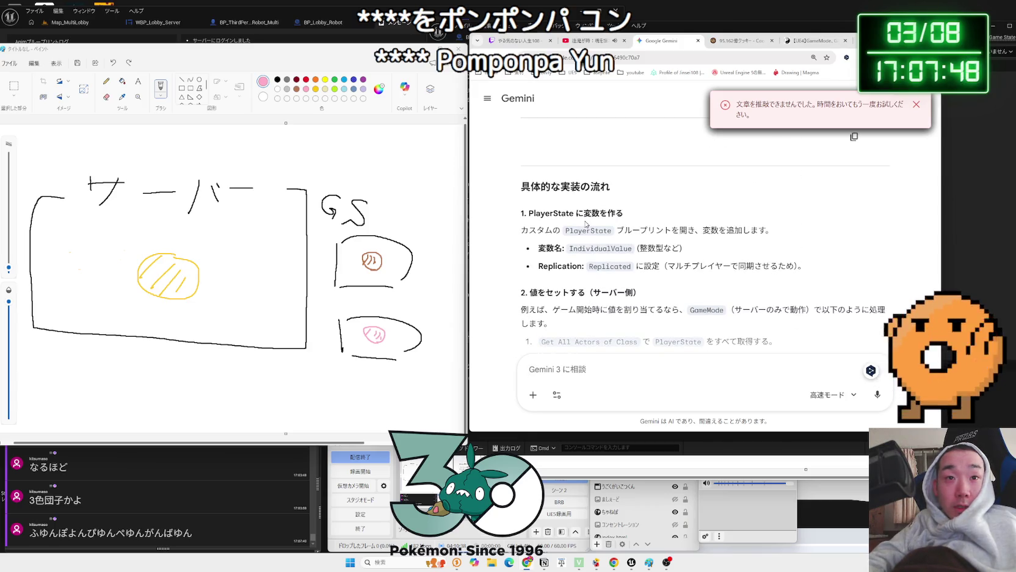
scroll(635, 340, "down", 10)
left_click(631, 365)
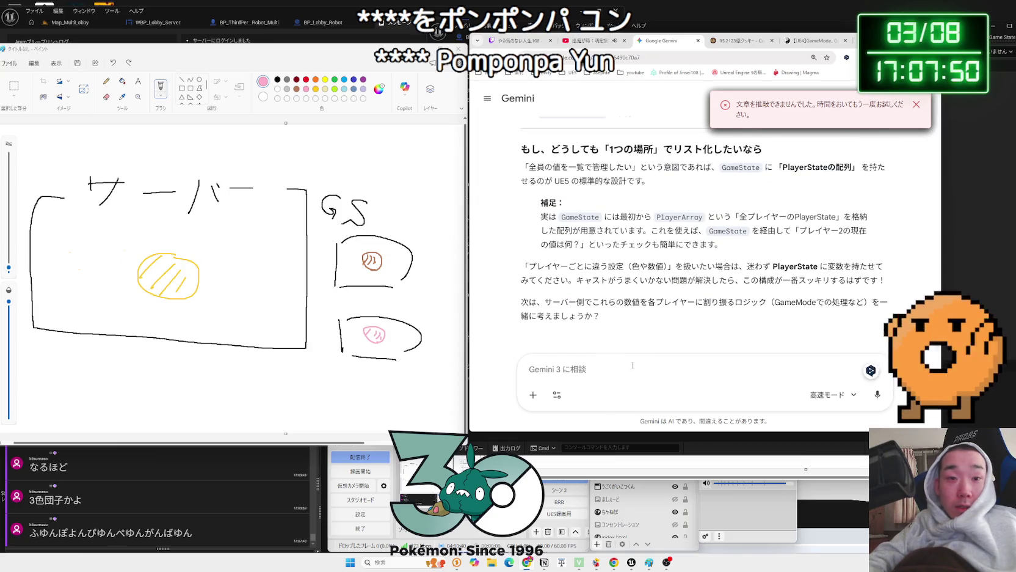
type("さpwak")
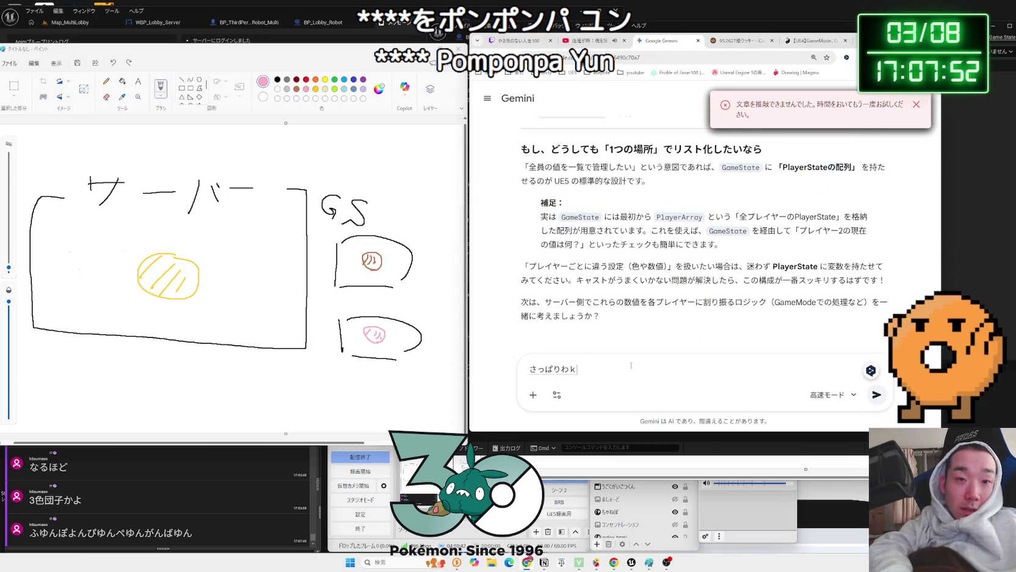
type("n.")
key("Return")
key("Return")
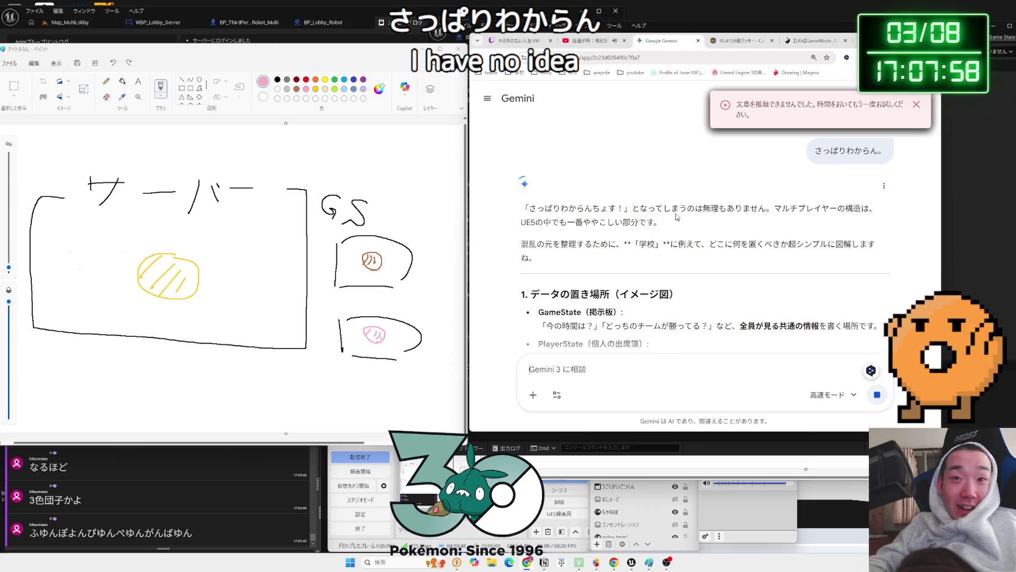
Read the school-analogy lines on GameState and PlayerState, highlighting each passage
scroll(665, 238, "down", 1)
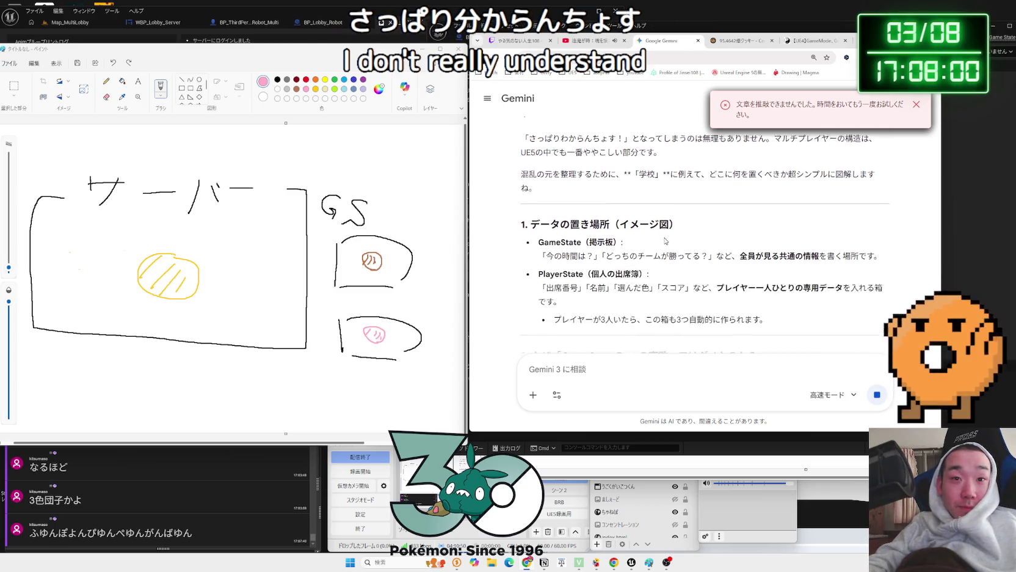
left_click_drag(552, 247, 702, 247)
mouse_move(686, 247)
left_mouse_down()
mouse_move(568, 247)
mouse_move(649, 265)
mouse_move(596, 309)
left_mouse_up()
left_click(568, 248)
triple_click(548, 261)
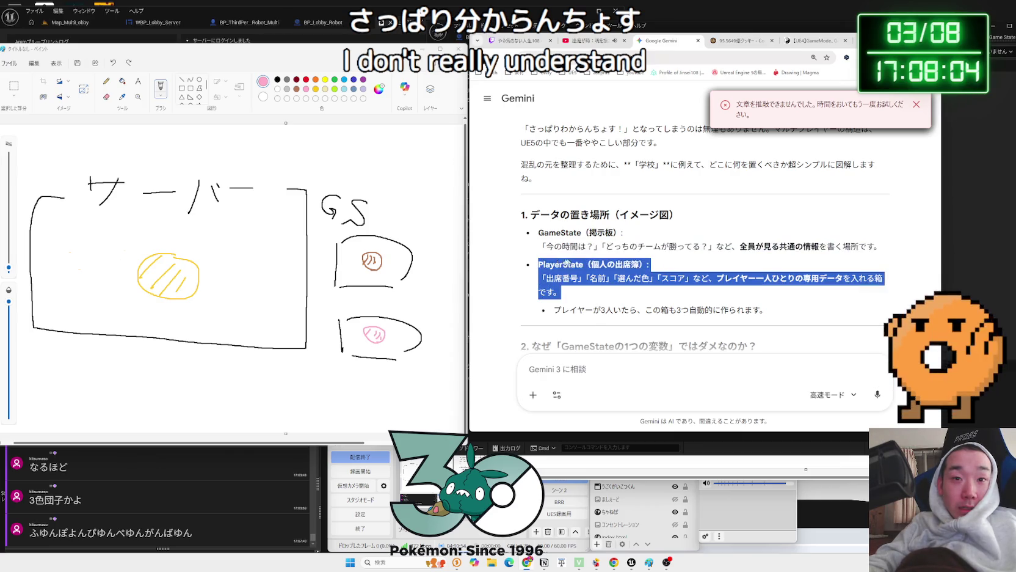
left_click(548, 262)
scroll(548, 262, "down", 1)
mouse_move(553, 270)
left_mouse_down()
mouse_move(766, 270)
mouse_move(565, 249)
left_mouse_up()
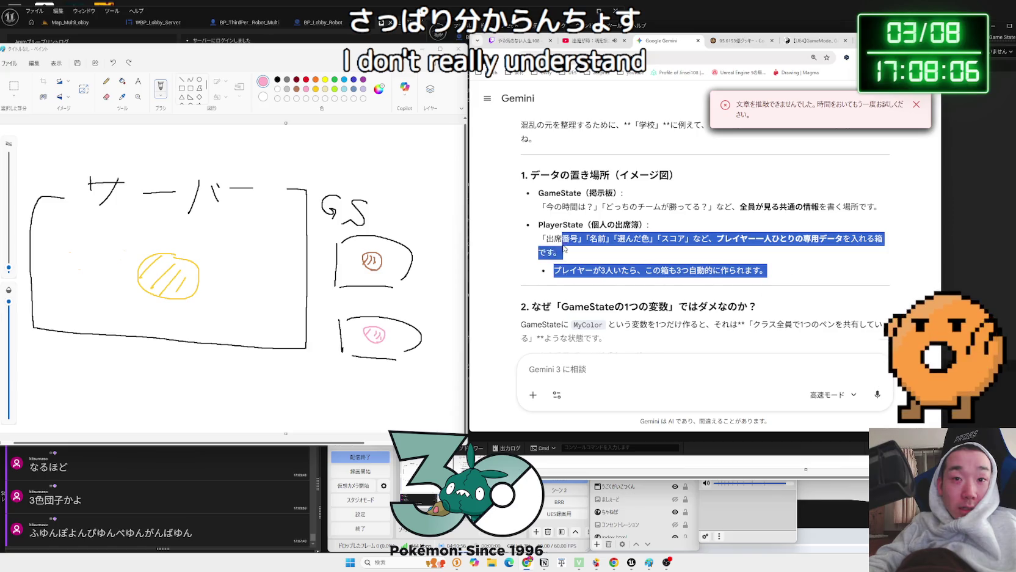
left_click(528, 235)
triple_click(649, 252)
left_click(886, 240)
Read why one GameState MyColor variable fails and why everyone ends up blue
scroll(712, 259, "down", 2)
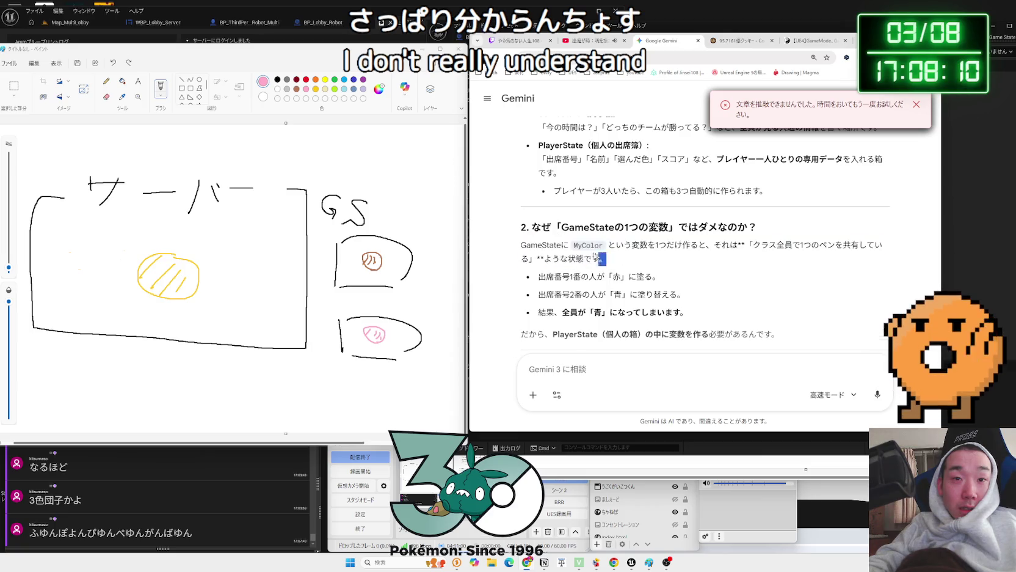
left_click_drag(607, 259, 530, 228)
triple_click(653, 263)
triple_click(654, 263)
left_click_drag(654, 264, 711, 309)
left_click(710, 308)
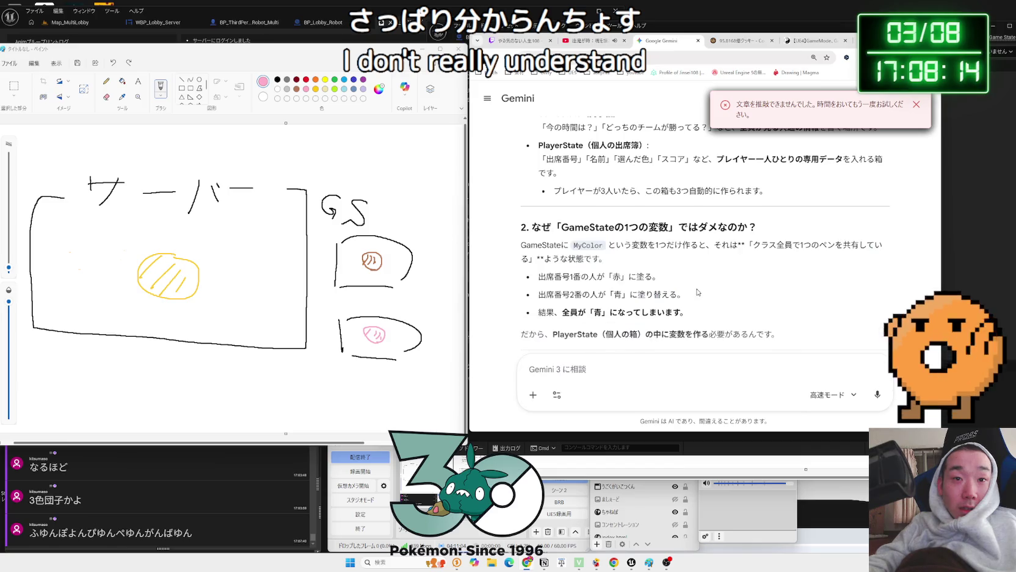
scroll(697, 292, "down", 2)
scroll(697, 292, "up", 2)
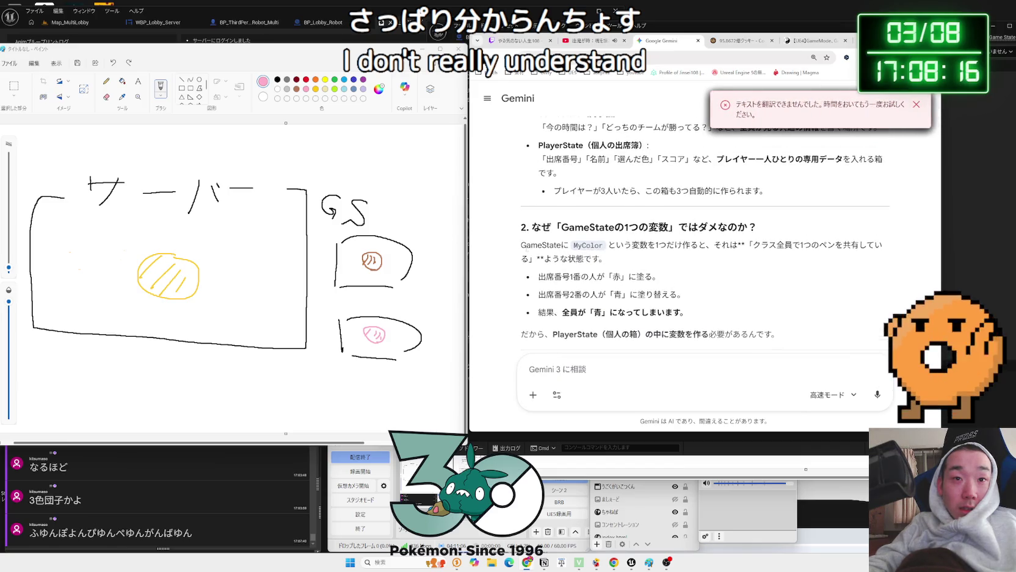
triple_click(672, 278)
left_click_drag(682, 290, 684, 312)
triple_click(671, 312)
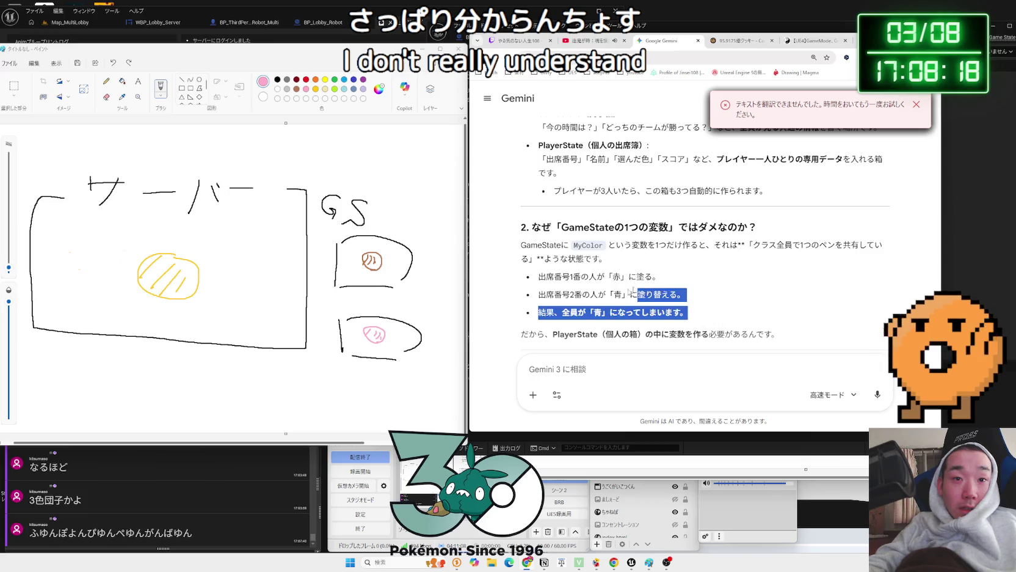
left_click(550, 281)
scroll(541, 266, "down", 2)
mouse_move(621, 254)
left_mouse_down()
mouse_move(780, 255)
mouse_move(581, 254)
left_mouse_up()
left_click(806, 258)
triple_click(812, 259)
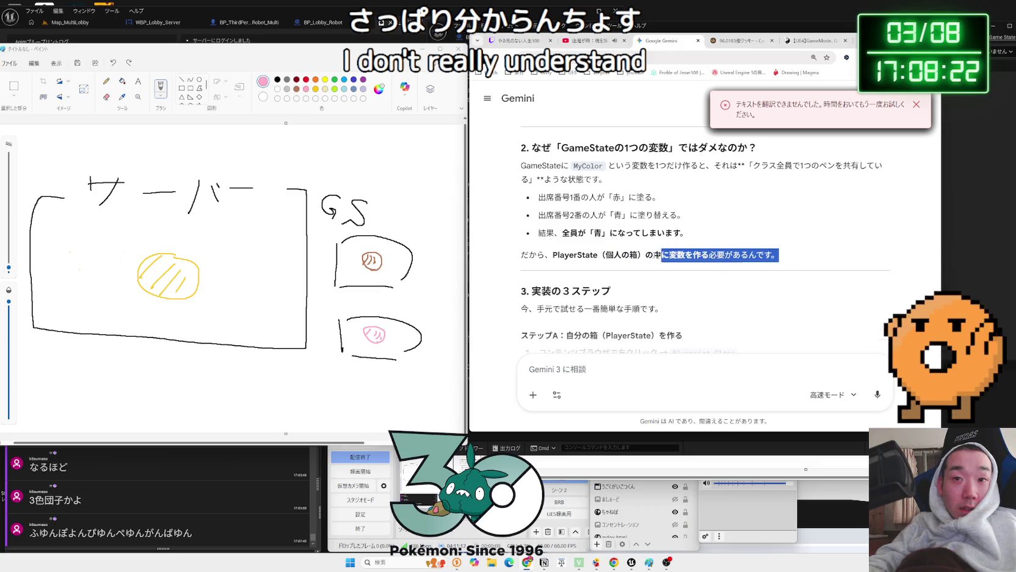
triple_click(790, 260)
left_click(791, 260)
Read steps A and B, where each player gets their own PlayerState box
scroll(735, 270, "down", 1)
left_click_drag(665, 269, 516, 261)
scroll(675, 273, "down", 1)
mouse_move(683, 256)
left_mouse_down()
mouse_move(521, 256)
mouse_move(843, 291)
left_mouse_up()
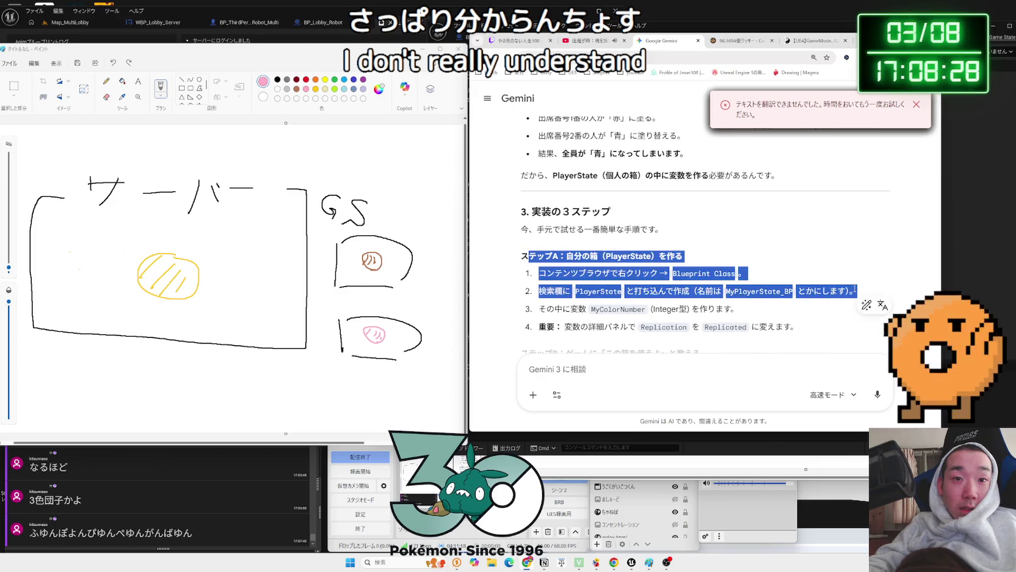
left_click(843, 291)
scroll(554, 262, "down", 2)
mouse_move(538, 211)
left_mouse_down()
mouse_move(794, 247)
mouse_move(729, 231)
mouse_move(693, 291)
mouse_move(527, 274)
mouse_move(846, 270)
mouse_move(550, 268)
mouse_move(547, 251)
mouse_move(846, 271)
mouse_move(845, 291)
left_mouse_up()
left_click(529, 273)
scroll(529, 274, "down", 1)
left_click(844, 291)
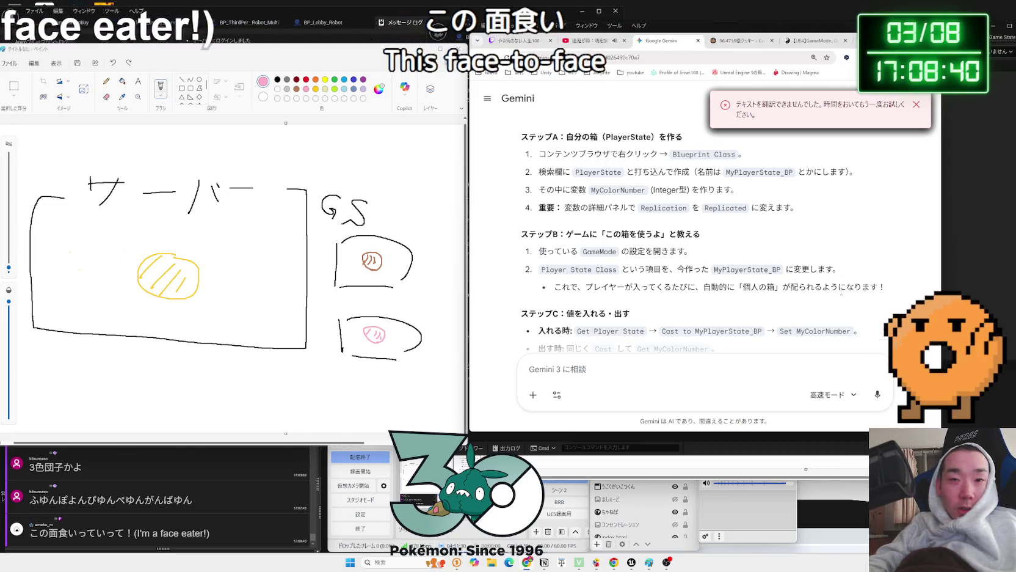
mouse_move(877, 287)
left_mouse_down()
mouse_move(561, 279)
mouse_move(620, 270)
left_mouse_up()
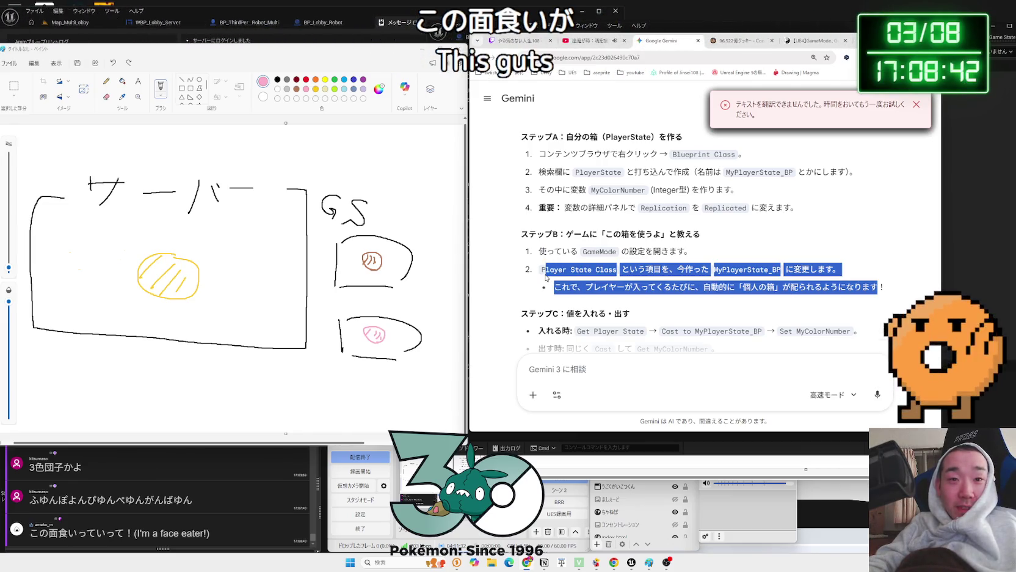
left_click(619, 270)
Read Step C and section 4 with the failed-cast fix
scroll(620, 270, "down", 2)
mouse_move(521, 234)
left_mouse_down()
mouse_move(738, 273)
mouse_move(647, 269)
mouse_move(647, 252)
left_mouse_up()
mouse_move(521, 234)
left_mouse_down()
mouse_move(858, 260)
mouse_move(538, 257)
mouse_move(714, 272)
mouse_move(611, 272)
mouse_move(714, 272)
mouse_move(590, 256)
mouse_move(858, 256)
mouse_move(717, 272)
mouse_move(597, 249)
mouse_move(715, 269)
left_mouse_up()
left_click(539, 257)
scroll(610, 257, "down", 2)
left_click_drag(621, 257, 522, 223)
left_click(665, 266)
scroll(665, 266, "down", 1)
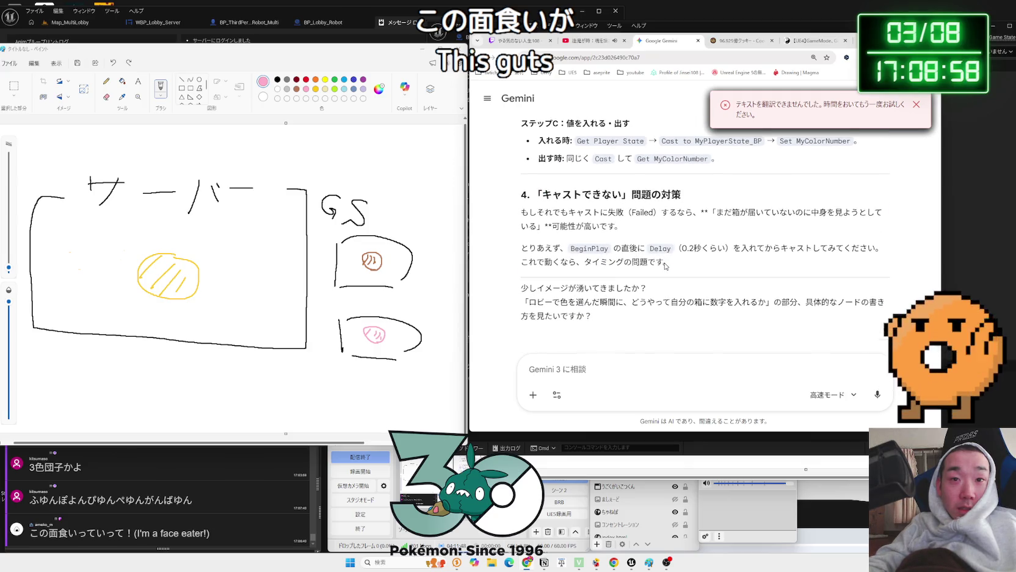
Begin a Japanese follow-up: the server shows one colour, though three players' colour info is saved
type("そこまではd")
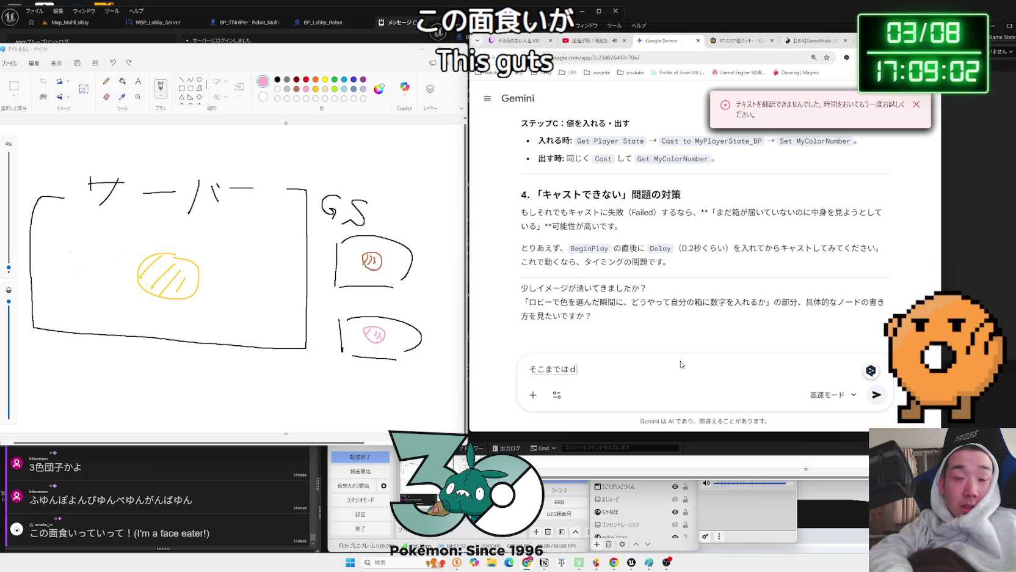
key("BackSpace")
type("できたんだけど。")
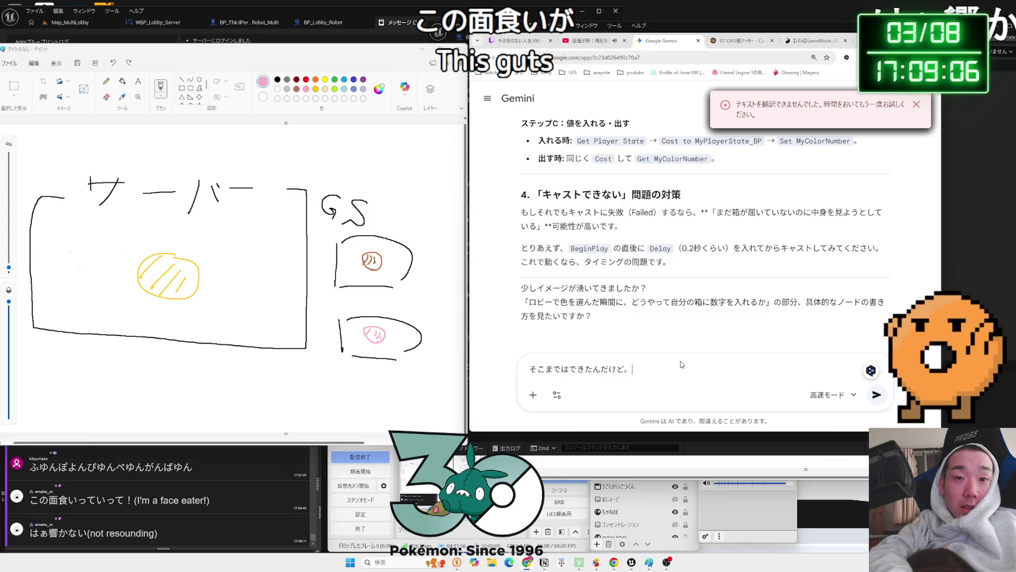
type("さーばーがわ")
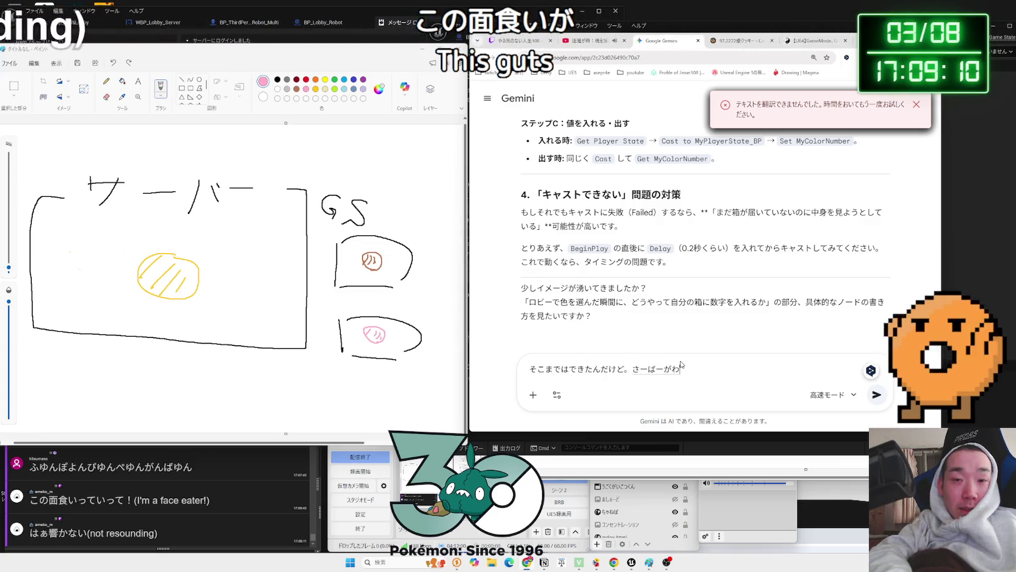
type("は")
key("space")
type("ubete")
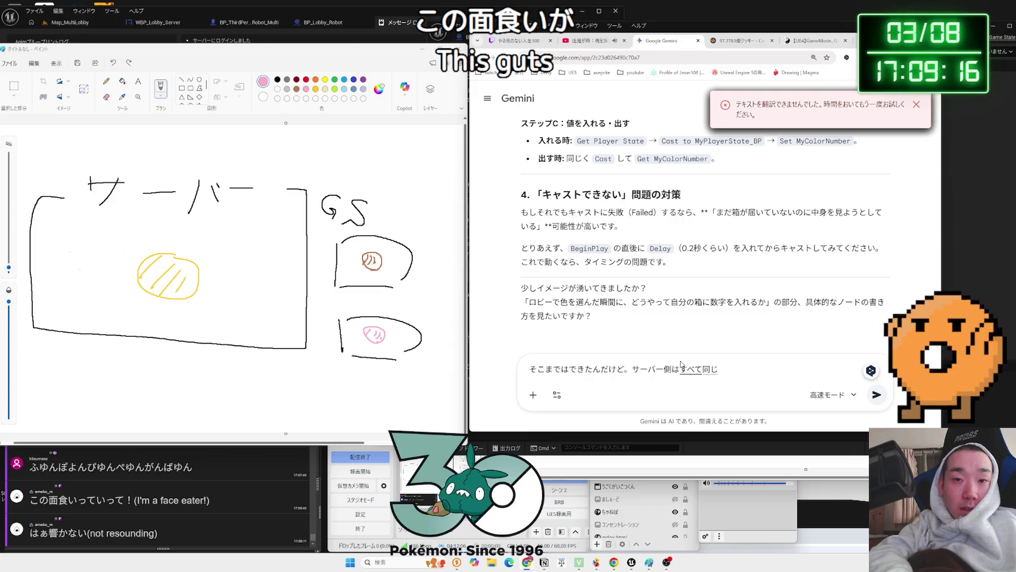
type("ni")
key("space")
type("te,")
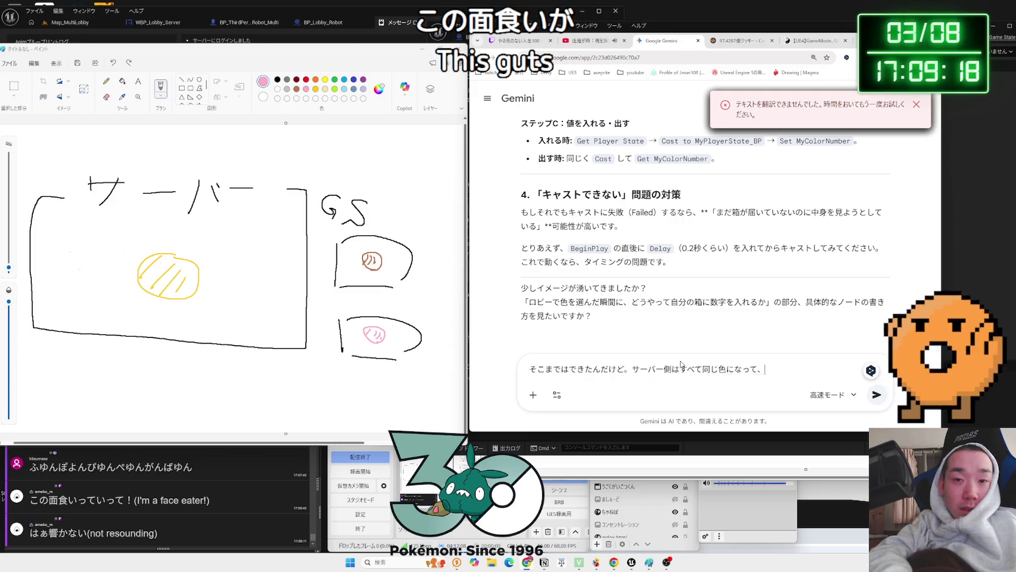
type("antogawamo")
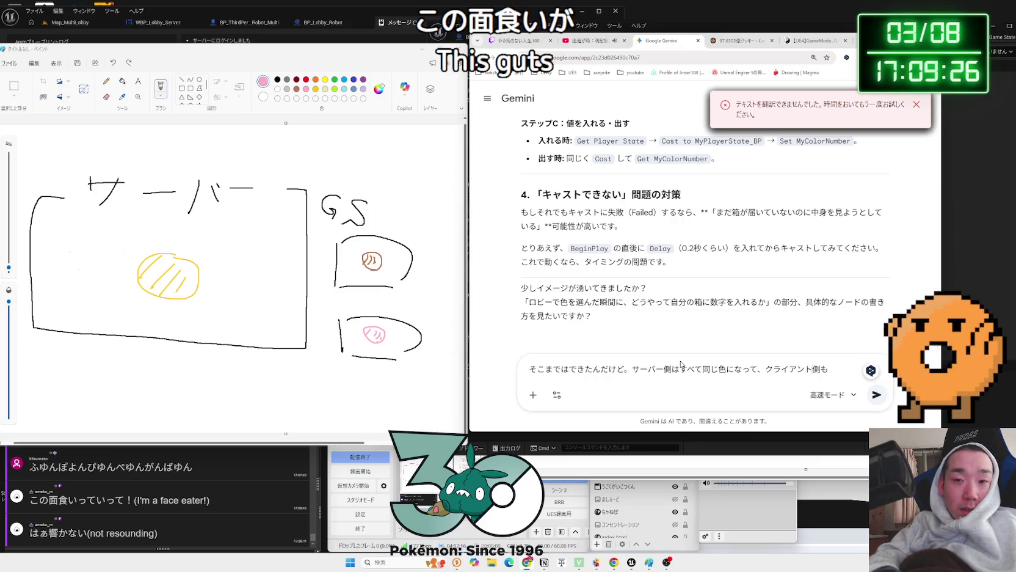
key("BackSpace")
key("BackSpace")
key("BackSpace")
key("BackSpace")
key("BackSpace")
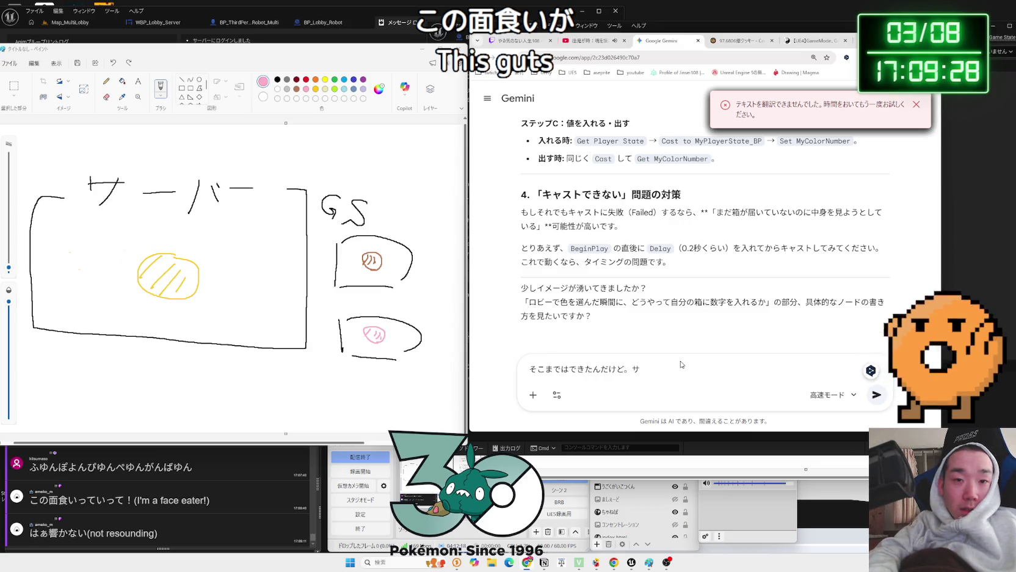
type("３にn")
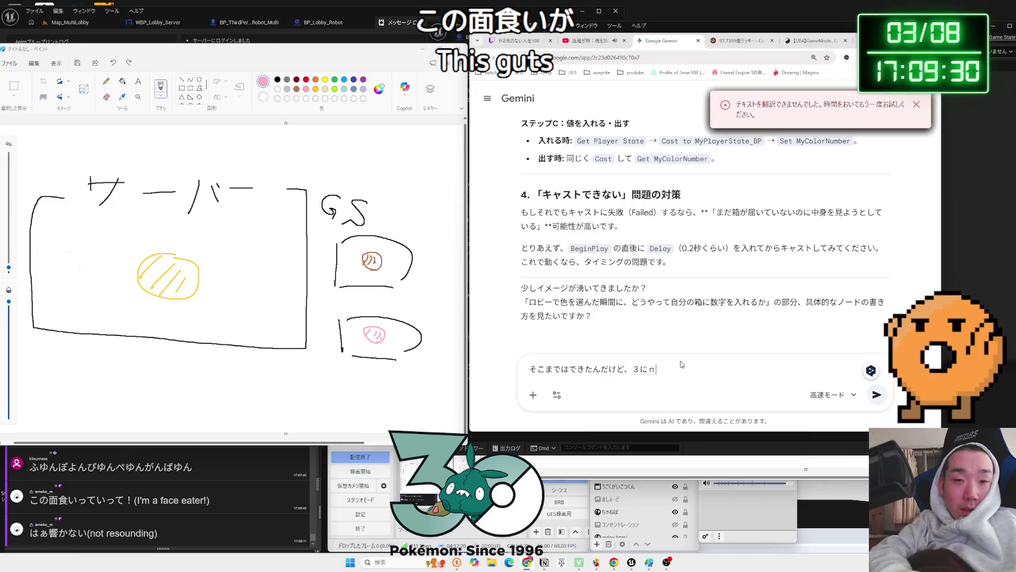
type("のぶーg")
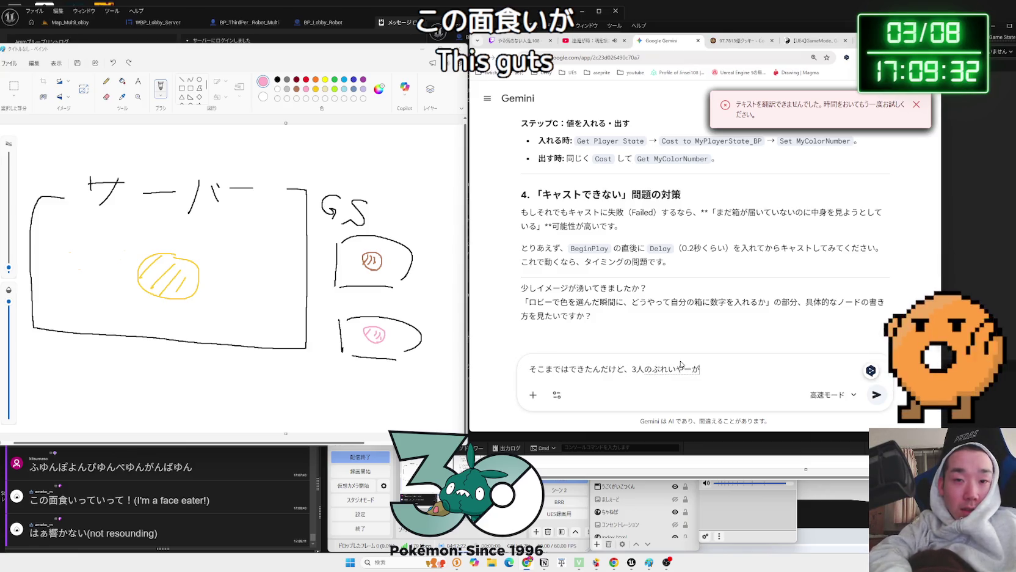
type("、それぞれいろじょ")
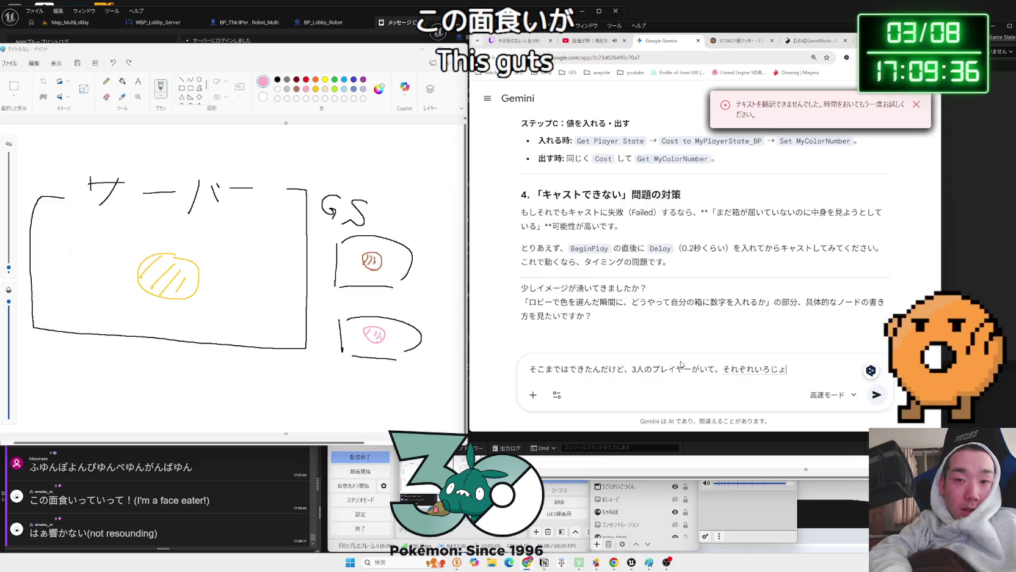
type("をお")
type("ほぞn")
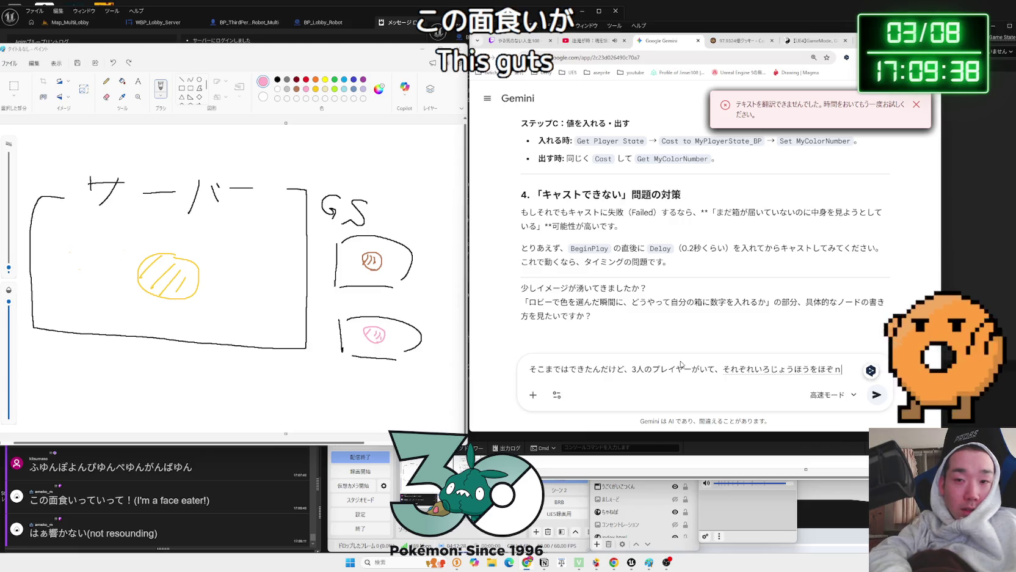
type("e")
key("space")
type("sma")
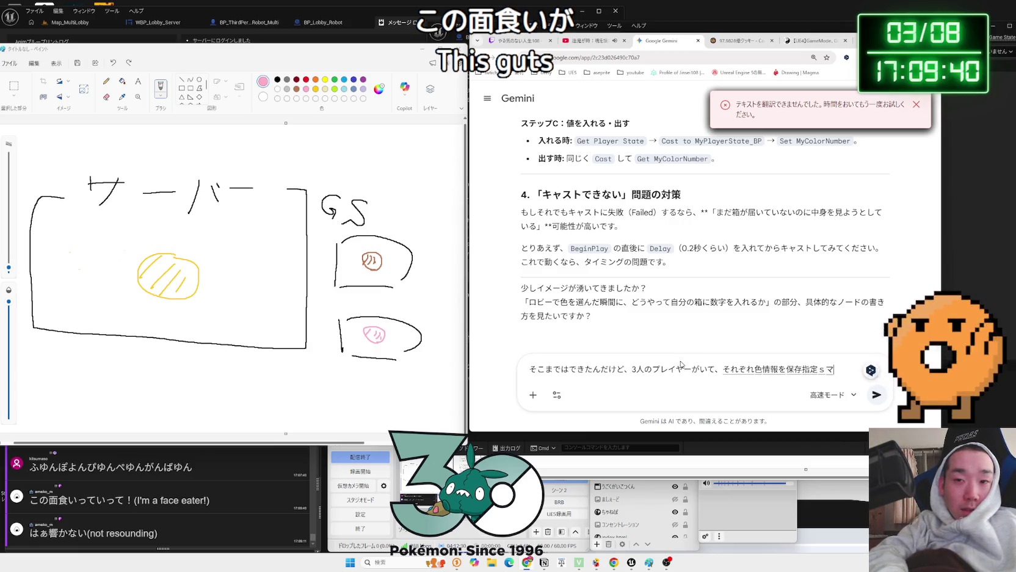
key("BackSpace")
key("BackSpace")
type("smasu.")
key("Return")
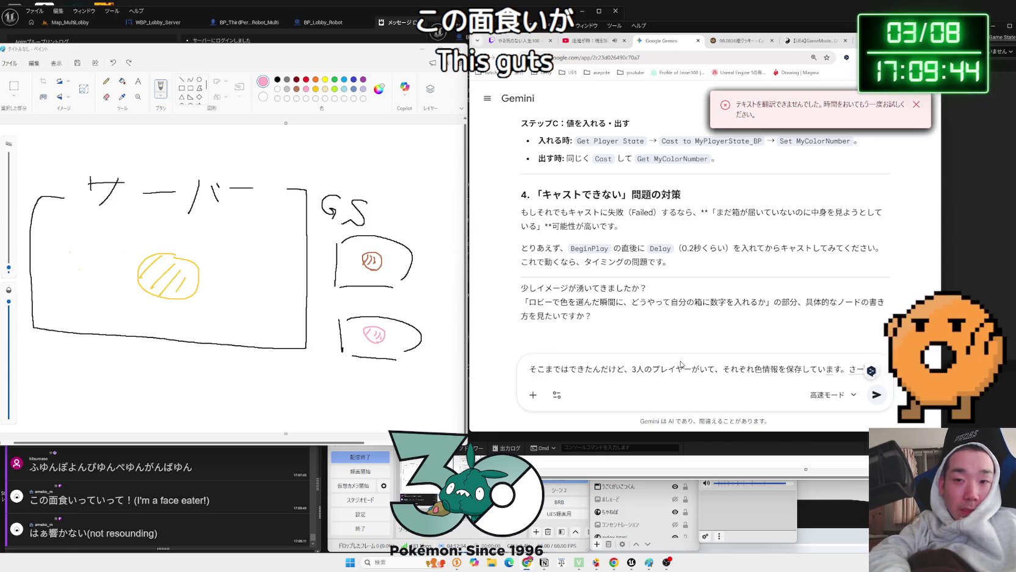
Describe the server showing all three red and clients all purple, then send the question
type("sa-ba-ga")
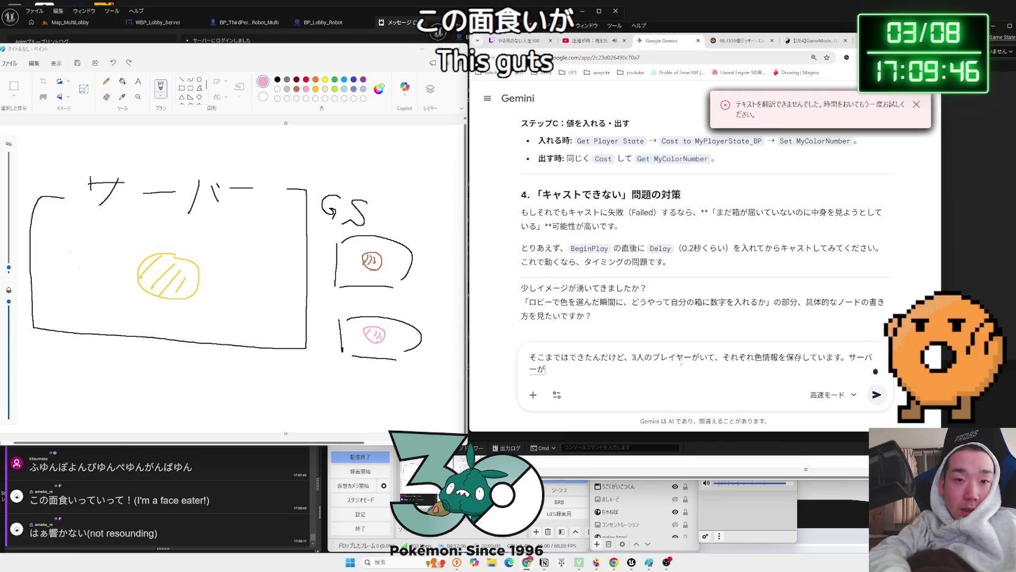
key("BackSpace")
type("g")
key("space")
type("gam")
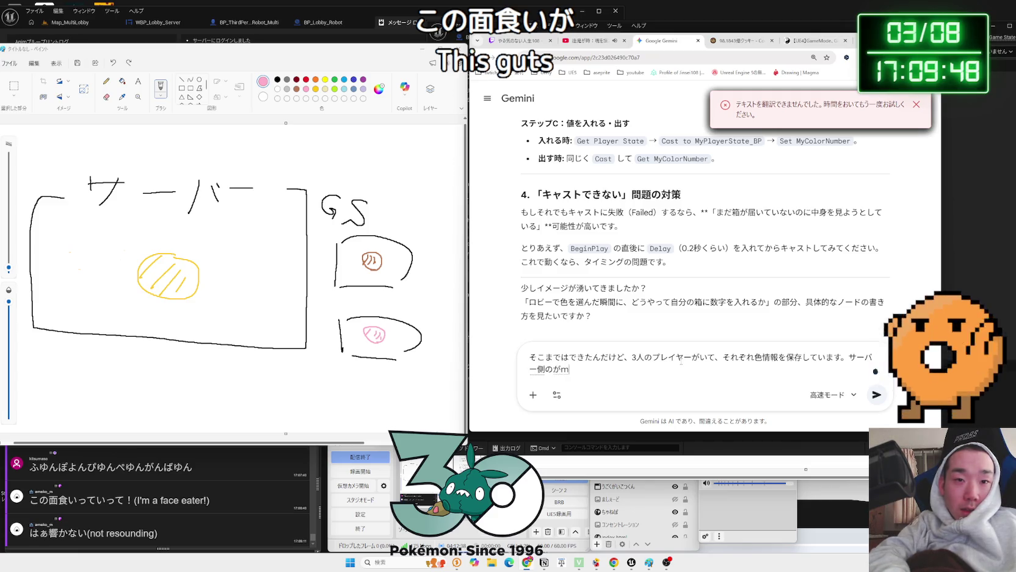
type("burei")
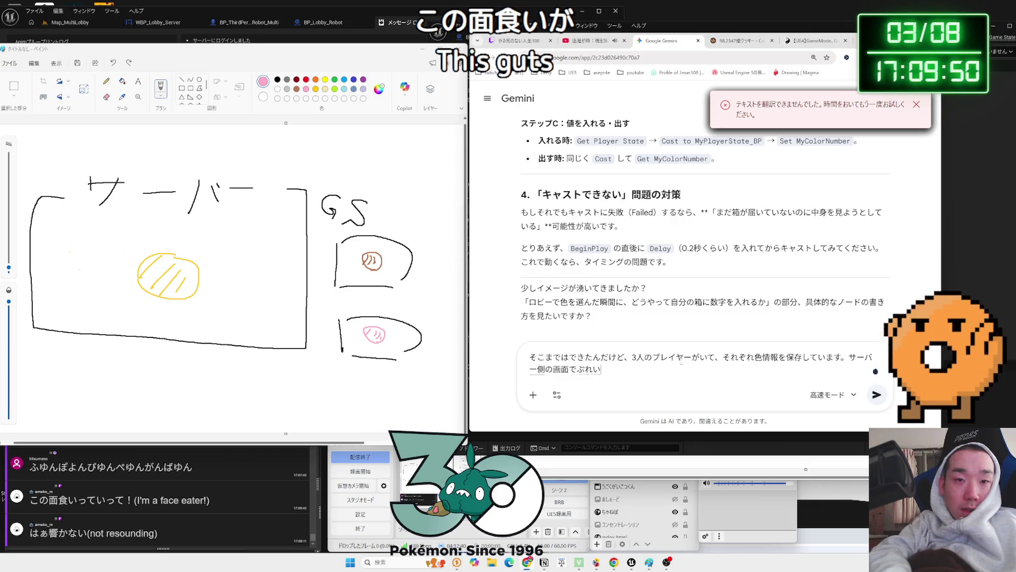
key("BackSpace")
key("BackSpace")
type("n")
key("space")
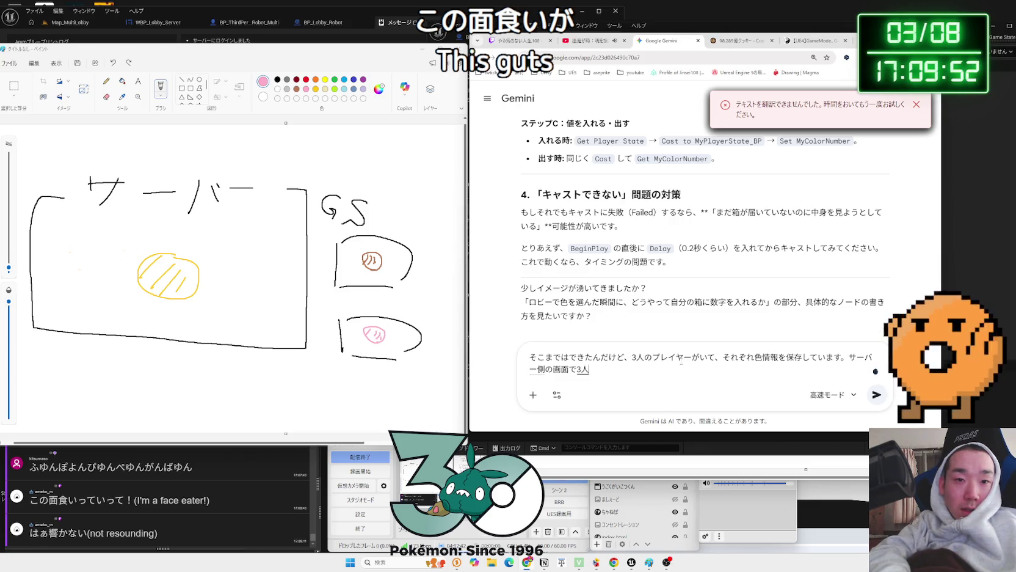
key("BackSpace")
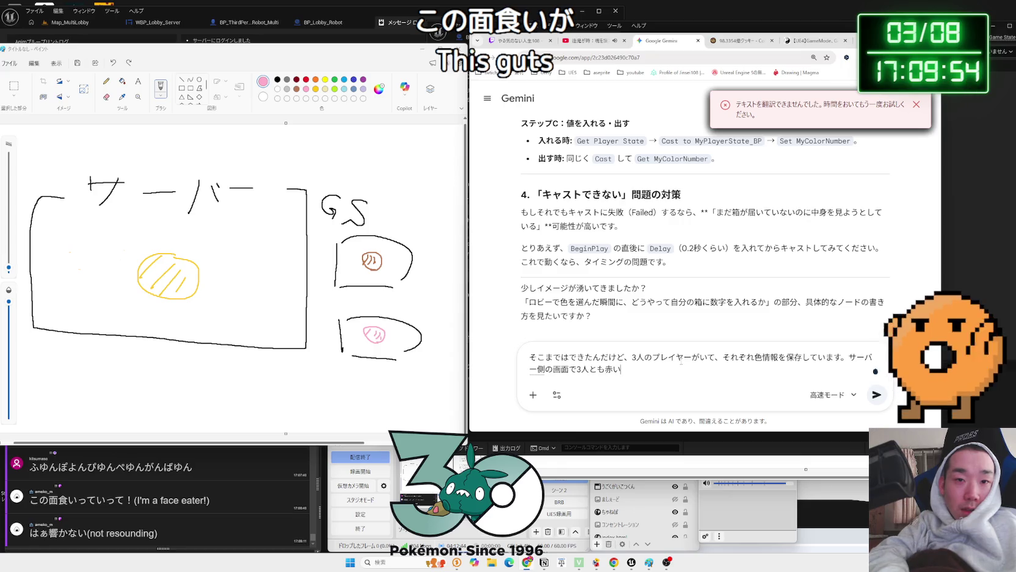
type("、")
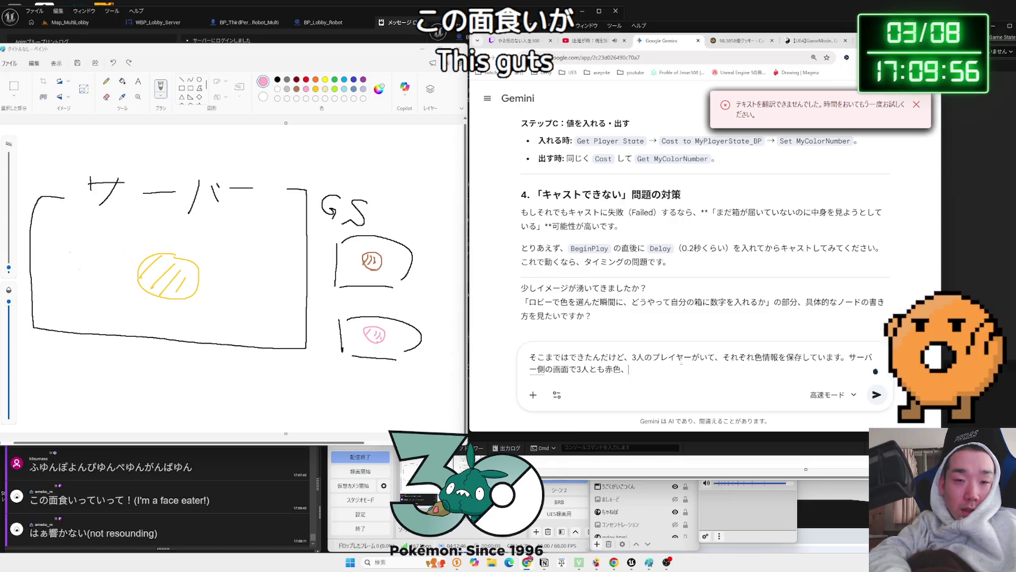
type("k")
key("space")
type("d")
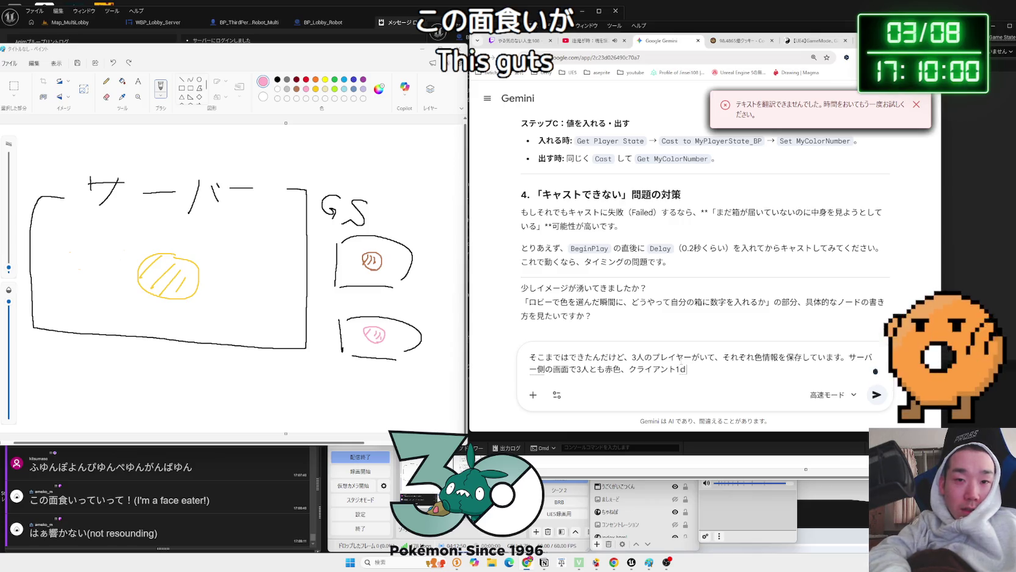
type("は")
type("んいん")
key("space")
type("むらさきり")
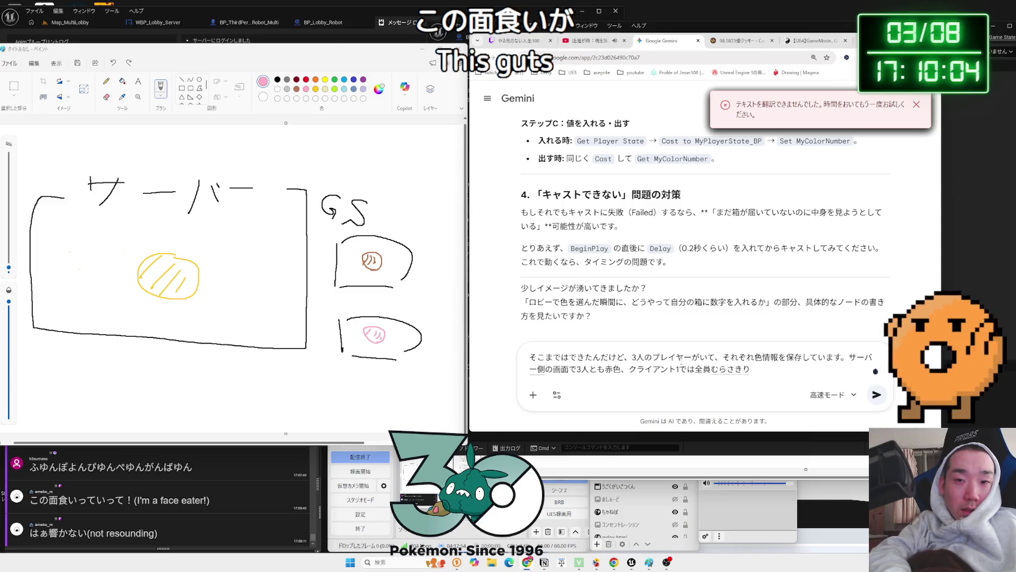
type("くらいあんと")
key("space")
type("で")
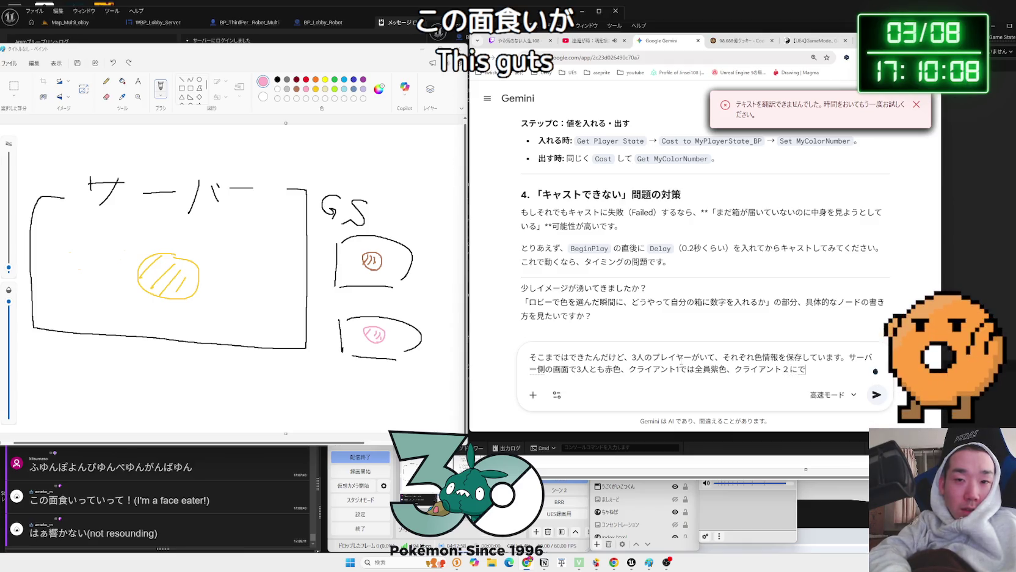
type("はぜんいn")
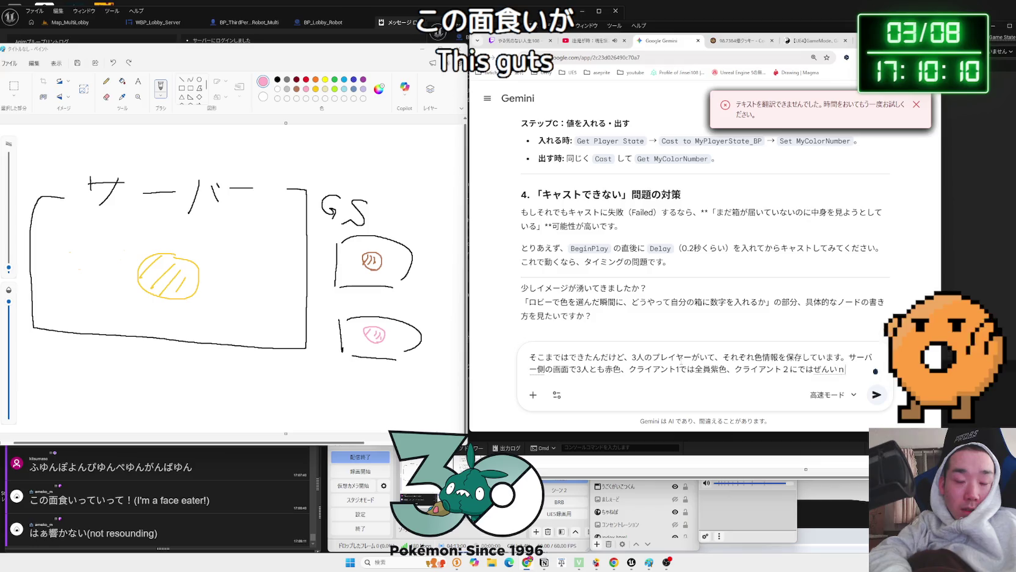
type("iiroutaides")
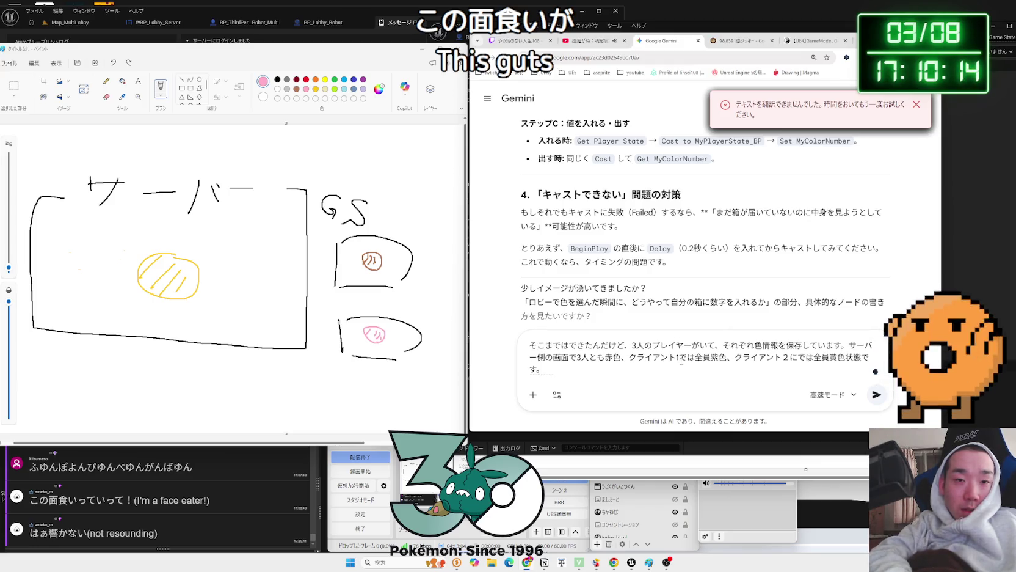
type("pureiya-ga")
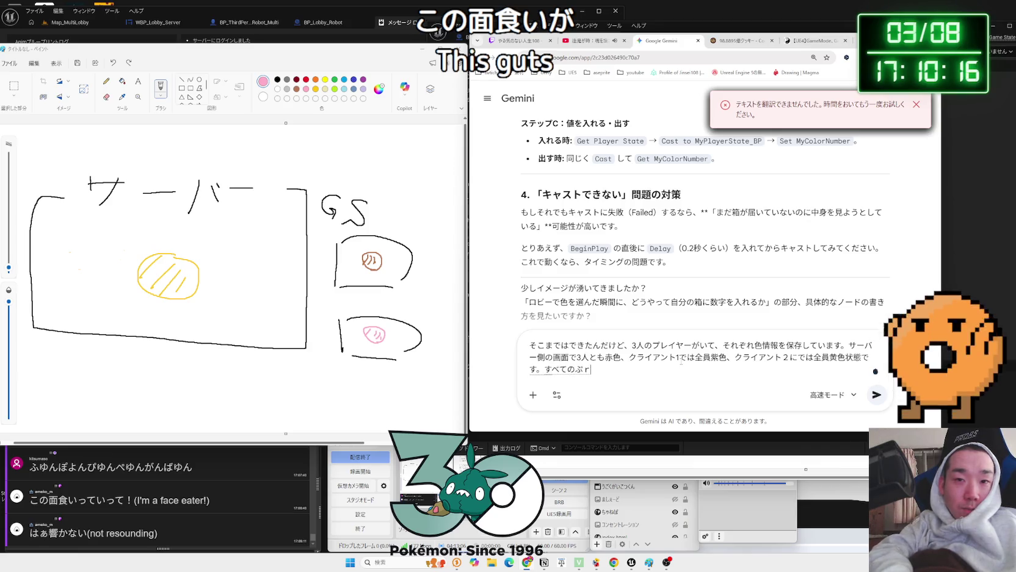
type("nde")
key("space")
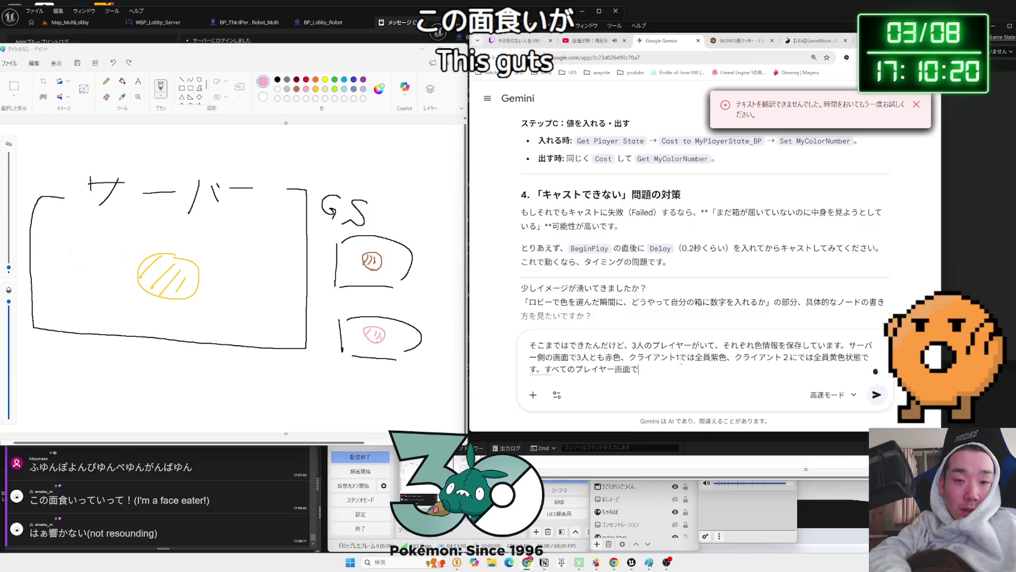
type("a")
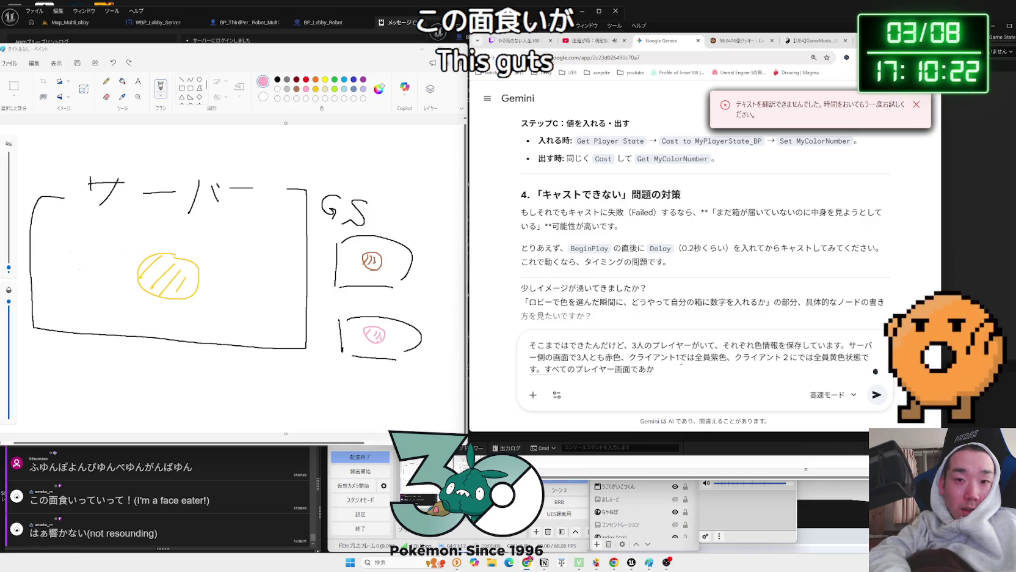
type("murki")
key("space")
type(",k")
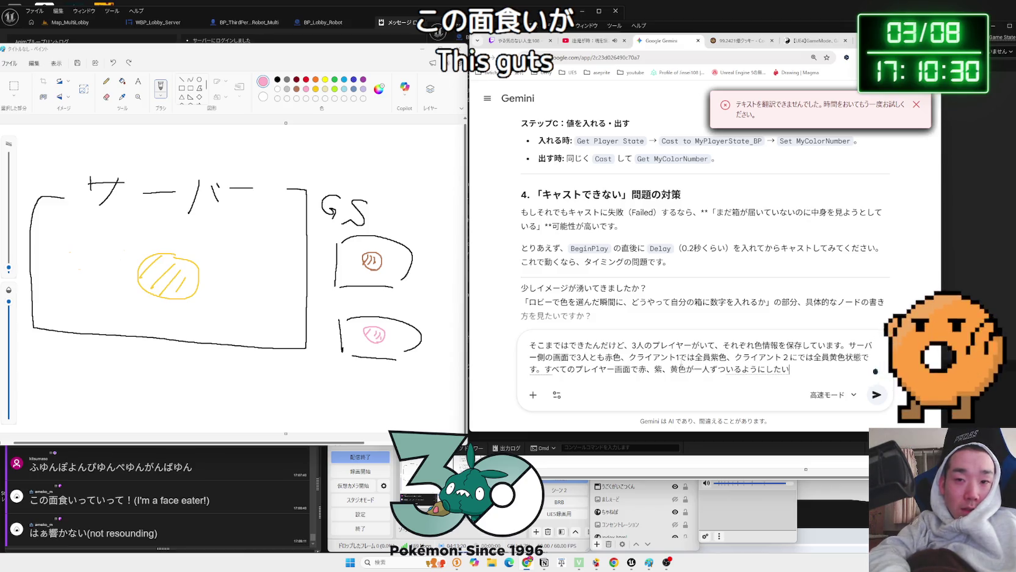
key("Return")
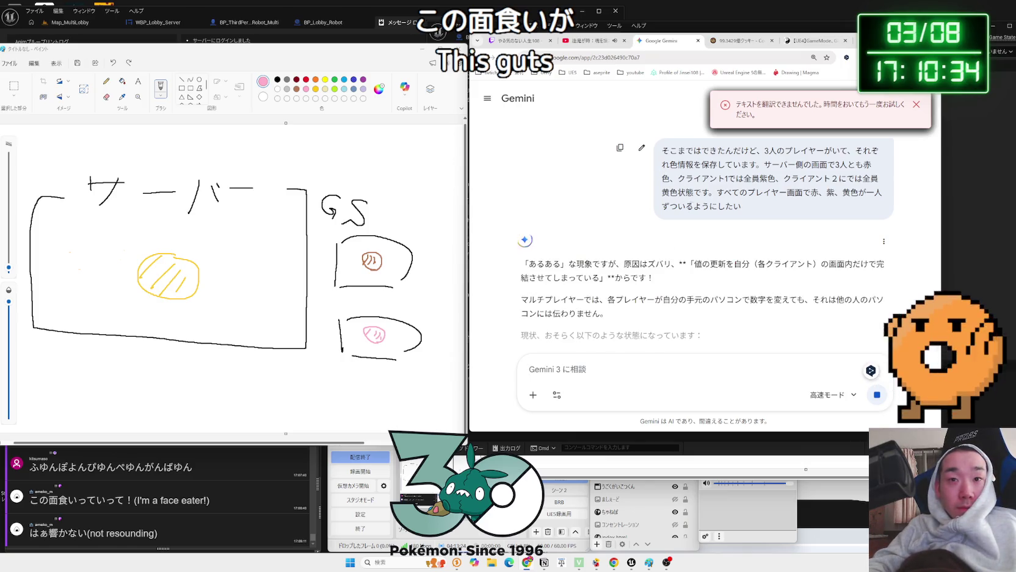
Read why number changes stay local and why the server must tell everyone
scroll(672, 190, "down", 2)
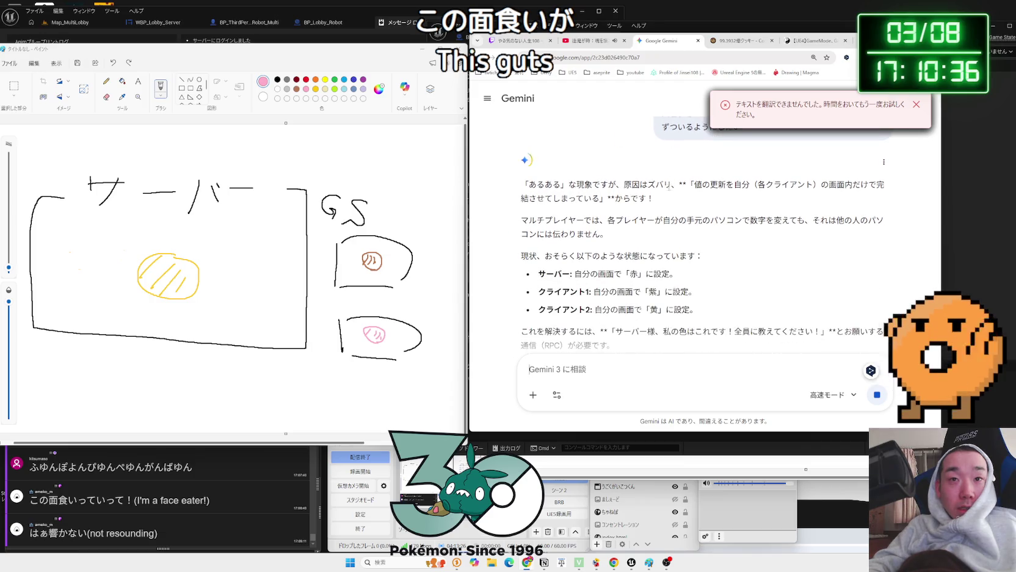
left_click(653, 187)
left_click_drag(521, 219, 811, 221)
left_click(605, 235)
scroll(586, 229, "down", 2)
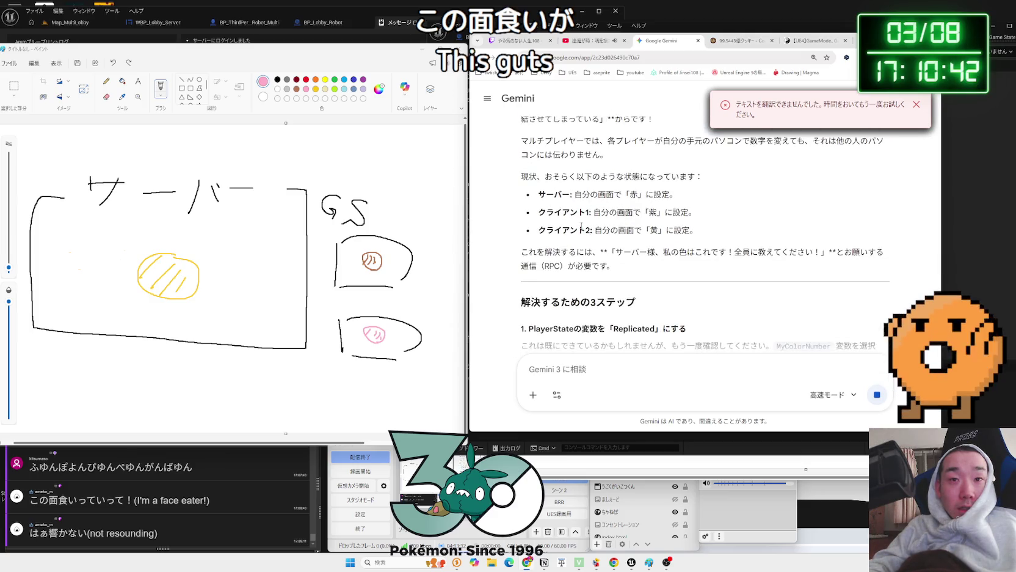
left_click_drag(702, 226, 708, 230)
left_click(707, 230)
mouse_move(622, 252)
left_mouse_down()
mouse_move(812, 251)
mouse_move(604, 251)
left_mouse_up()
mouse_move(821, 252)
left_mouse_down()
mouse_move(615, 252)
mouse_move(810, 252)
mouse_move(702, 252)
left_mouse_up()
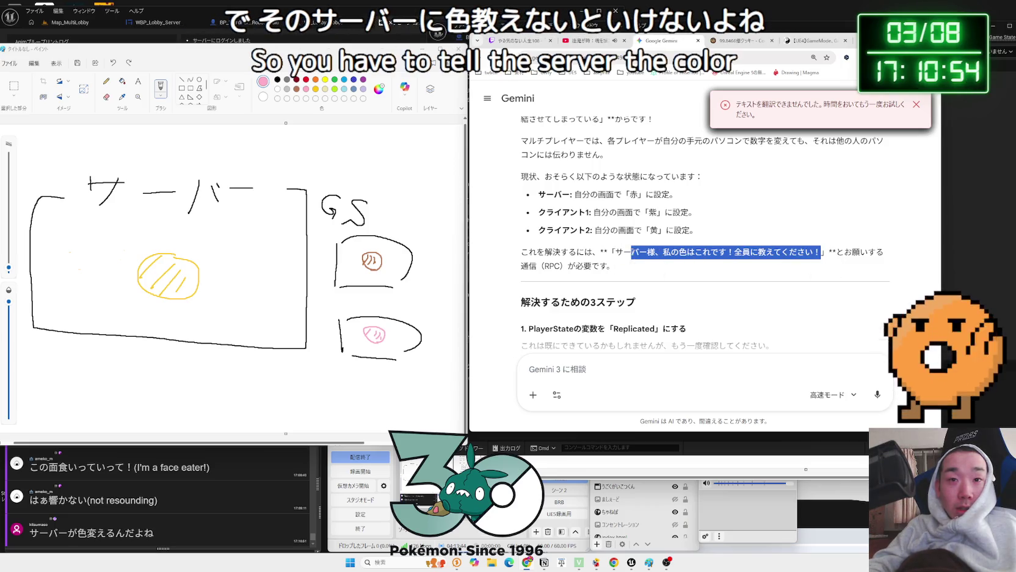
left_click(631, 252)
left_click_drag(813, 252, 805, 252)
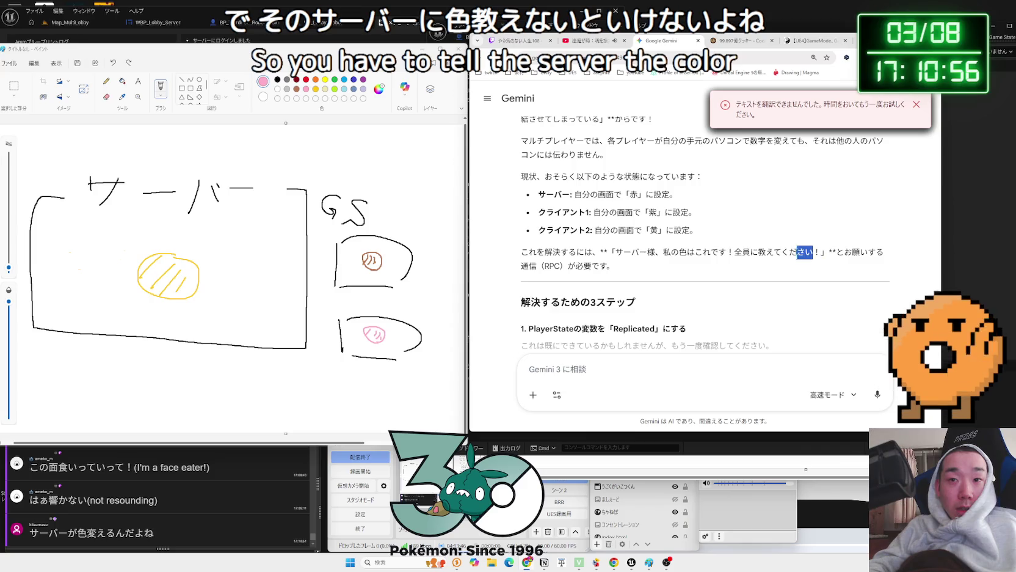
left_click(627, 252)
Read the three-step fix with its Run on Server event, then close Paint without saving
scroll(627, 252, "down", 2)
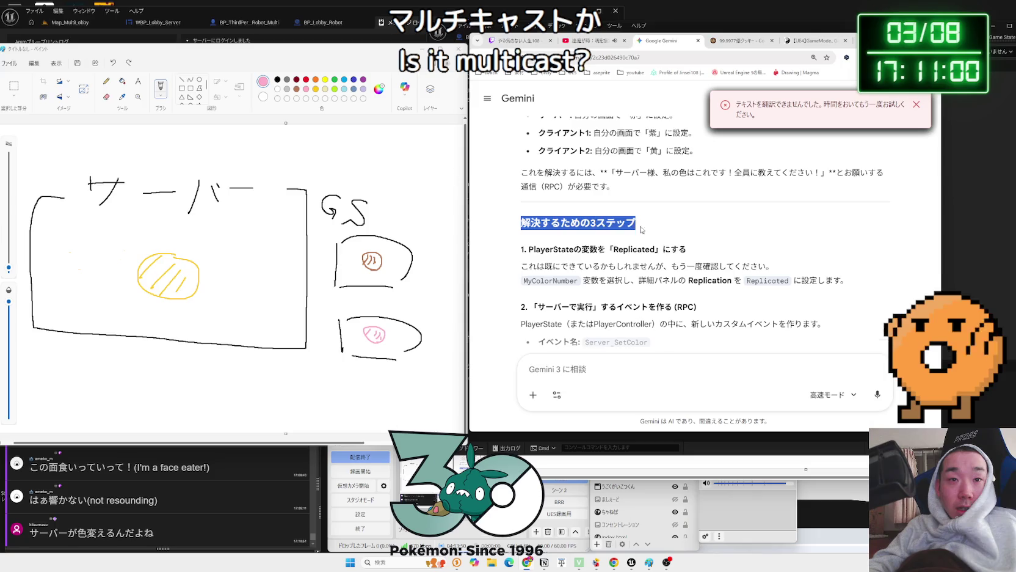
left_click(705, 253)
scroll(705, 253, "down", 2)
mouse_move(700, 243)
left_mouse_down()
mouse_move(538, 228)
mouse_move(707, 244)
left_mouse_up()
left_click_drag(820, 244, 538, 227)
left_click(535, 235)
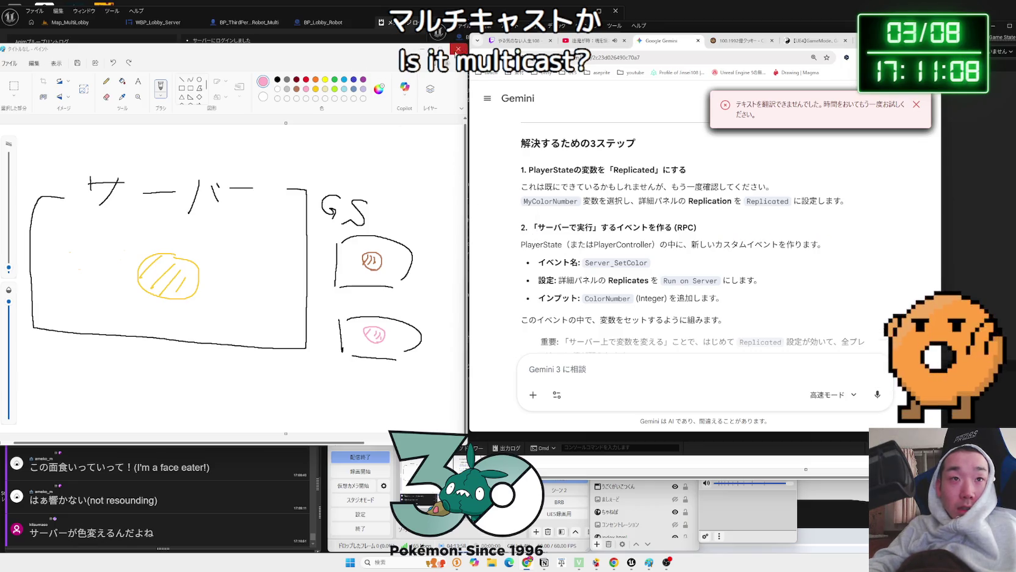
left_click(455, 48)
left_click(228, 268)
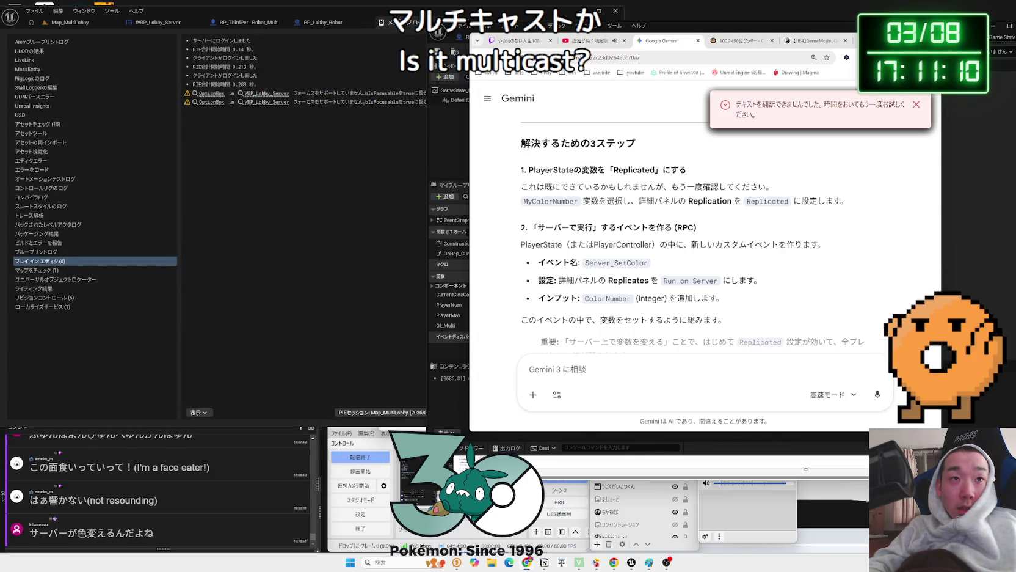
Delete the ForEach loop, game instance cast and Set nodes from GameState_Multi
key("alt+Tab")
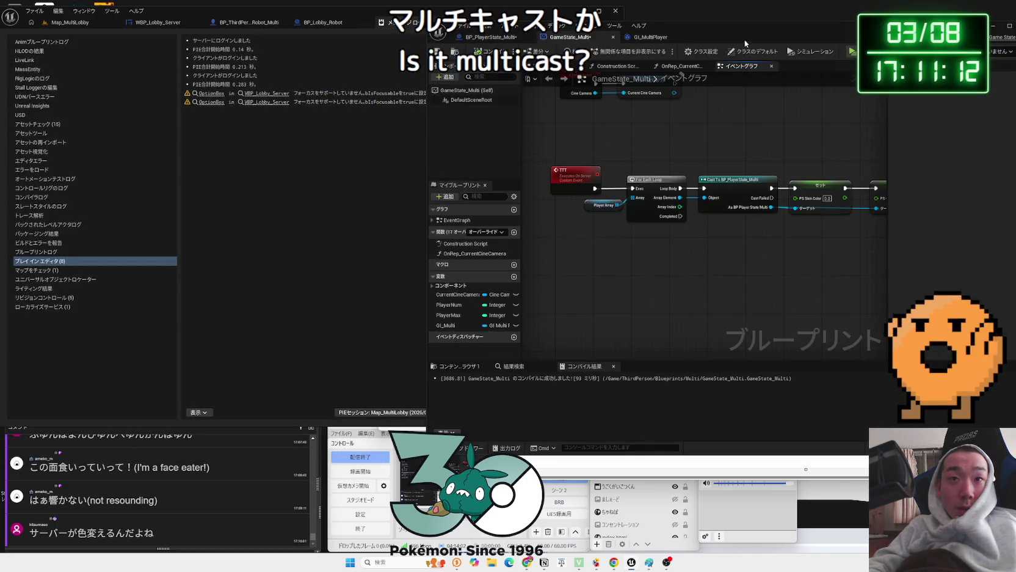
left_click_drag(400, 187, 653, 273)
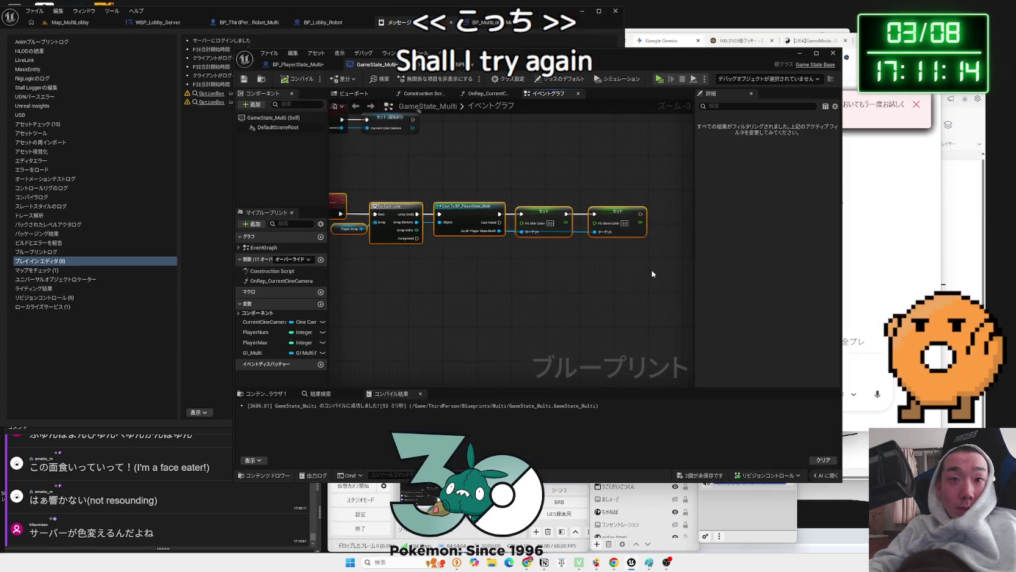
key("Delete")
key("Home")
scroll(560, 285, "up", 2)
key("Delete")
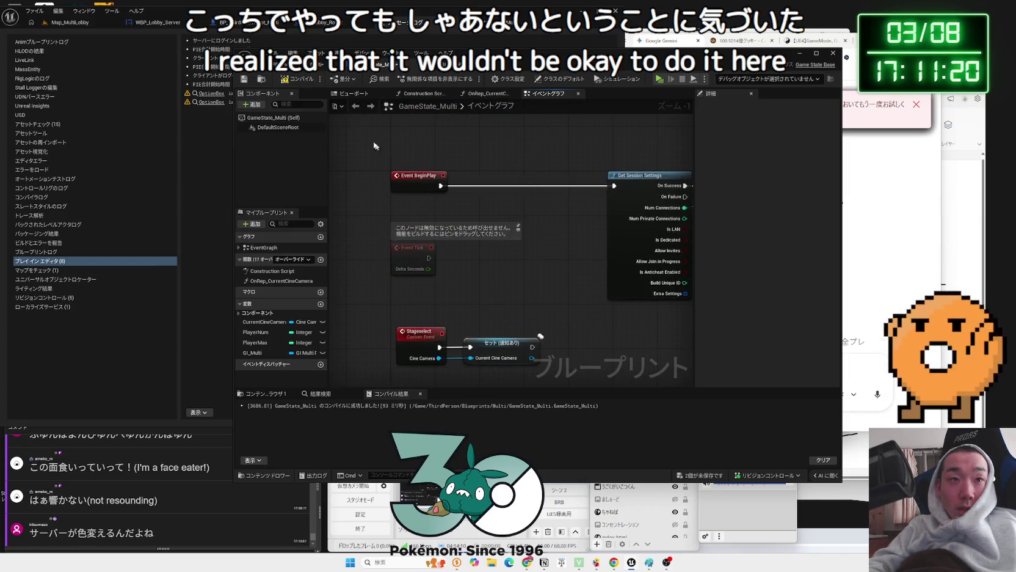
Compile and save GameState_Multi, then switch to BP_PlayerState_Multi
left_click(280, 82)
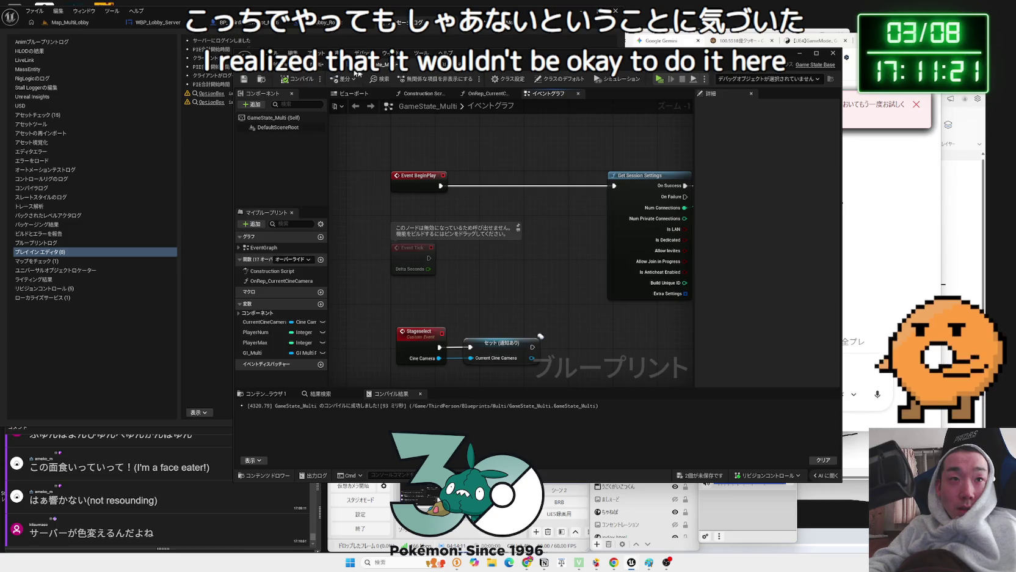
left_click(707, 472)
left_click(560, 356)
left_click(302, 72)
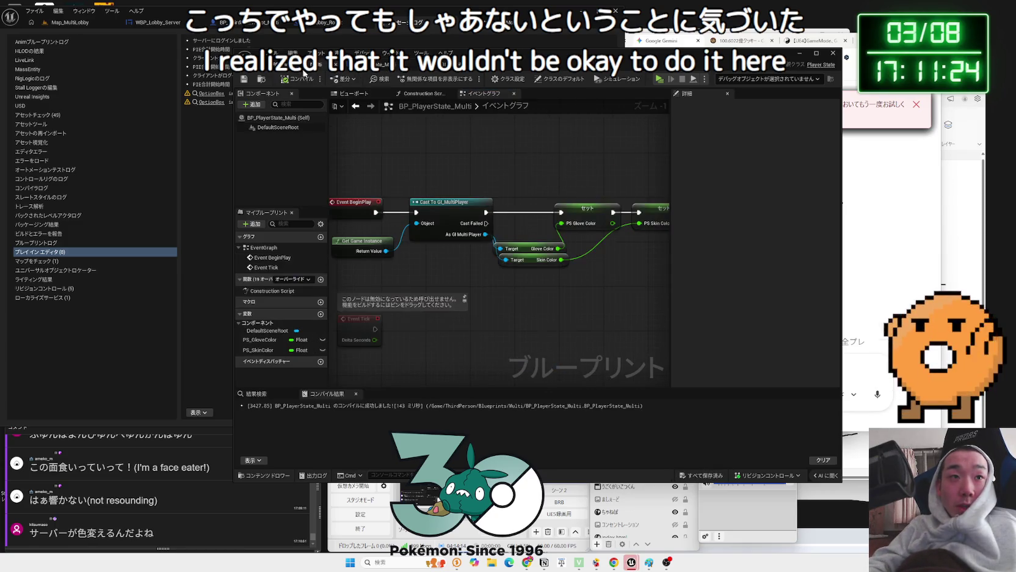
Make PS_GloveColor and PS_SkinColor Replicated, then compile and save BP_PlayerState_Multi
left_click_drag(479, 269, 451, 258)
left_click(559, 197)
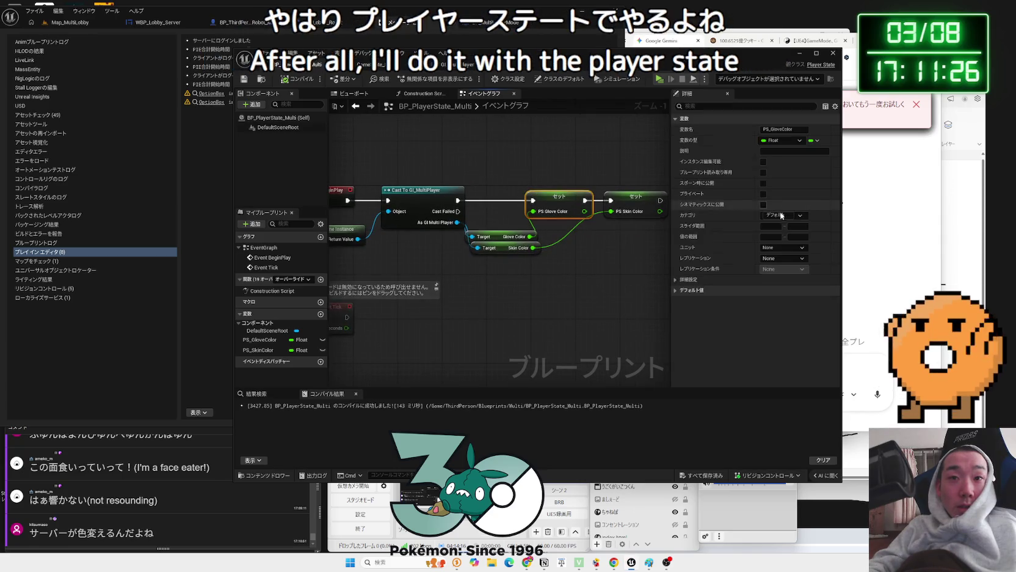
left_click(794, 248)
left_click(781, 248)
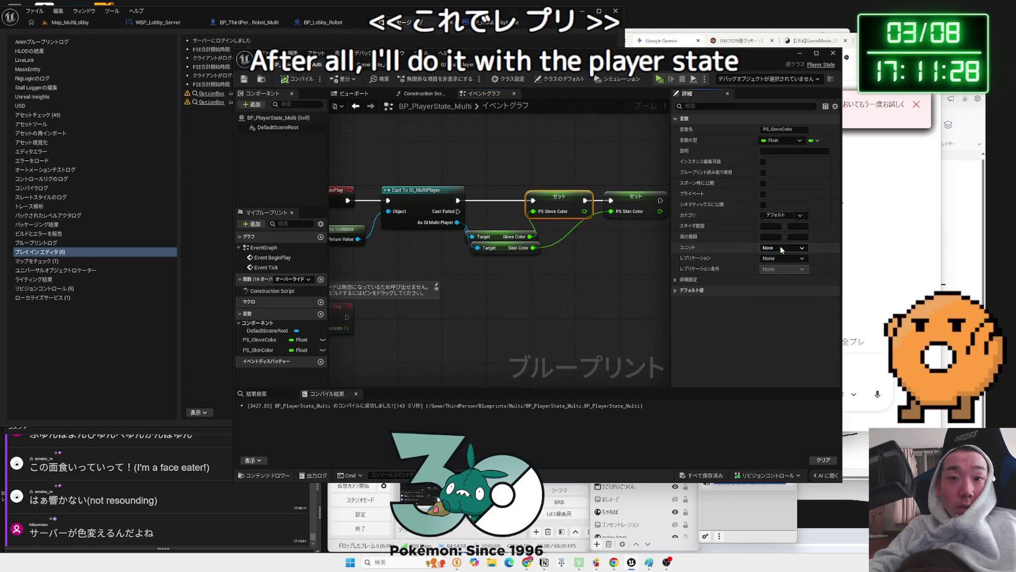
left_click(767, 227)
left_click(559, 204)
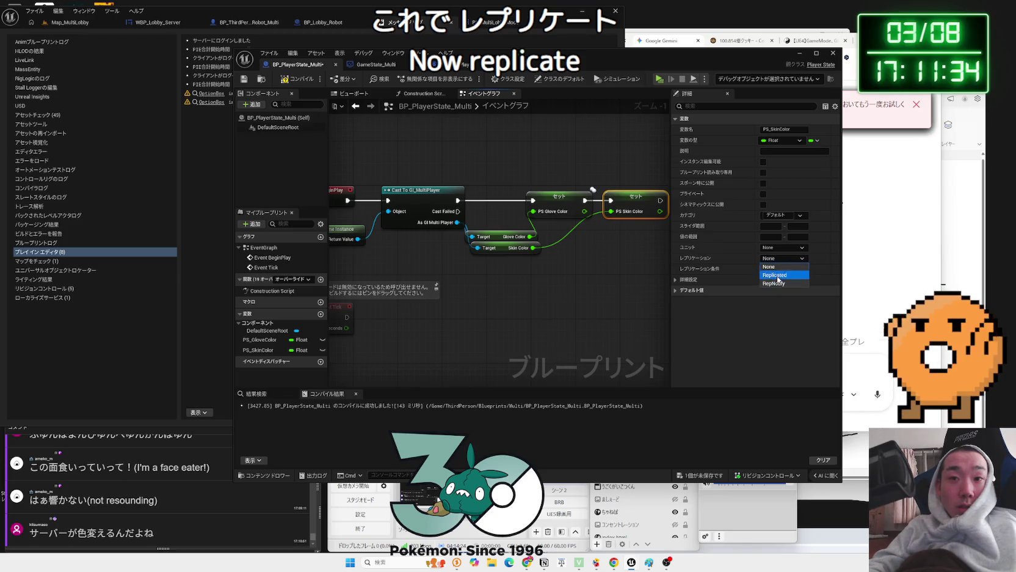
key("F7")
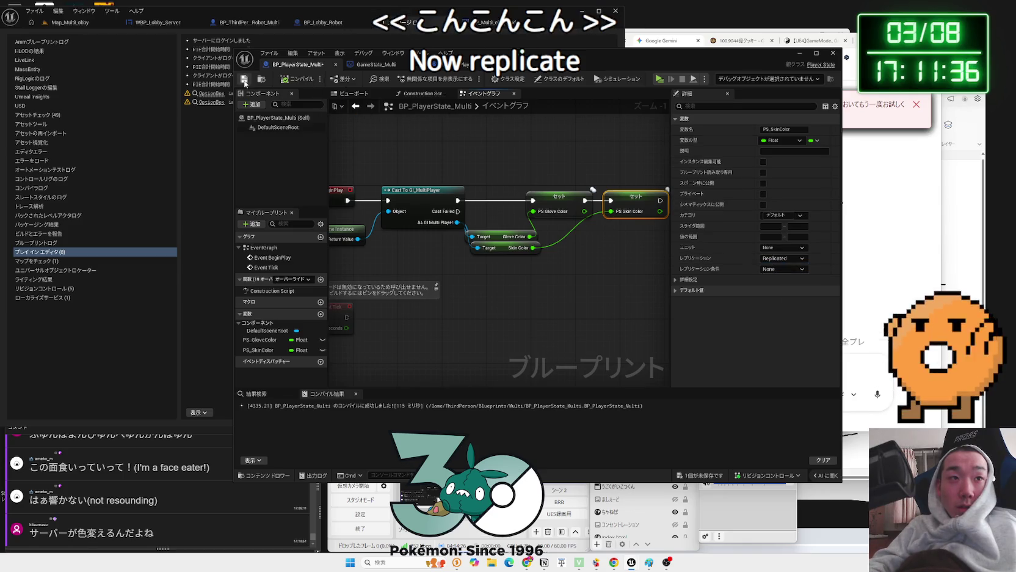
key("ctrl+s")
key("alt+Tab")
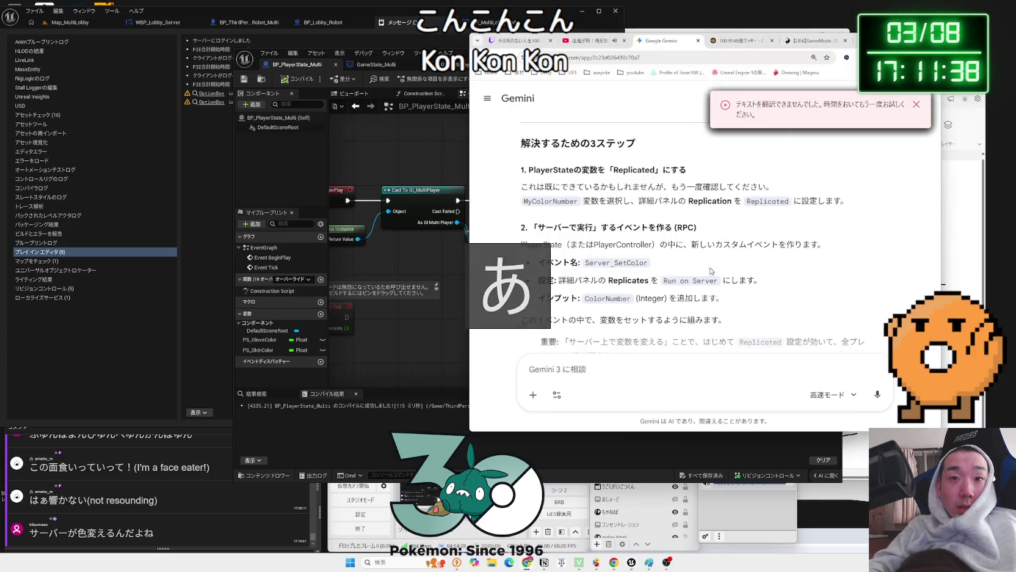
Reread the PlayerState part of step 2 in Gemini's answer
left_click(661, 261)
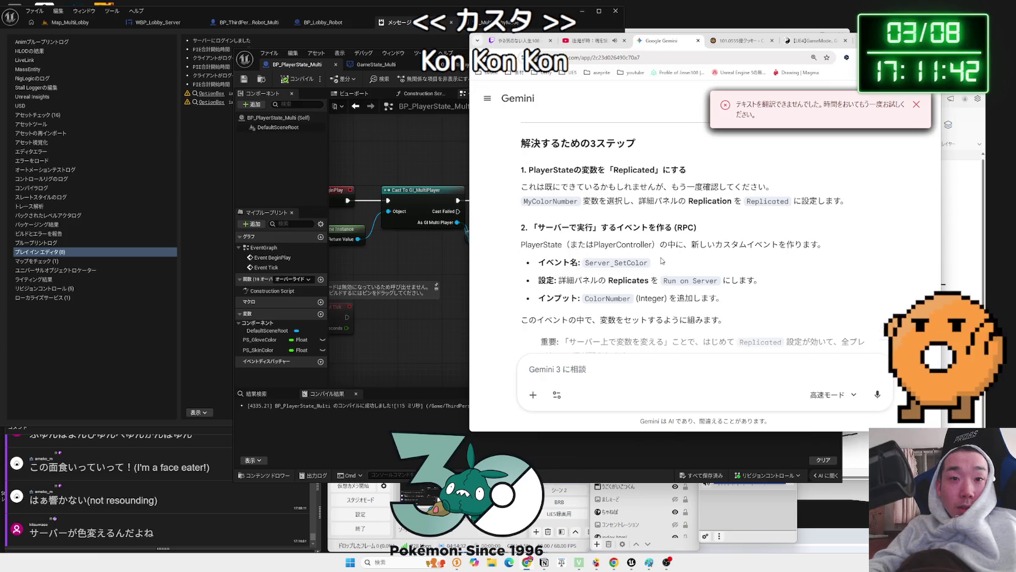
scroll(578, 230, "down", 2)
mouse_move(670, 220)
left_mouse_down()
mouse_move(684, 220)
mouse_move(667, 220)
left_mouse_up()
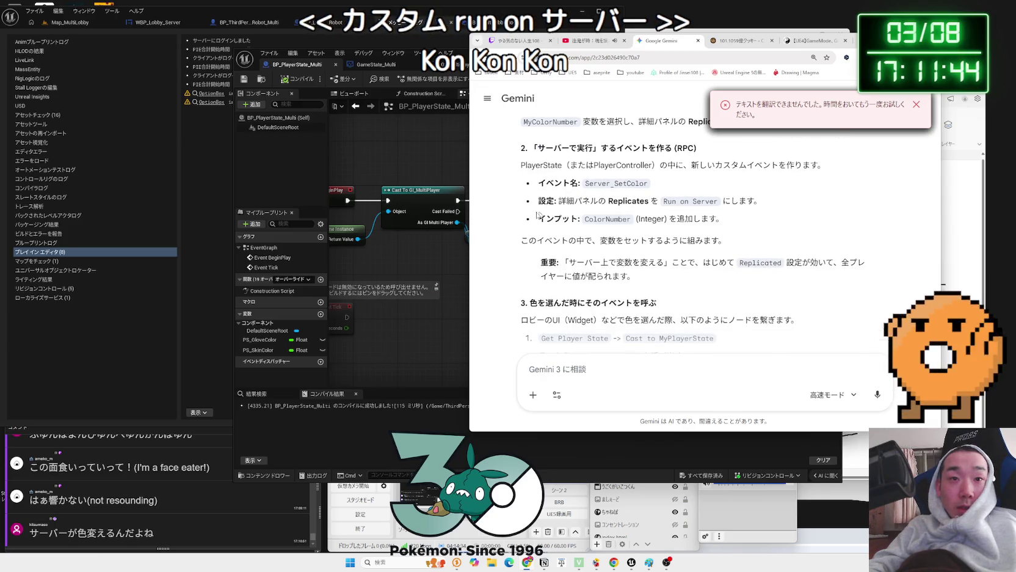
left_click(468, 273)
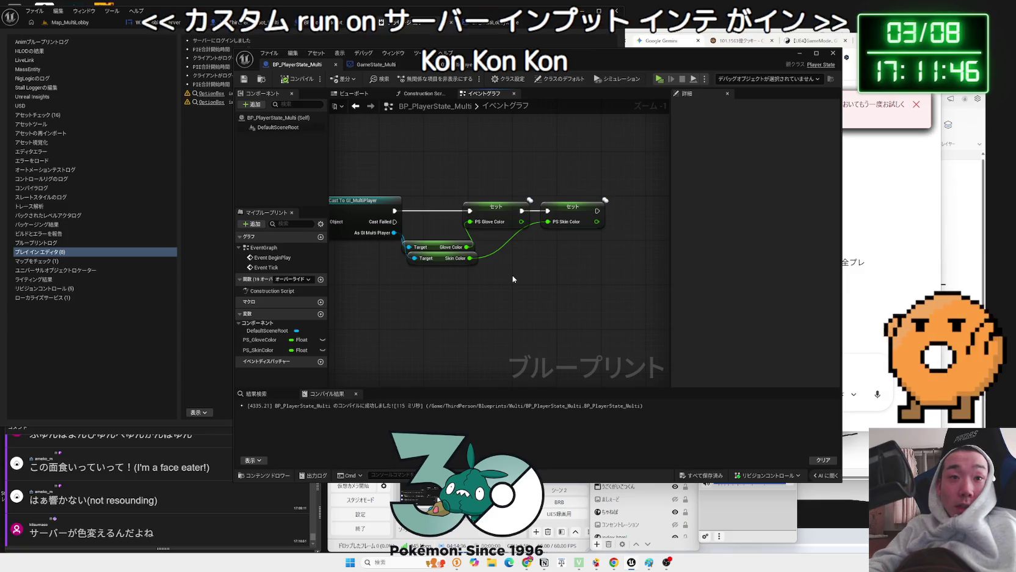
Move the colour Set nodes and add a custom event named ttt to drive them
left_click_drag(488, 206, 578, 318)
right_click(439, 306)
type("tcustom")
left_click(476, 338)
key("BackSpace")
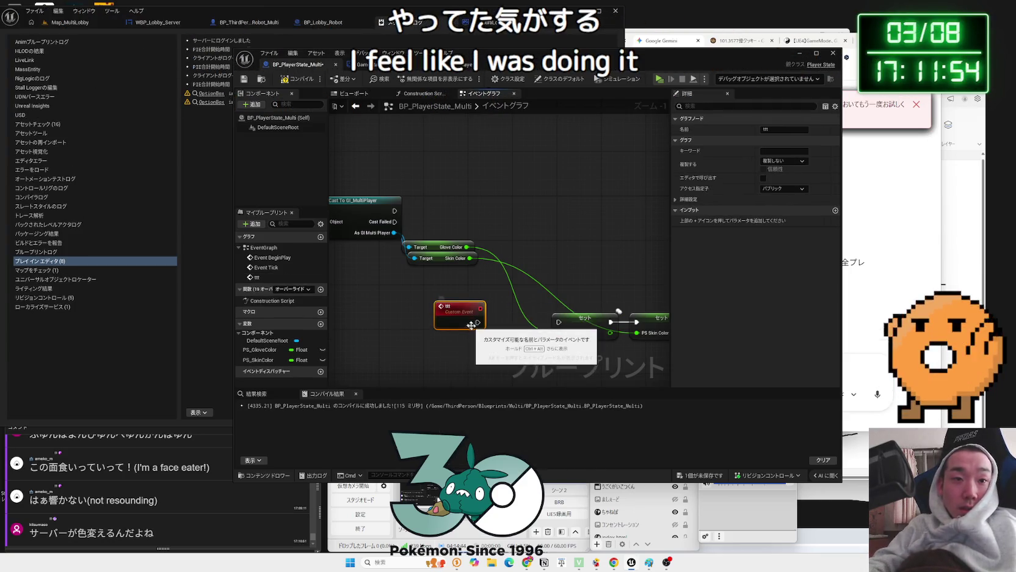
left_click_drag(470, 325, 497, 319)
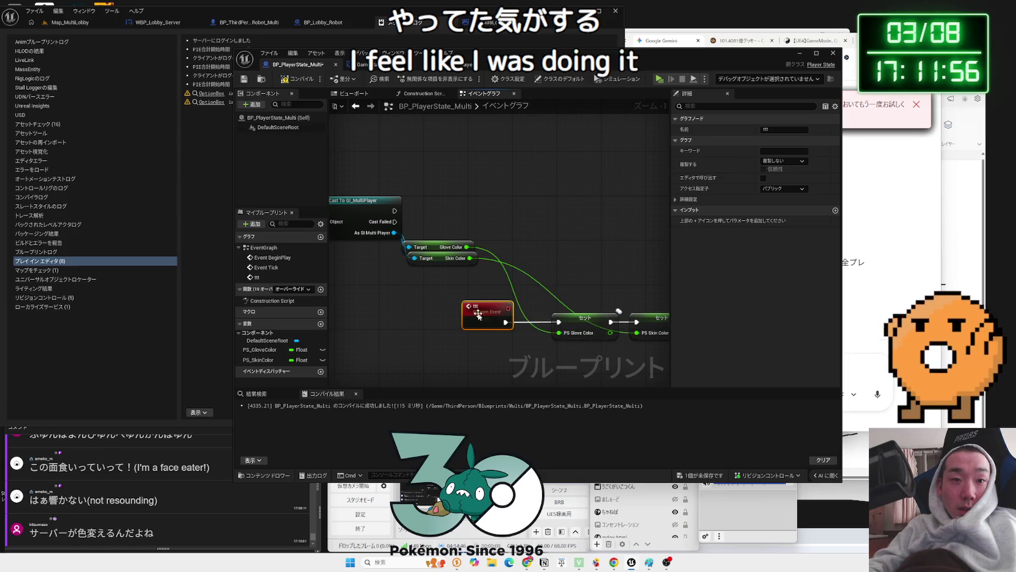
Add a node that calls the ttt event
right_click(429, 214)
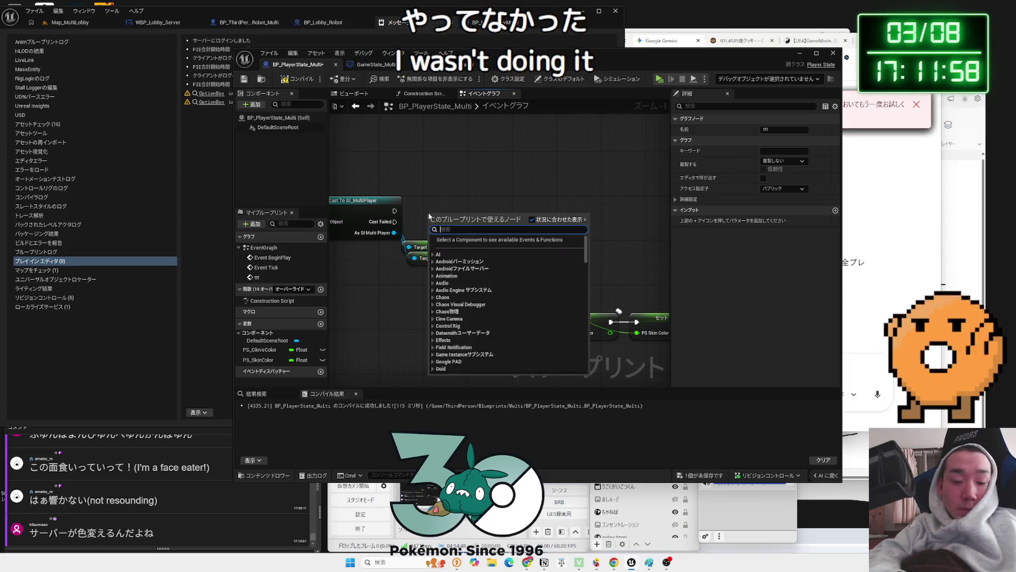
type("ttt")
left_click(461, 264)
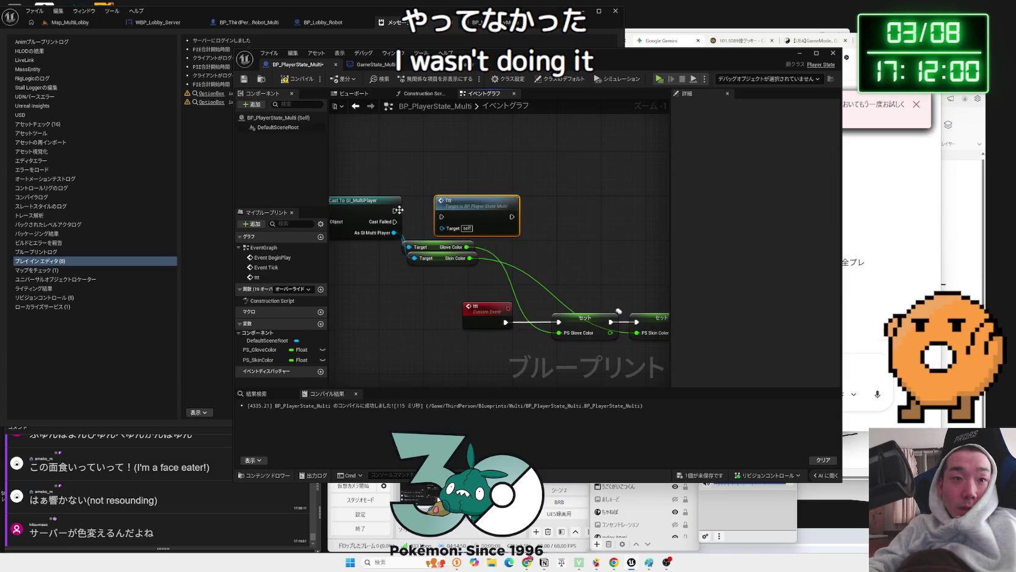
Give ttt PS Glove Color and PS Skin Color inputs wired to the Set nodes, and tidy them
mouse_move(442, 217)
left_mouse_down()
mouse_move(487, 217)
mouse_move(487, 237)
left_mouse_up()
key("Escape")
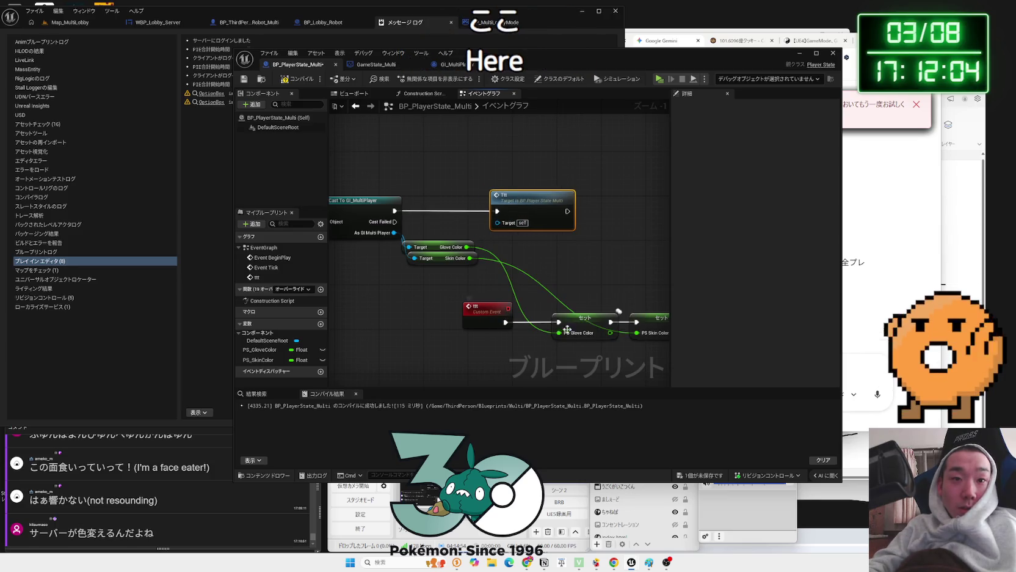
left_click_drag(560, 328, 510, 328)
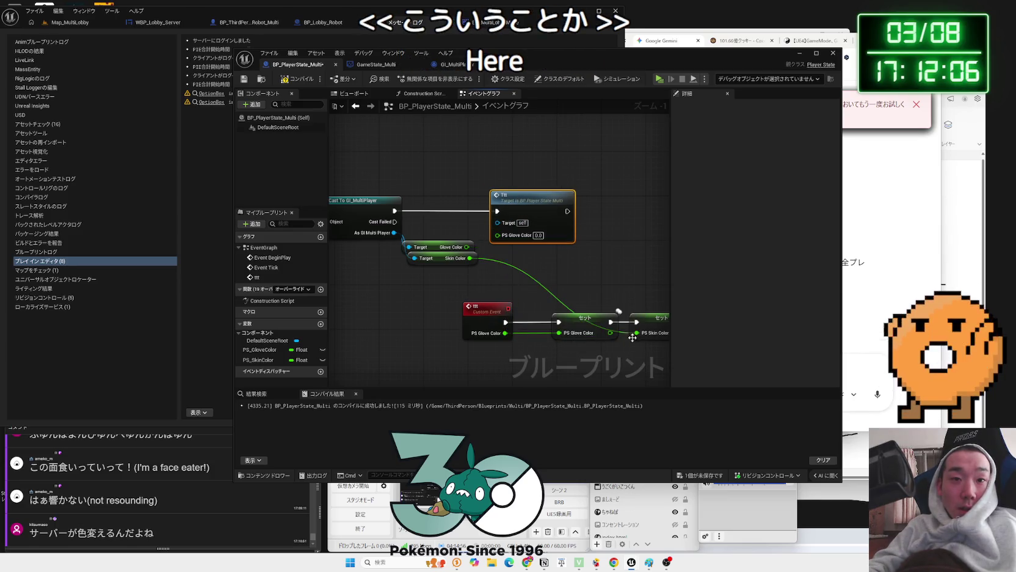
left_click_drag(633, 338, 522, 345)
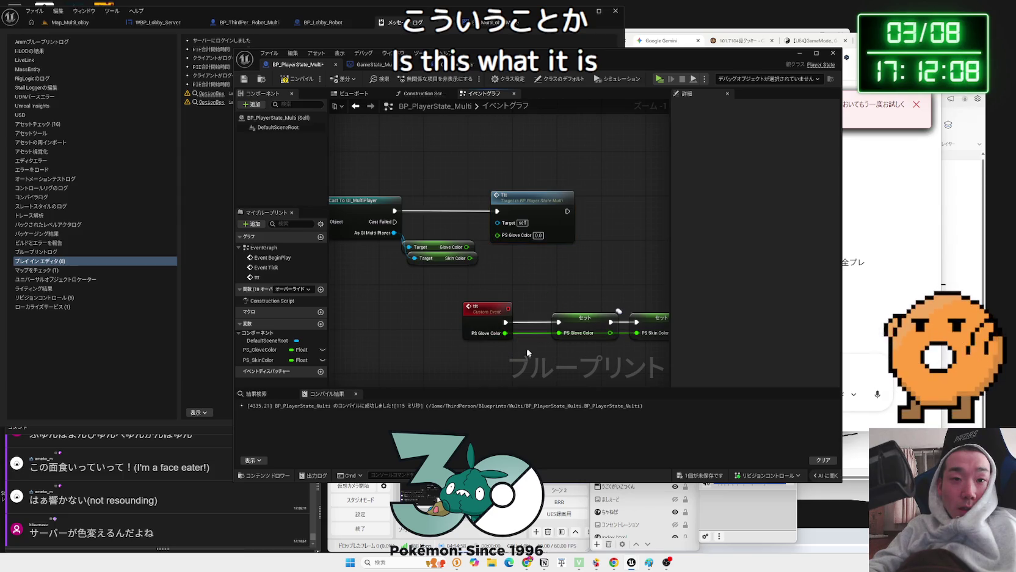
left_click_drag(585, 317, 585, 310)
left_click_drag(648, 325, 648, 342)
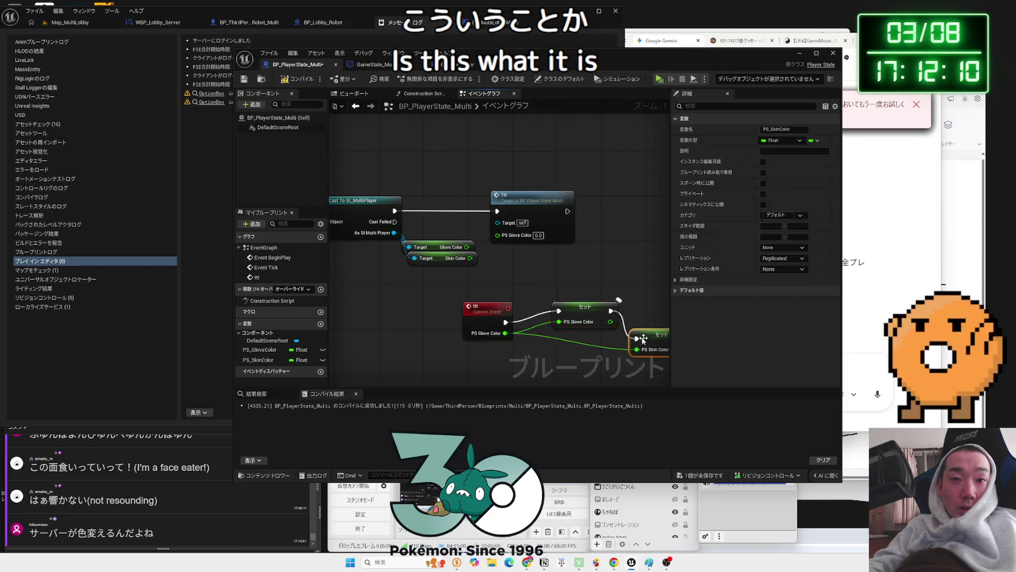
left_click_drag(574, 313, 574, 325)
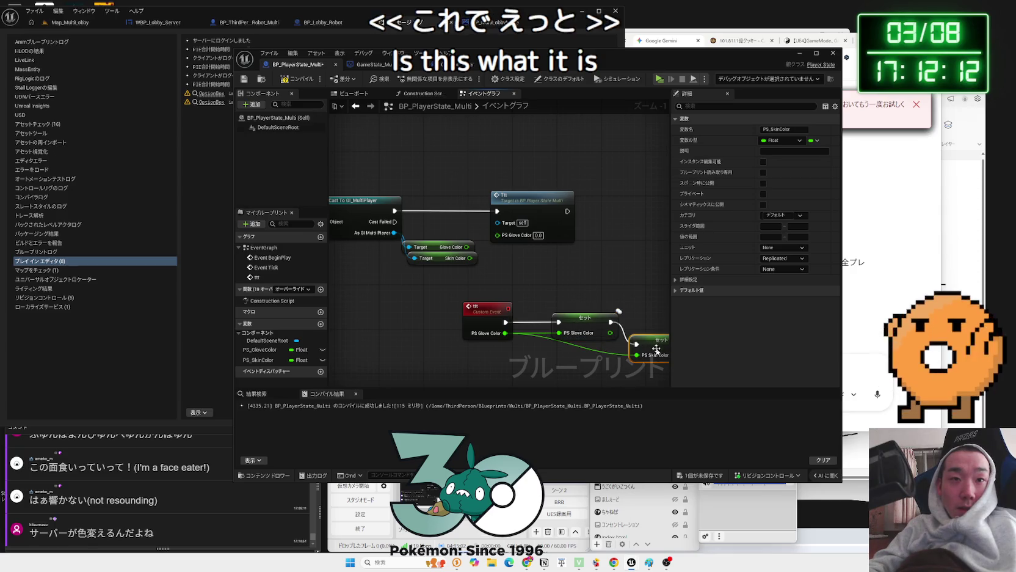
left_click(562, 293)
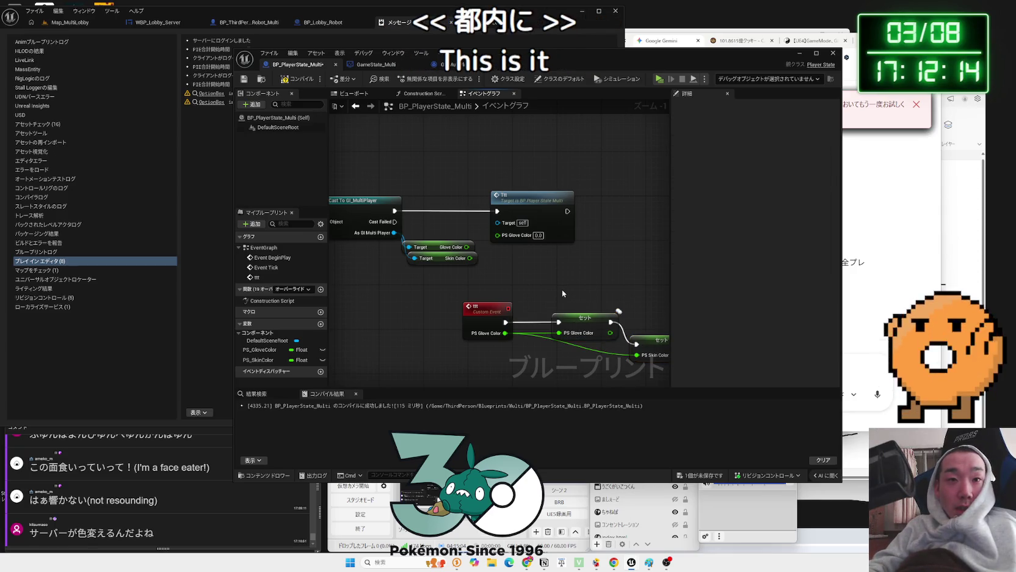
Recompile the player state blueprint and finish the PS Skin Color input on ttt
left_click(297, 79)
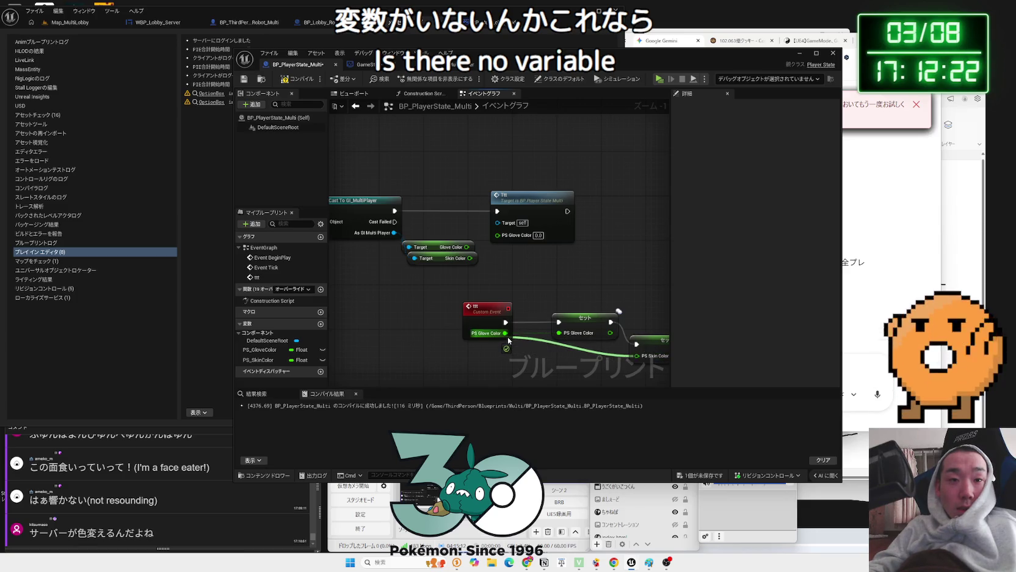
left_click_drag(509, 341, 507, 337)
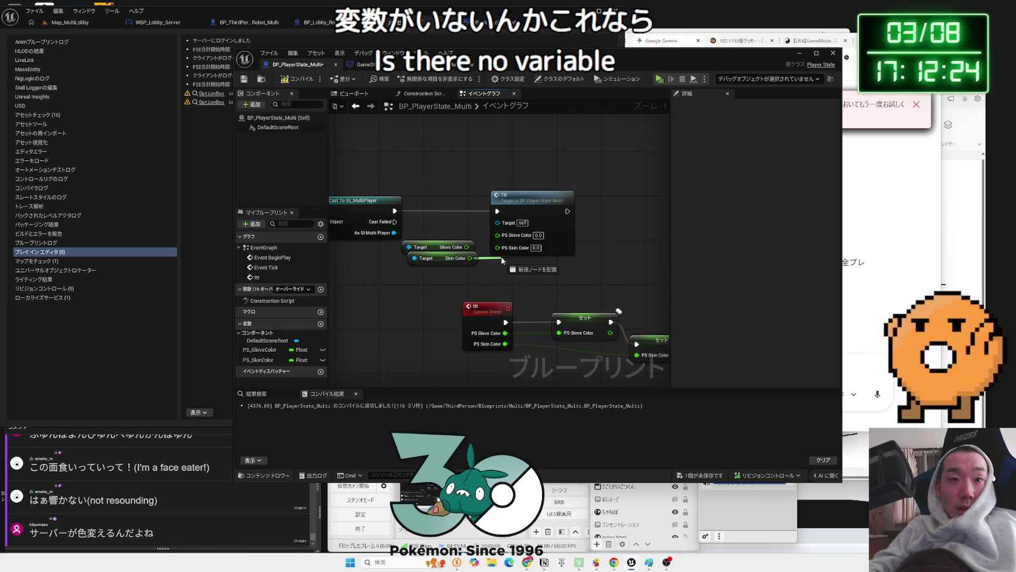
scroll(481, 290, "down", 1)
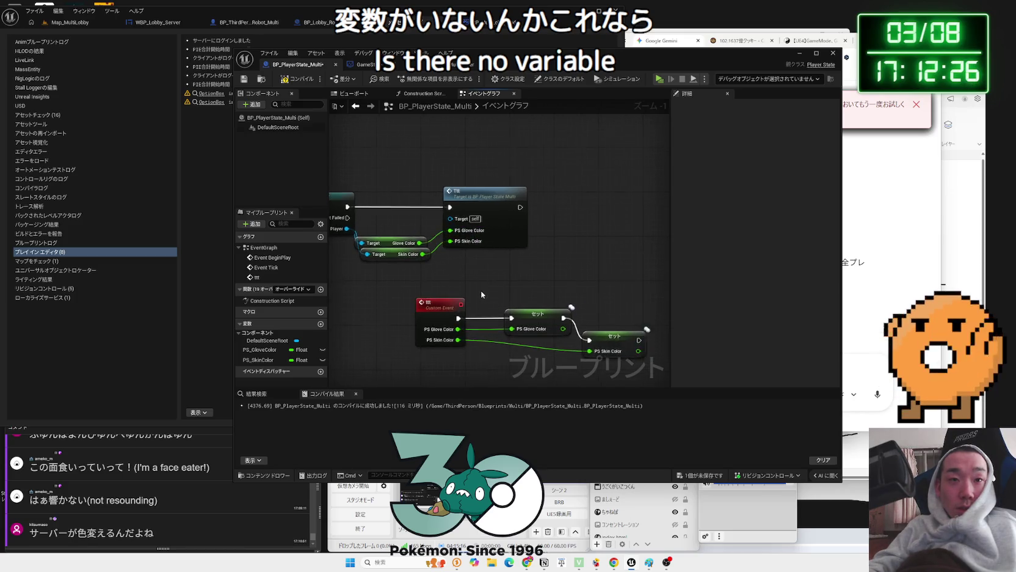
left_click(590, 314)
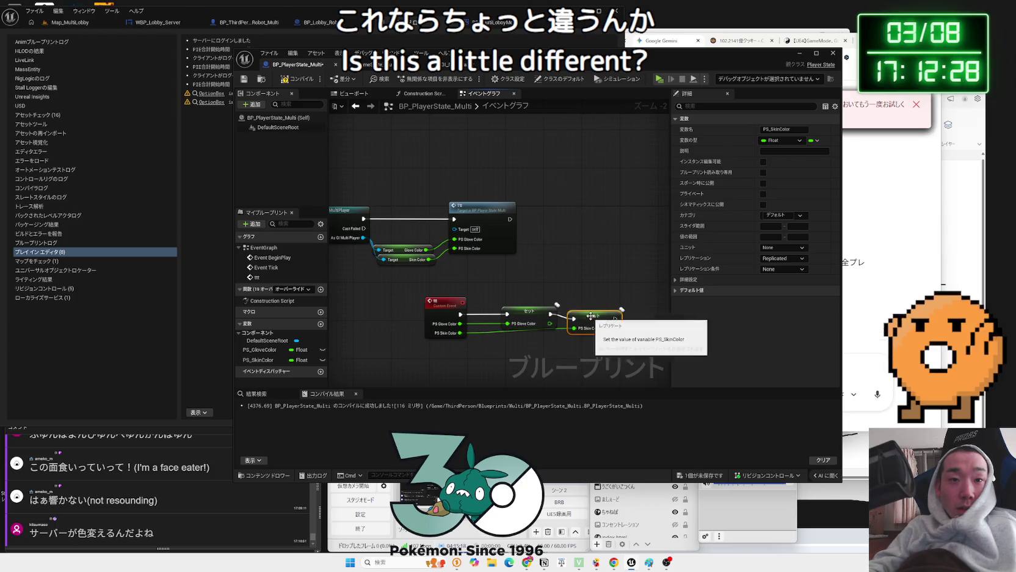
key("ctrl+z")
key("ctrl+z")
Set ttt's replication to Run on Server, save the blueprint, and start a play test
left_click(426, 297)
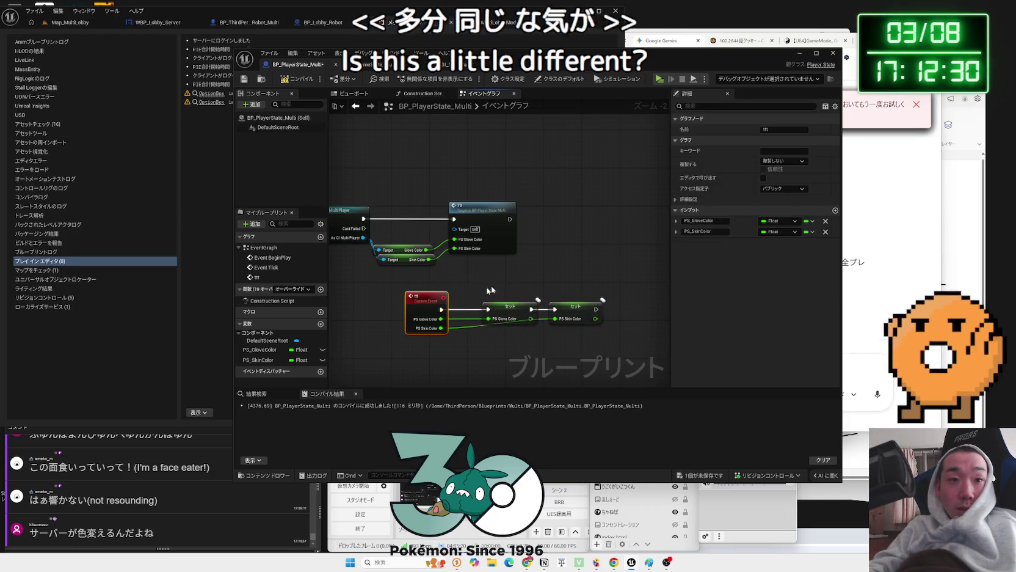
left_click(783, 161)
left_click(788, 190)
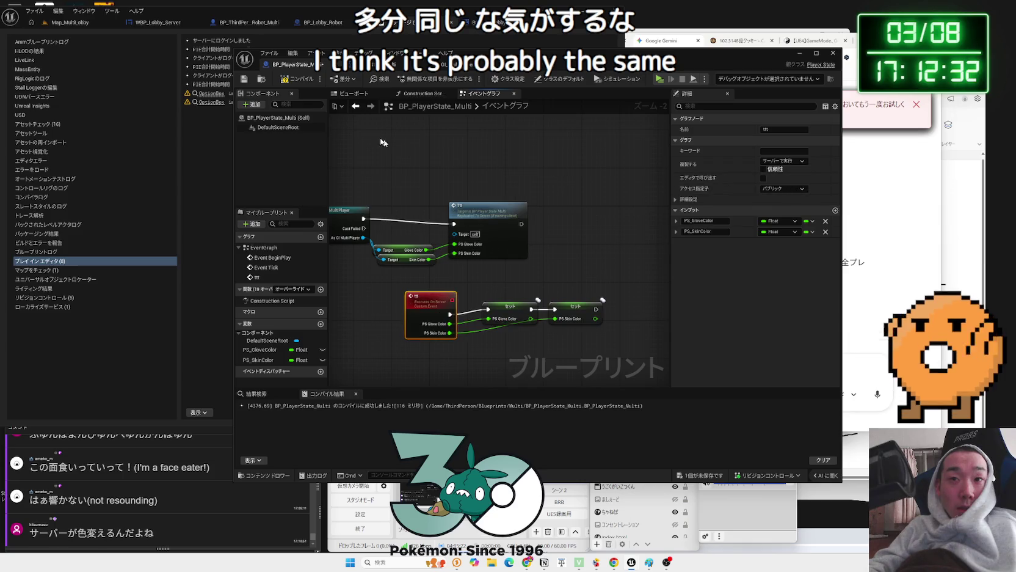
key("ctrl+s")
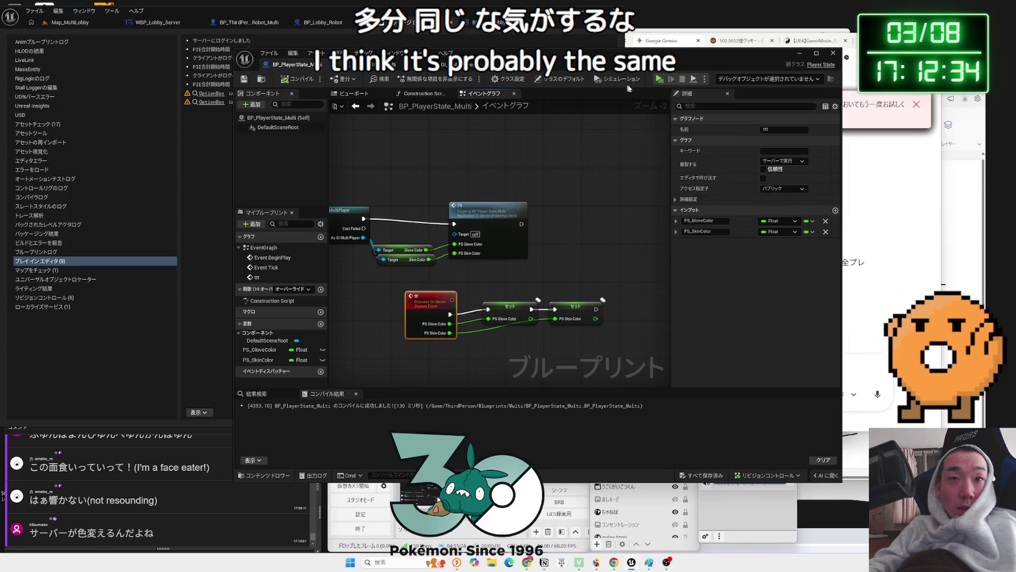
left_click(659, 78)
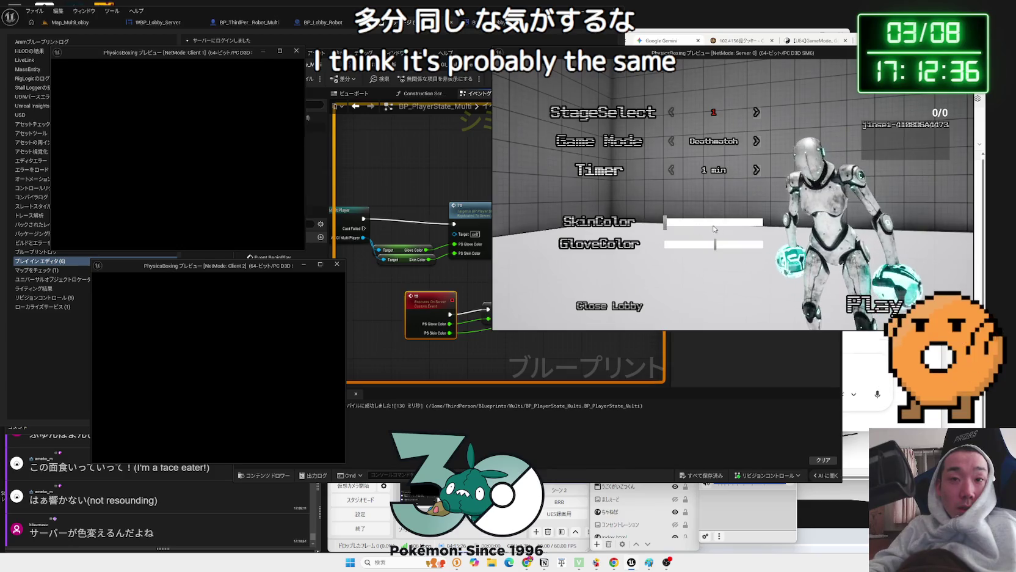
Turn the server player's skin and glove colours green
left_click(696, 225)
left_click(696, 244)
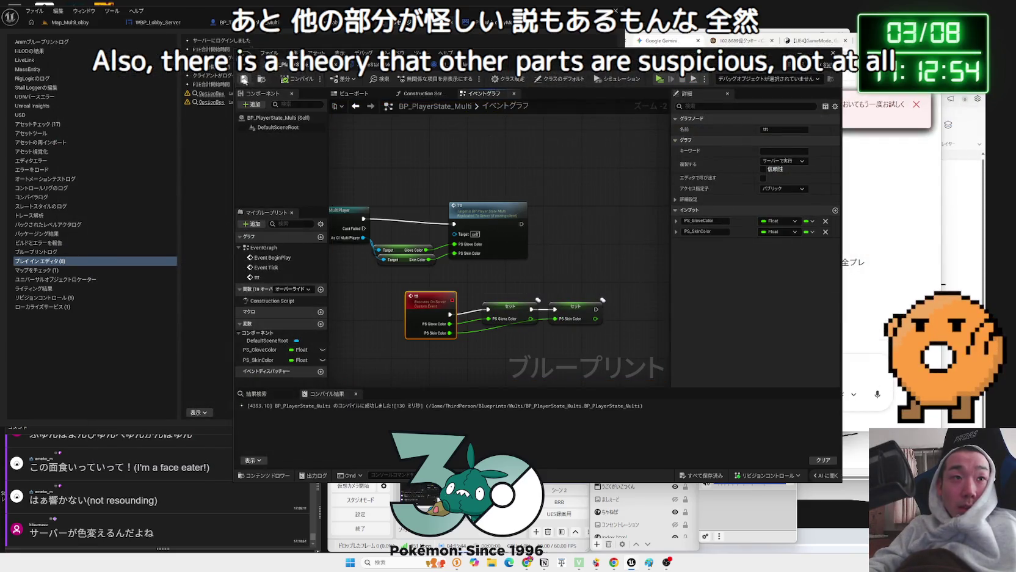
Open the BP_ThirdPersonCharacter_Robot_Multi graph and delete the Is Locally Controlled node
left_click_drag(317, 51, 465, 53)
left_click(244, 24)
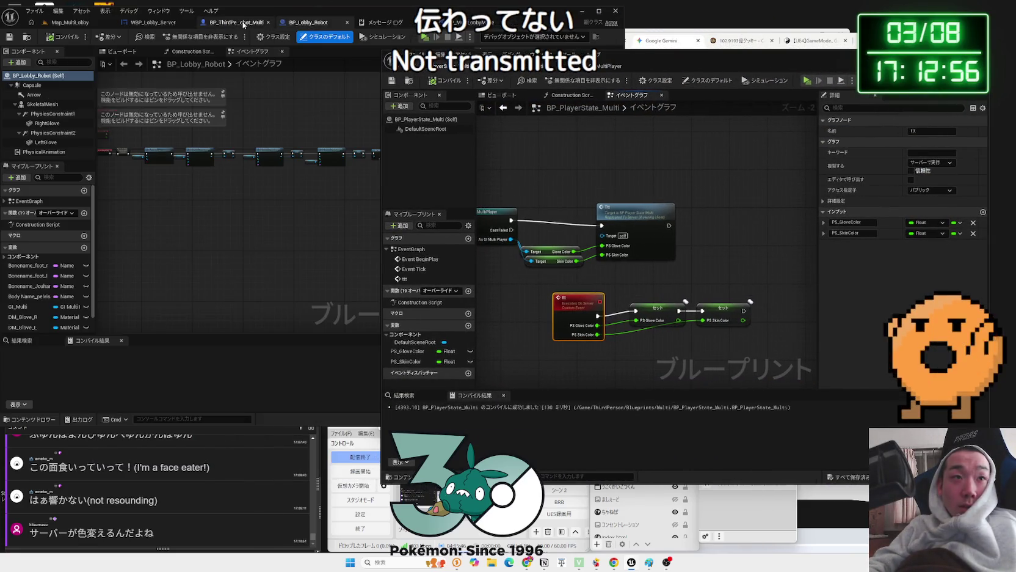
left_click(245, 25)
mouse_move(248, 150)
left_mouse_down()
mouse_move(108, 159)
mouse_move(113, 202)
mouse_move(130, 215)
left_mouse_up()
left_click(195, 168)
key("Delete")
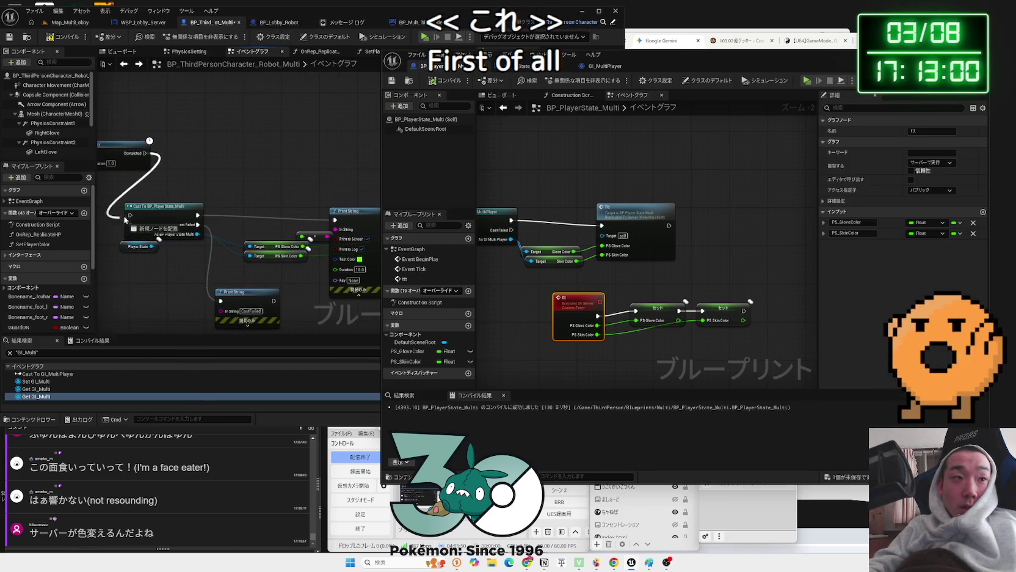
Move the glove and skin colour getters up-left, then return to the Map_MultiLobby level
scroll(265, 144, "down", 1)
scroll(240, 197, "up", 1)
left_click_drag(240, 212, 206, 201)
scroll(213, 239, "down", 1)
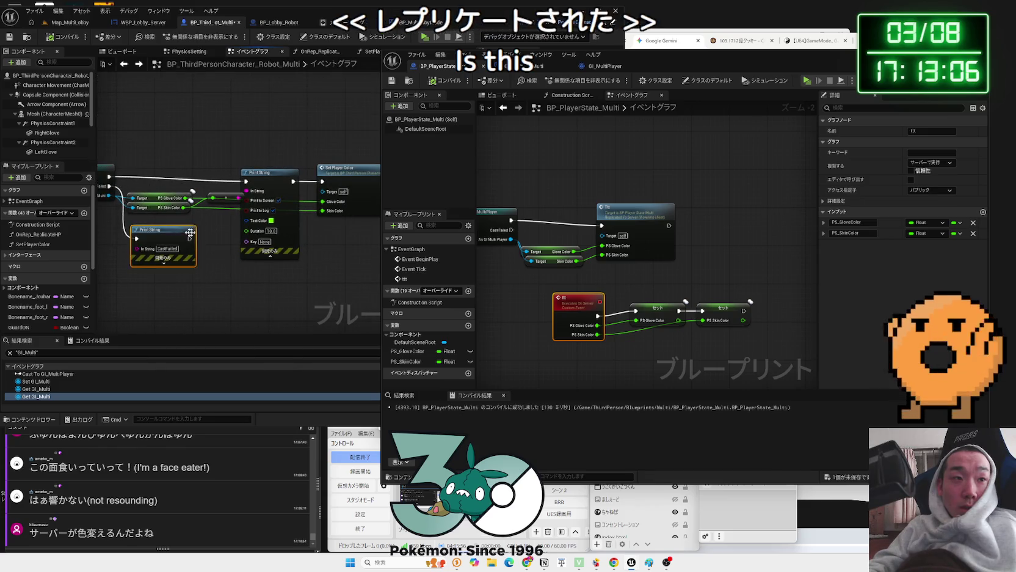
scroll(213, 239, "down", 1)
left_click_drag(213, 239, 216, 235)
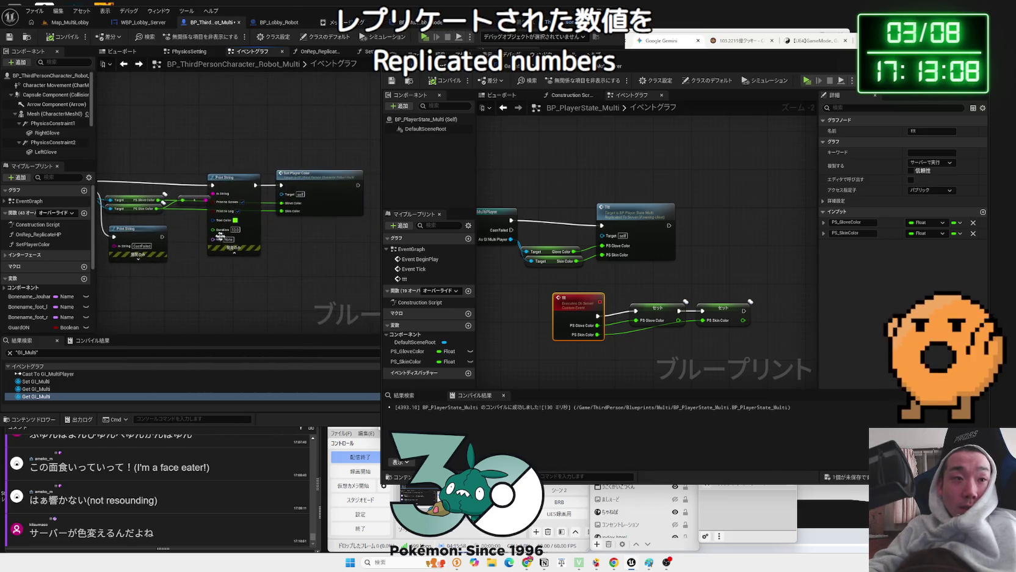
left_click_drag(203, 162, 240, 161)
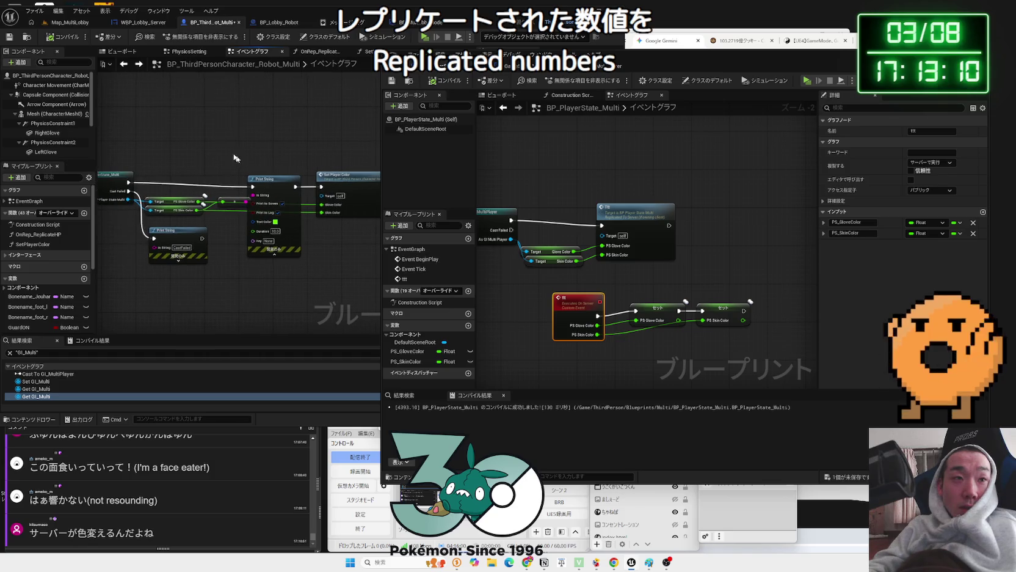
left_click(60, 24)
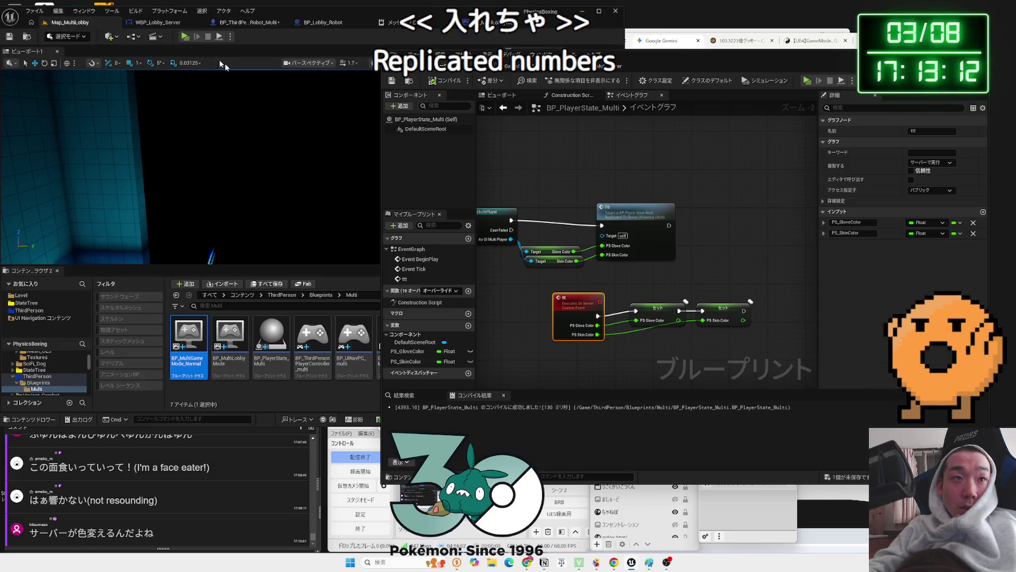
Play-test with the server's gloves yellow-green and both clients purple, then end the session
left_click(185, 37)
left_click(694, 243)
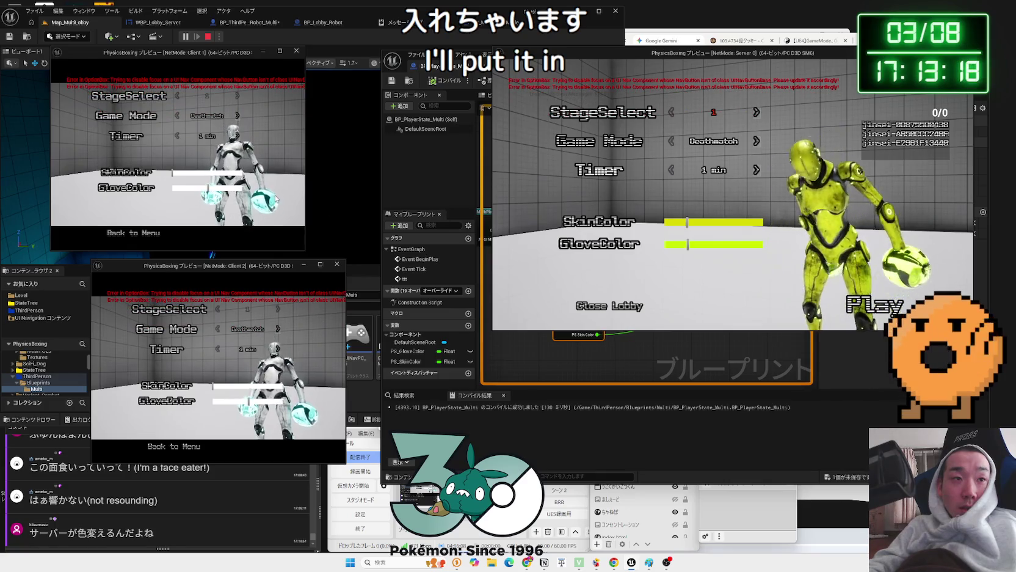
left_click(227, 188)
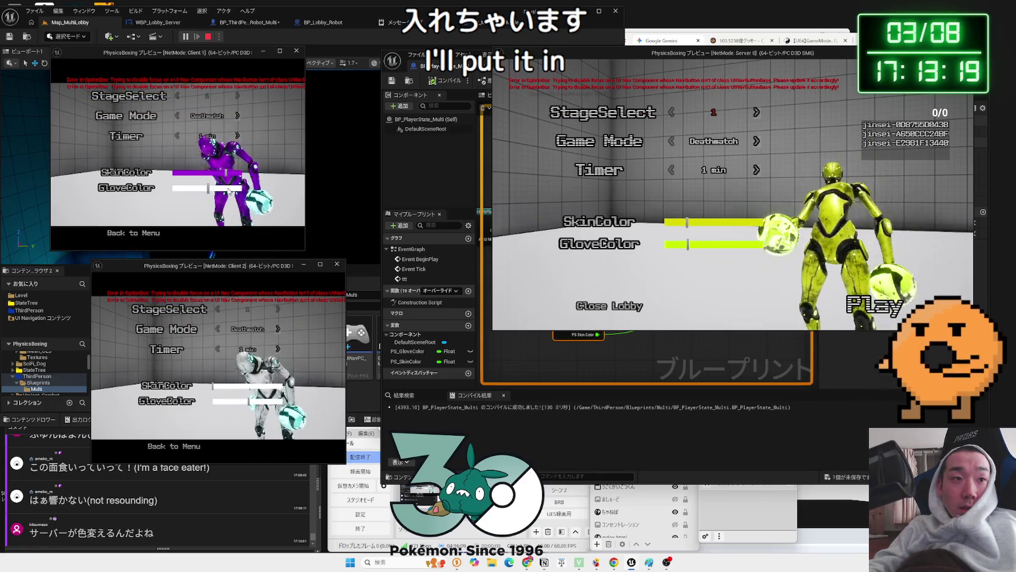
left_click(269, 389)
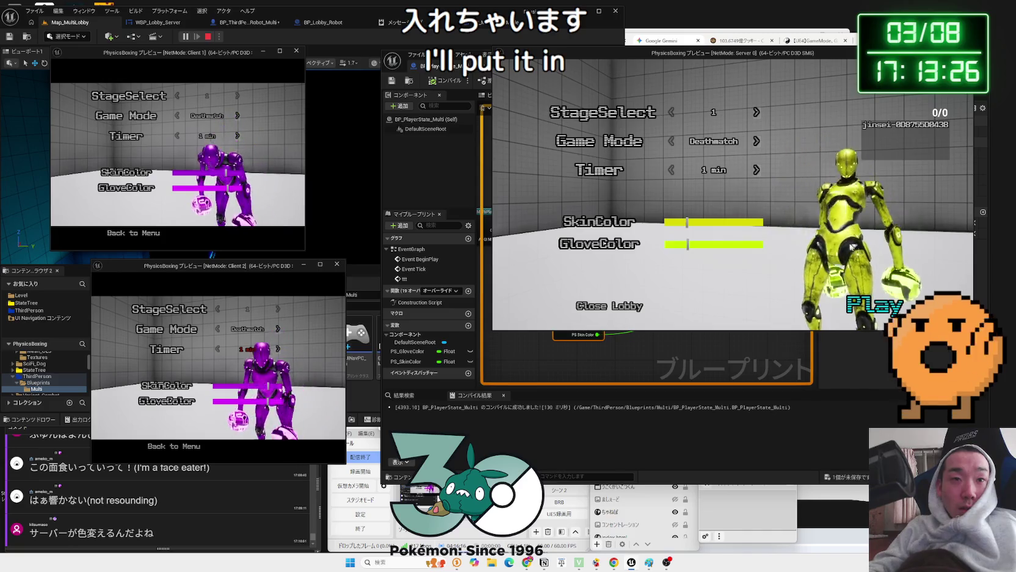
left_click(781, 231)
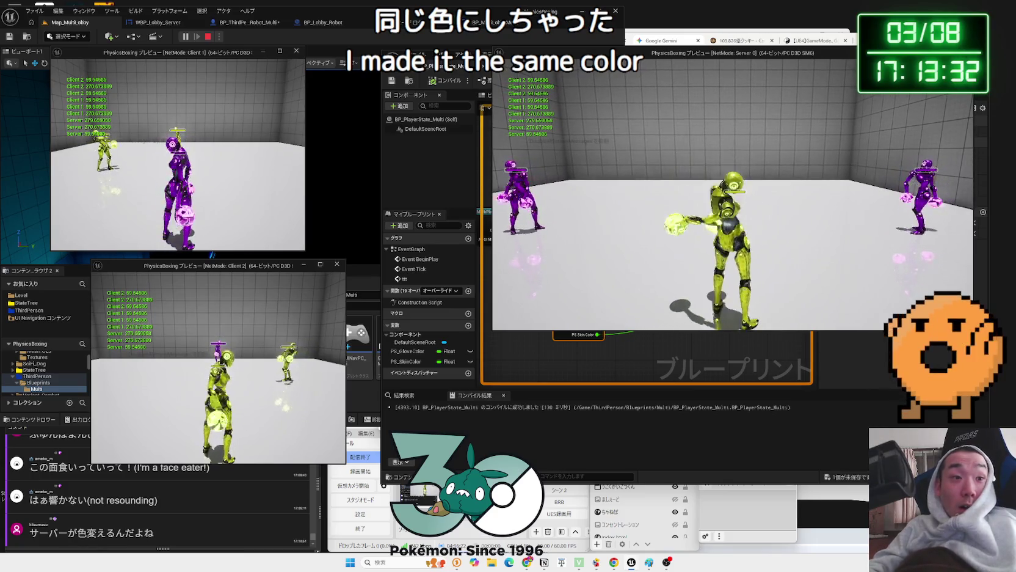
key("Escape")
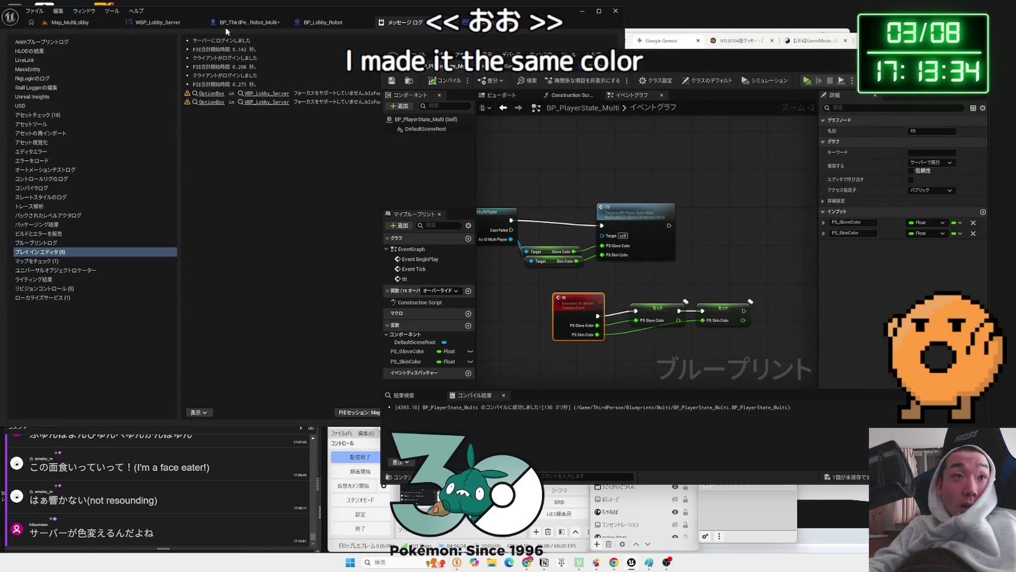
Run a second test, darken Client 2's skin to black, and end the session
left_click(806, 80)
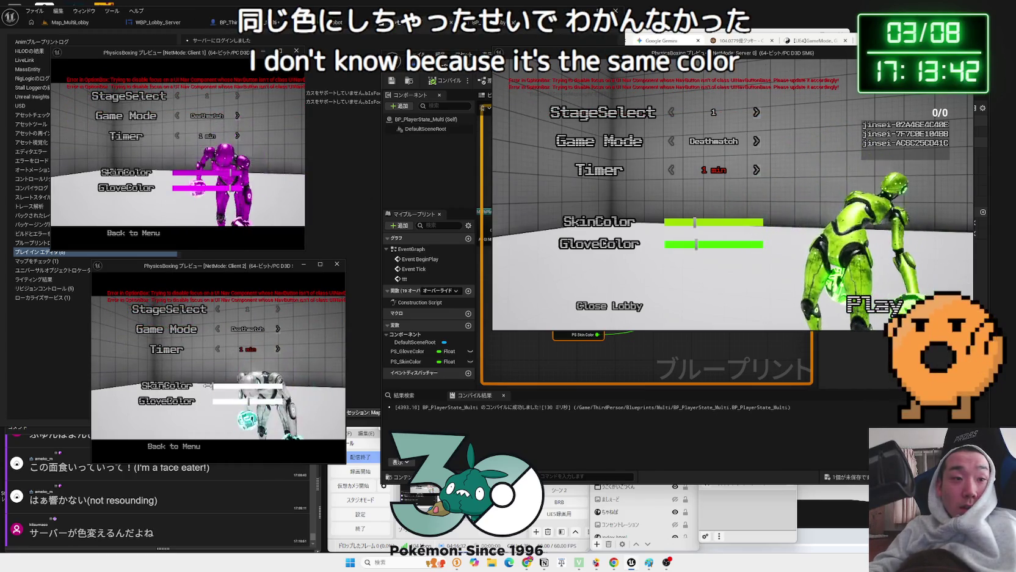
left_click_drag(223, 385, 315, 391)
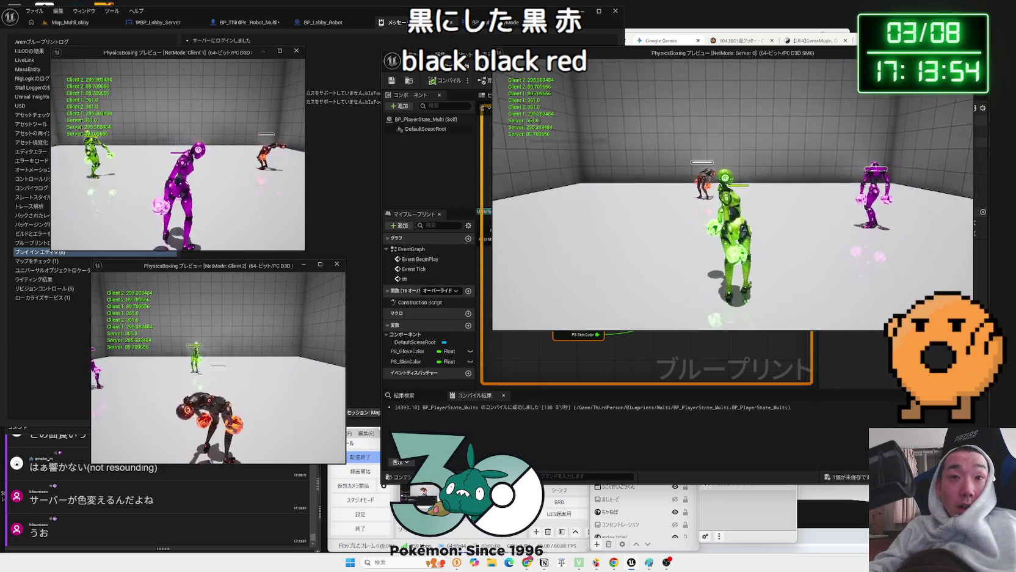
key("alt+Tab")
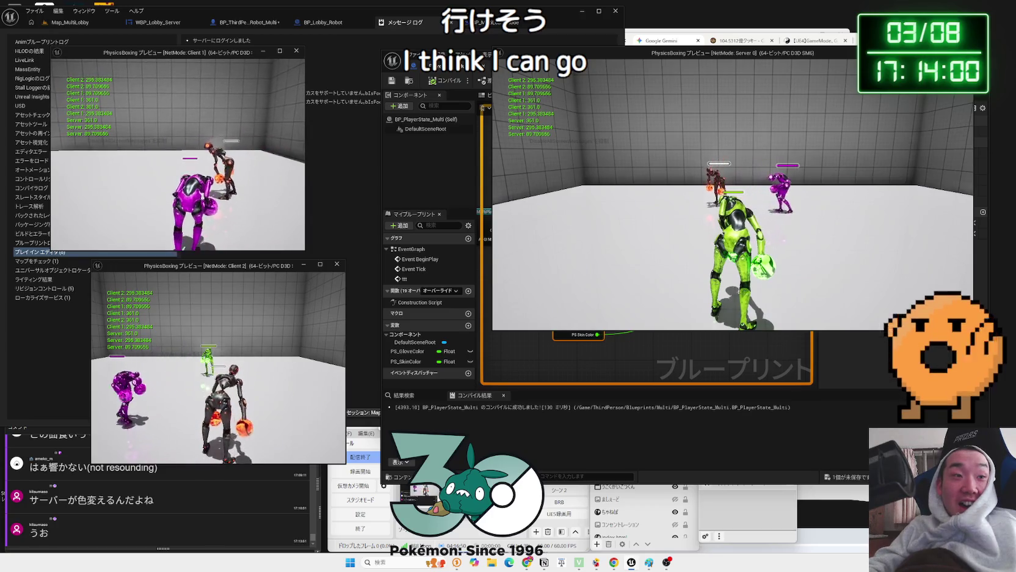
key("alt+Tab")
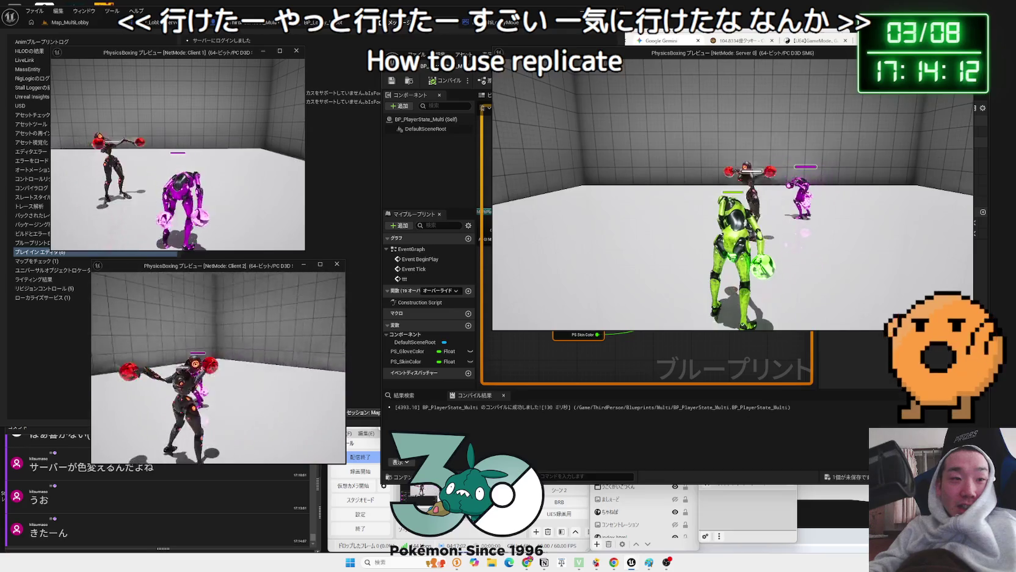
key("Escape")
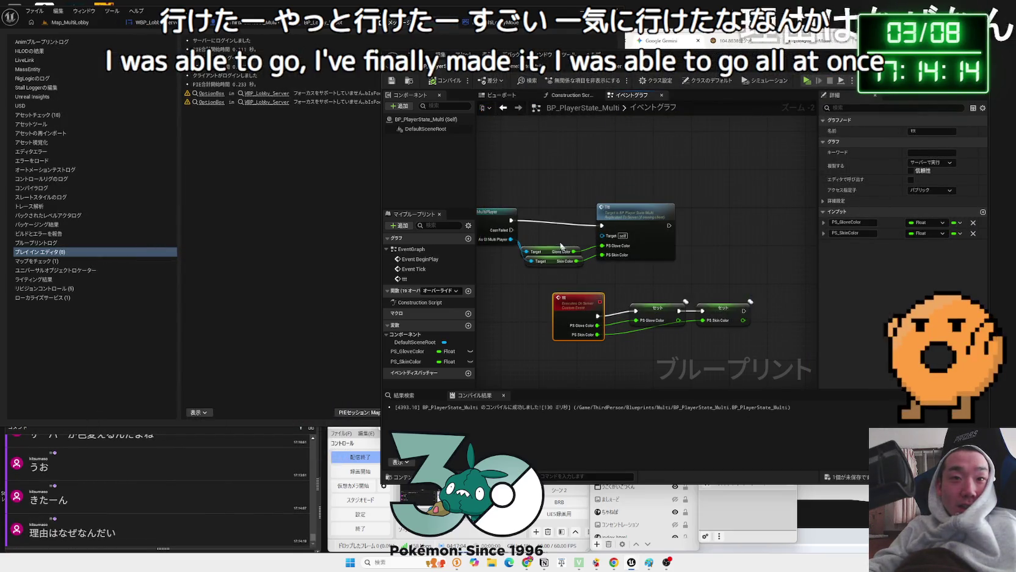
Rearrange the colour getters, ttt event and Set nodes, then recompile BP_PlayerState_Multi
left_click_drag(595, 269, 521, 244)
left_click_drag(584, 247, 590, 241)
scroll(590, 242, "up", 2)
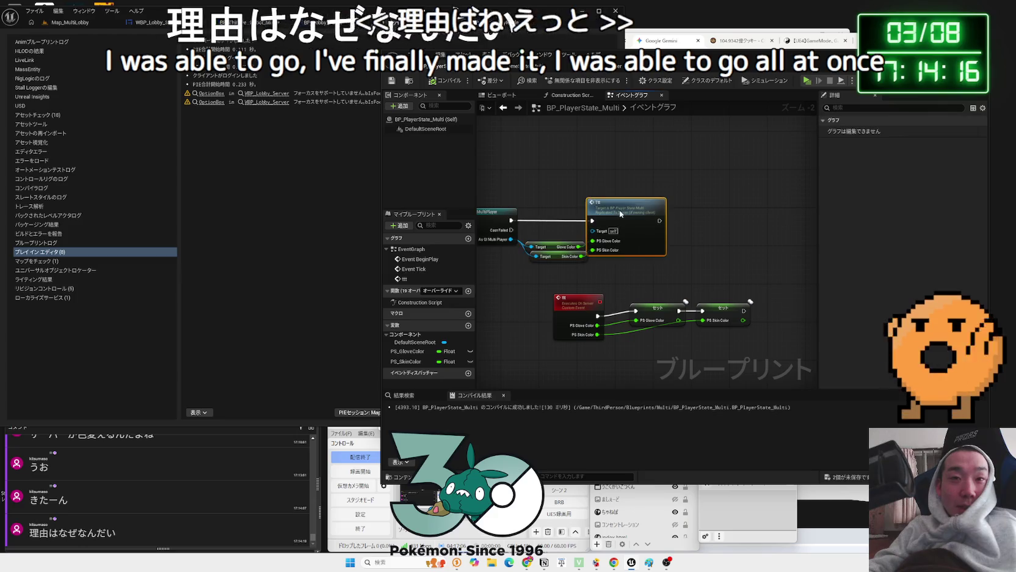
left_click(568, 304)
left_click_drag(568, 304, 568, 310)
left_click_drag(794, 361, 633, 289)
left_click(577, 303)
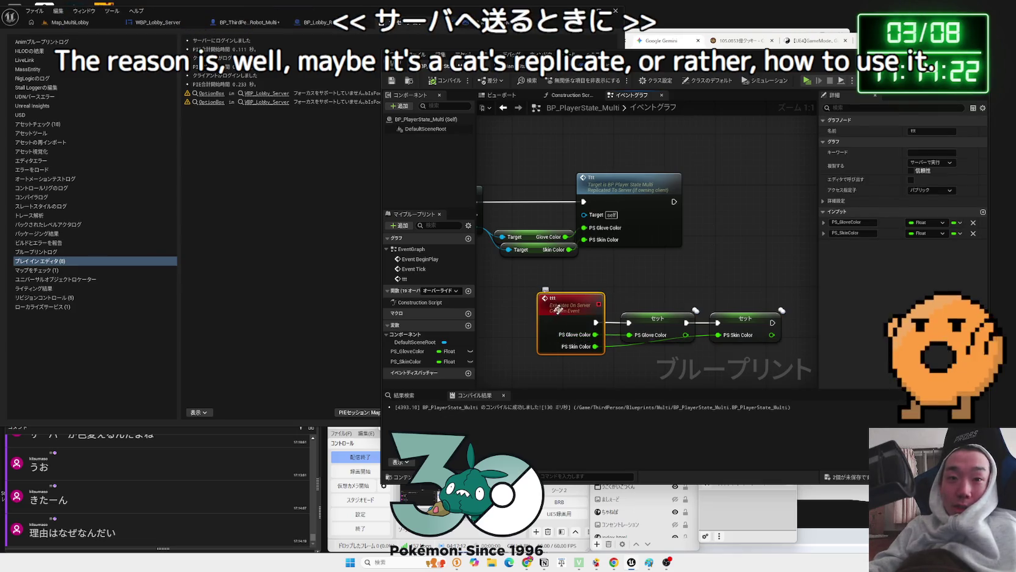
left_click_drag(556, 283, 640, 235)
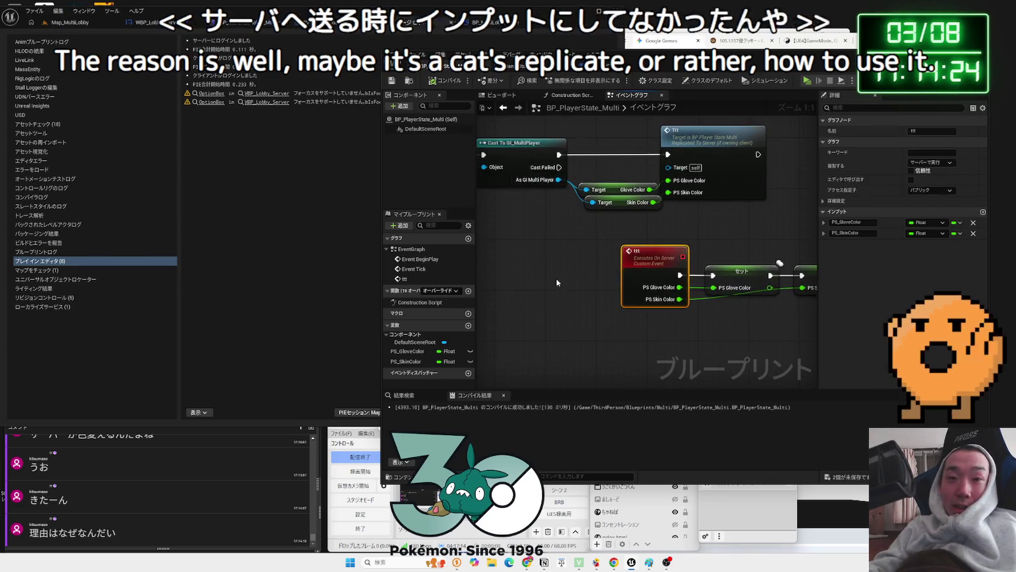
left_click(448, 81)
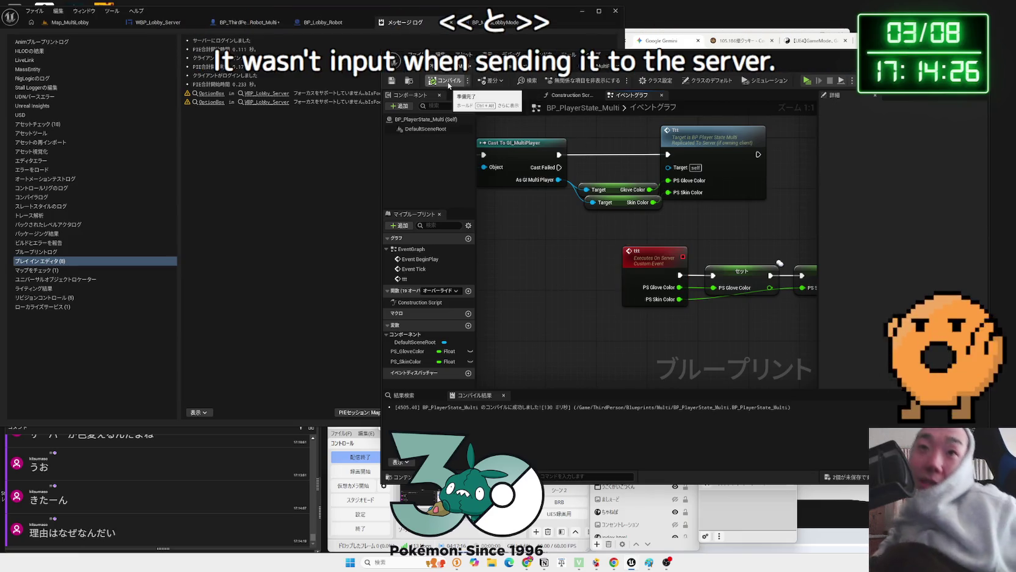
Move the ttt event chain below BeginPlay and snap the character blueprint alongside
key("Home")
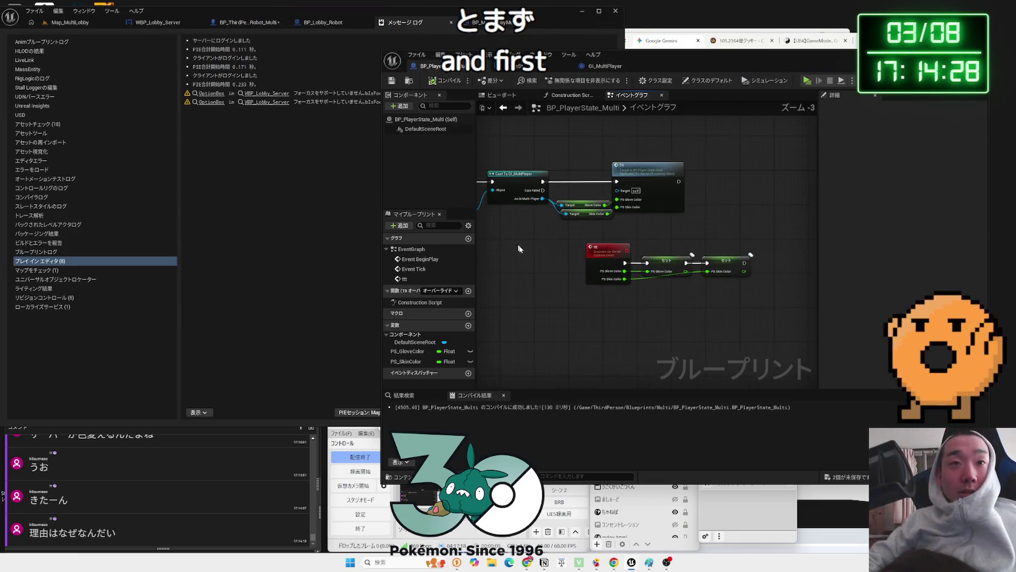
scroll(585, 238, "down", 1)
left_click_drag(585, 239, 549, 276)
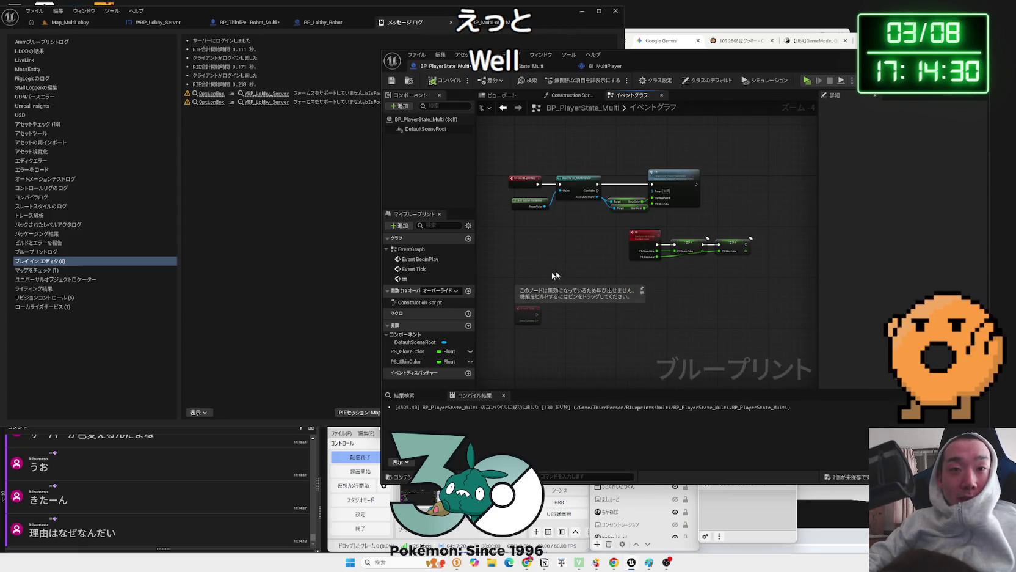
left_click_drag(702, 258, 580, 255)
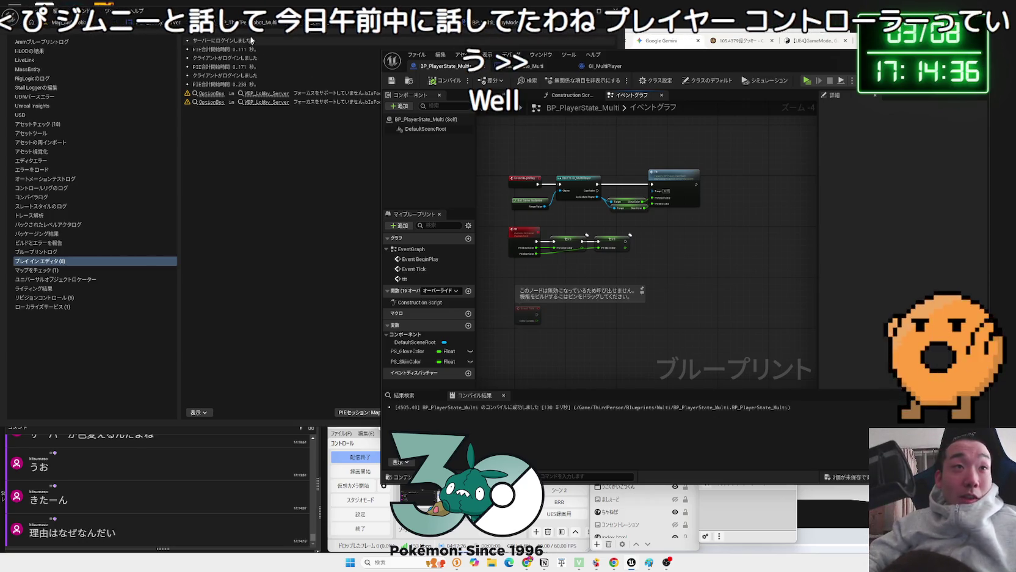
key("super+Right")
scroll(317, 224, "down", 2)
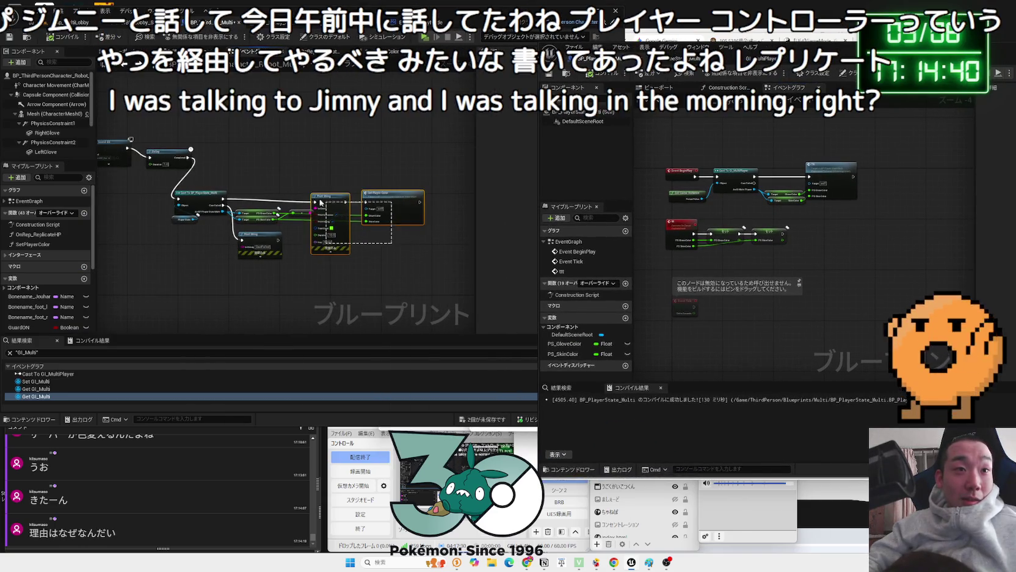
left_click_drag(310, 191, 309, 193)
left_click(304, 224)
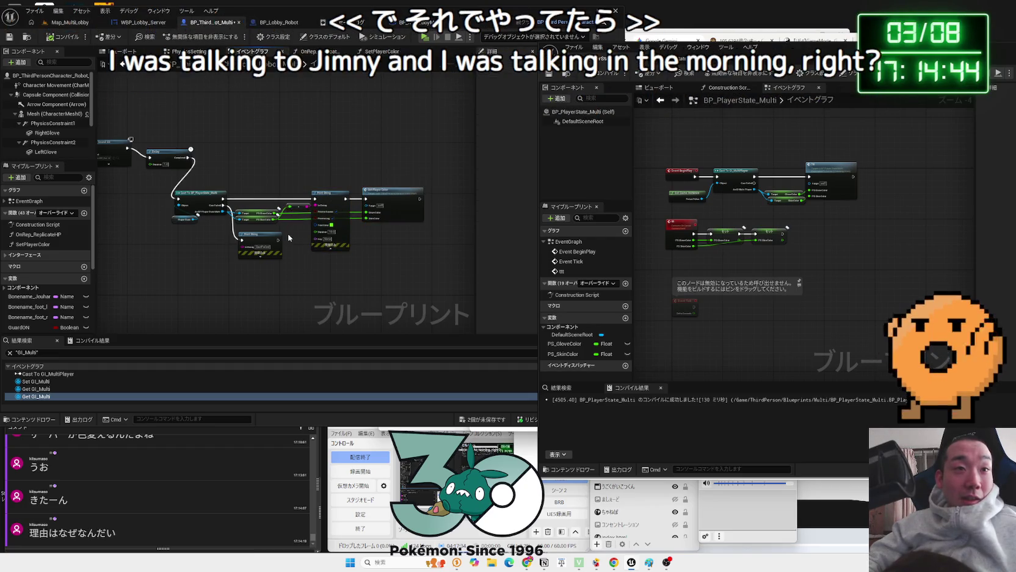
scroll(288, 233, "up", 3)
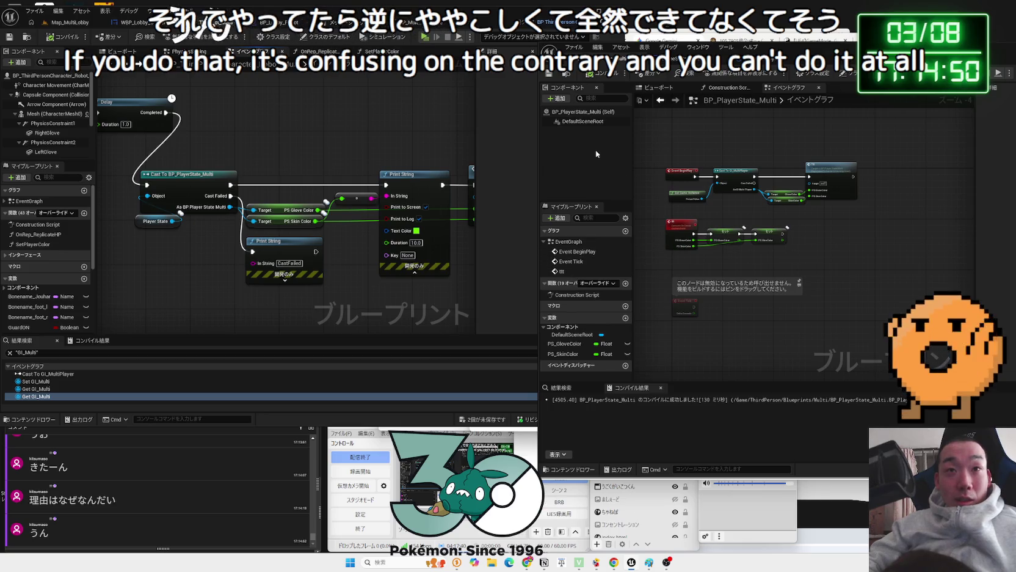
left_click_drag(870, 66, 661, 74)
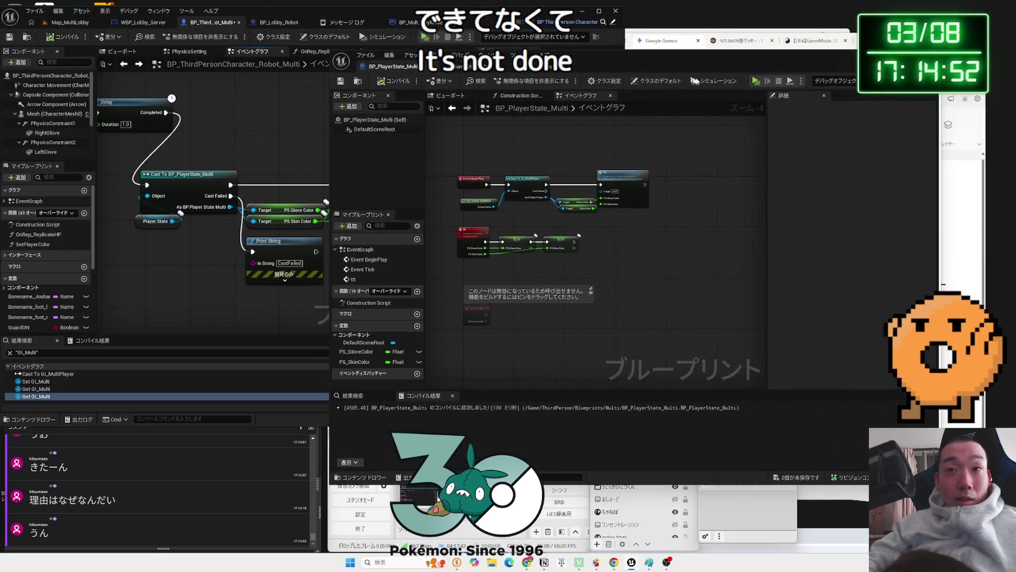
left_click_drag(768, 146, 821, 146)
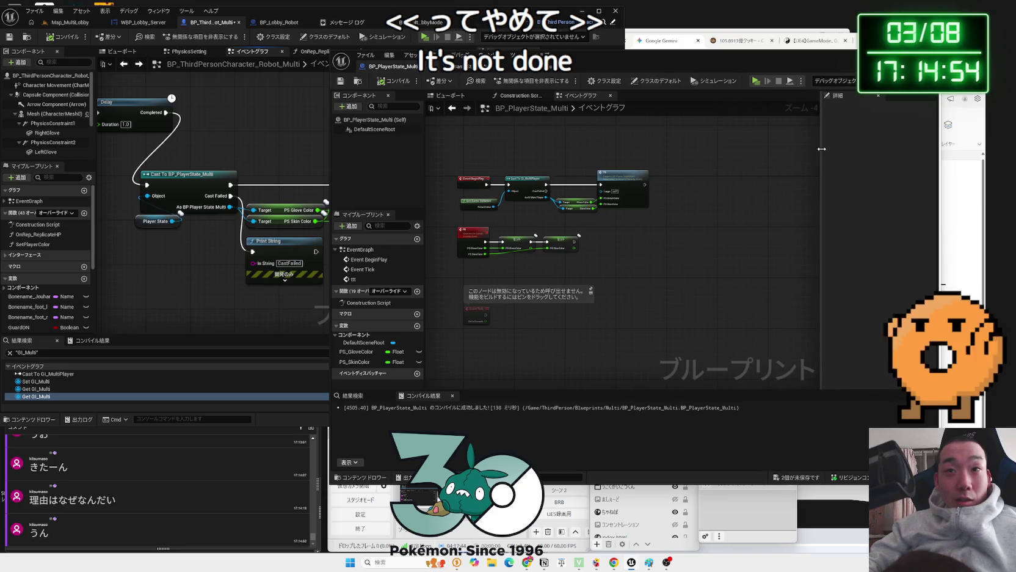
left_click_drag(930, 143, 849, 143)
left_click_drag(685, 58, 850, 54)
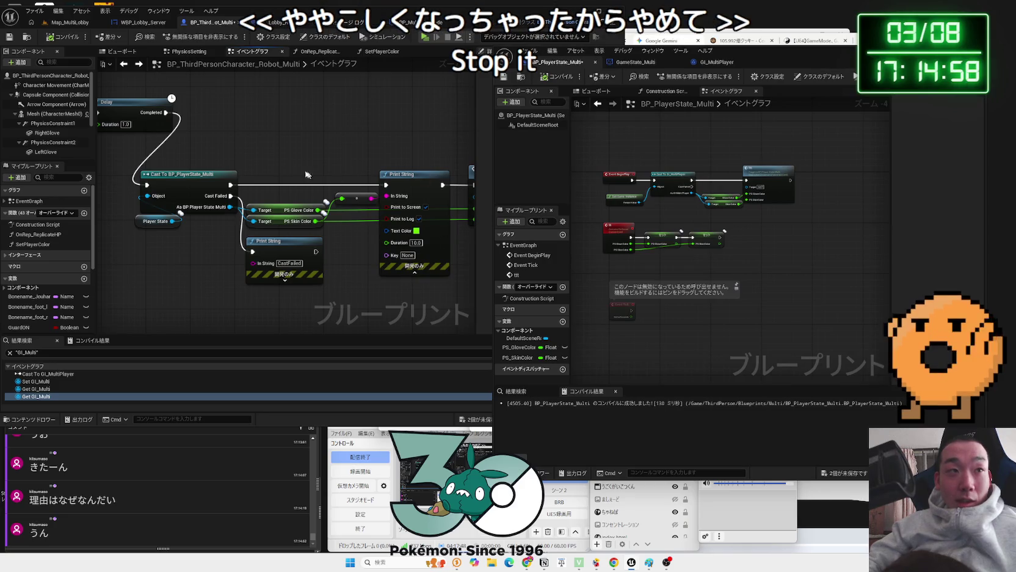
left_click(309, 146)
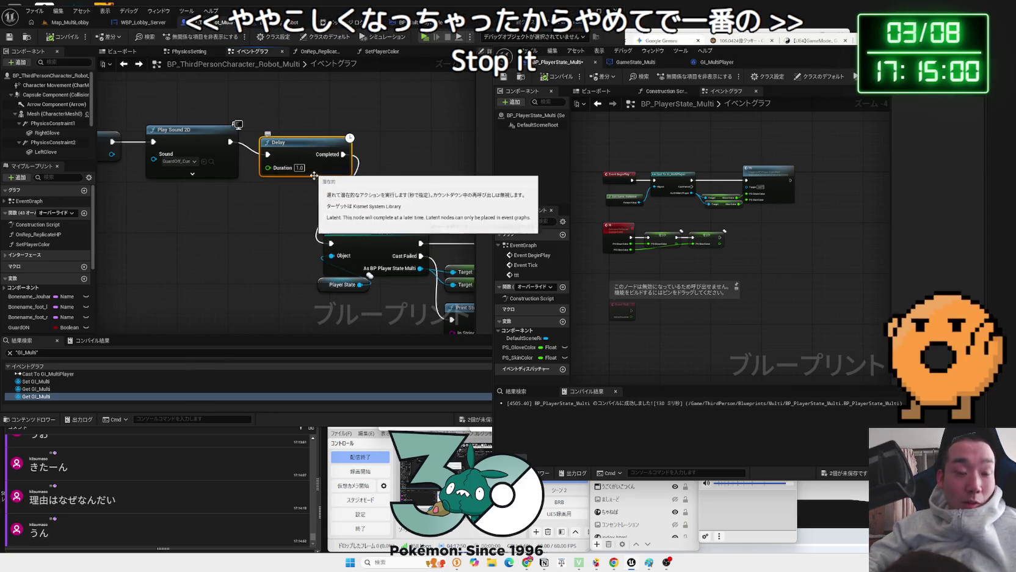
Add a comment on the Delay node titled 'Castできてなかったから Delayいれました'
key("c")
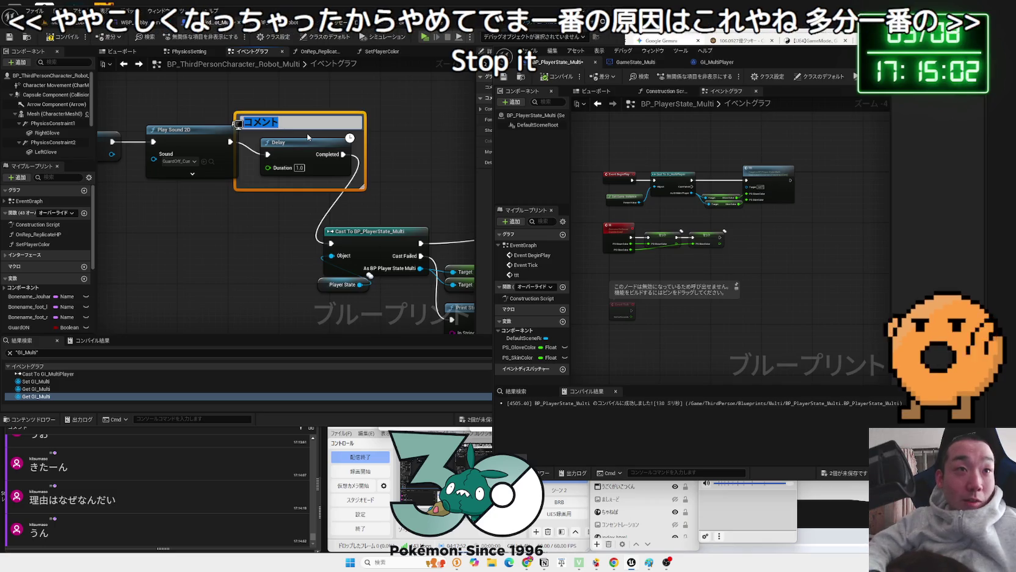
type("De")
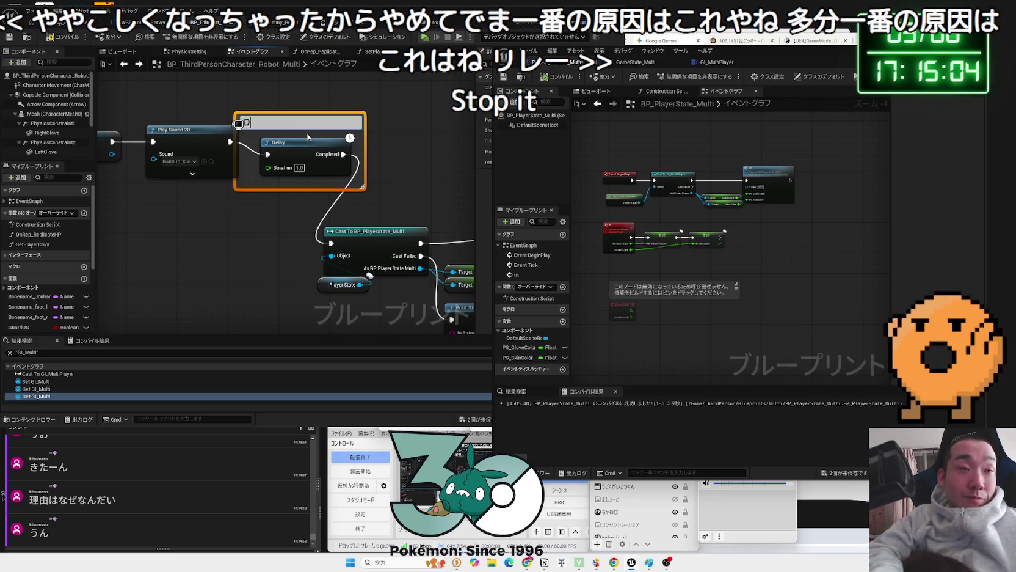
key("BackSpace")
key("Zenkaku_Hankaku")
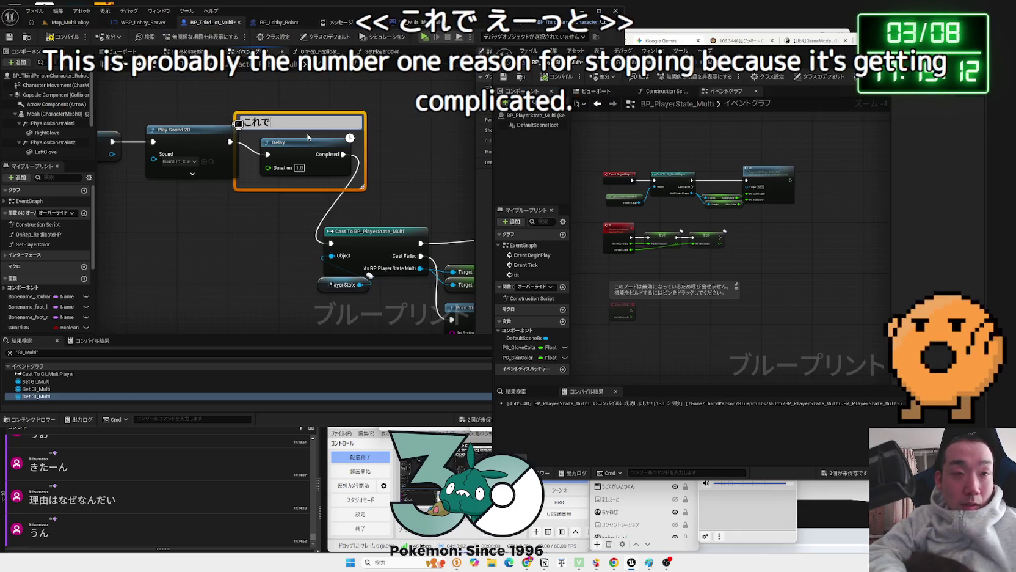
key("BackSpace")
type("Castできてなか")
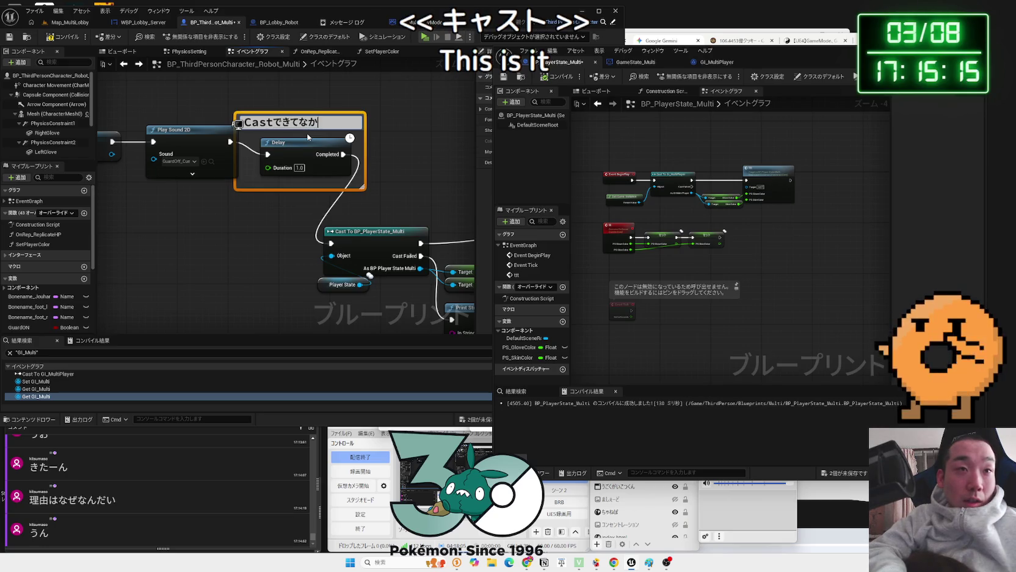
type("ったからなお")
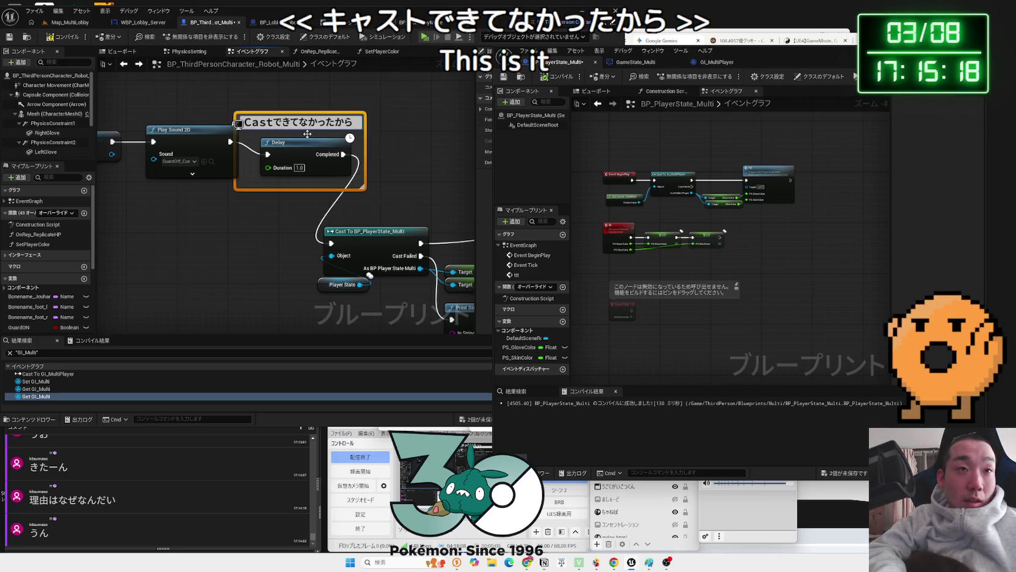
type("De")
type("いれた")
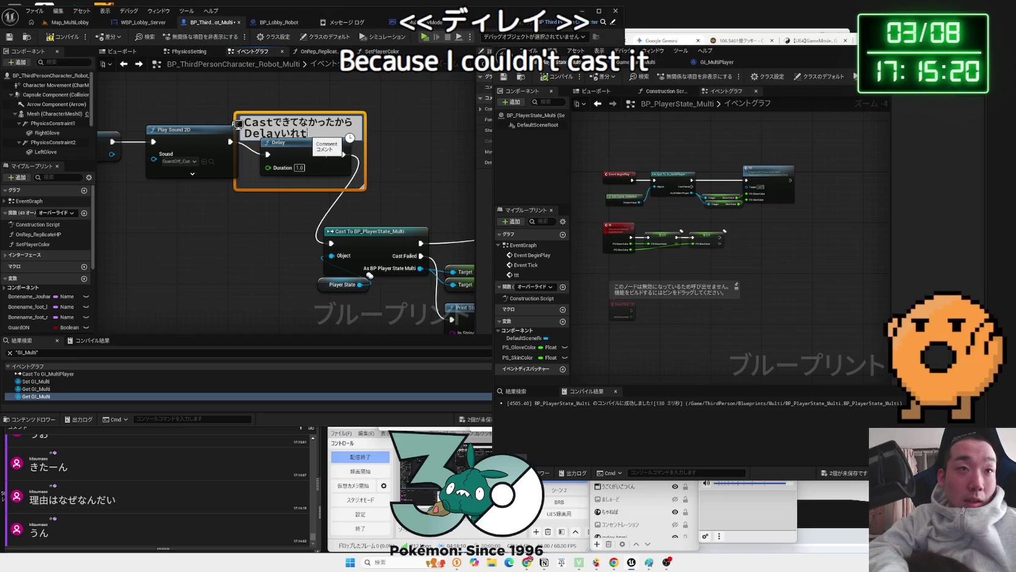
key("BackSpace")
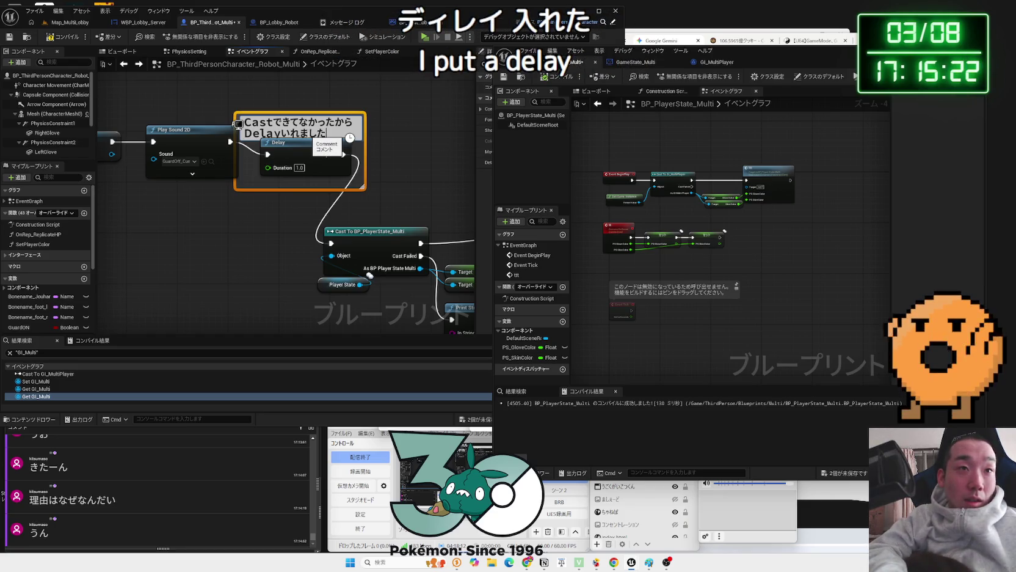
left_click(411, 142)
scroll(242, 184, "down", 3)
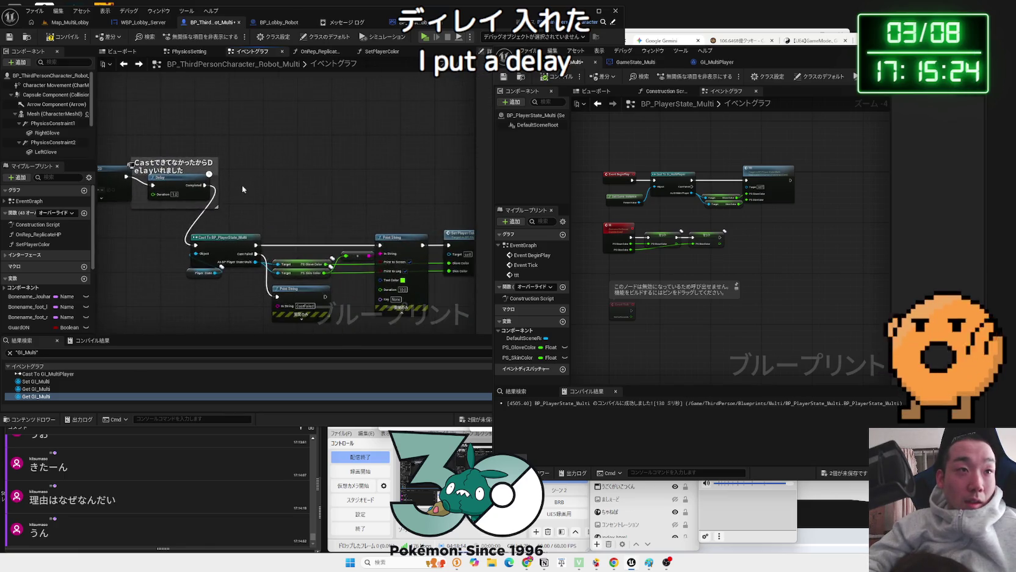
Move the cast node group up-right and delete the CastFailed Print String node
scroll(271, 197, "down", 2)
left_click_drag(180, 211, 401, 279)
left_click_drag(333, 229, 379, 176)
scroll(379, 176, "up", 3)
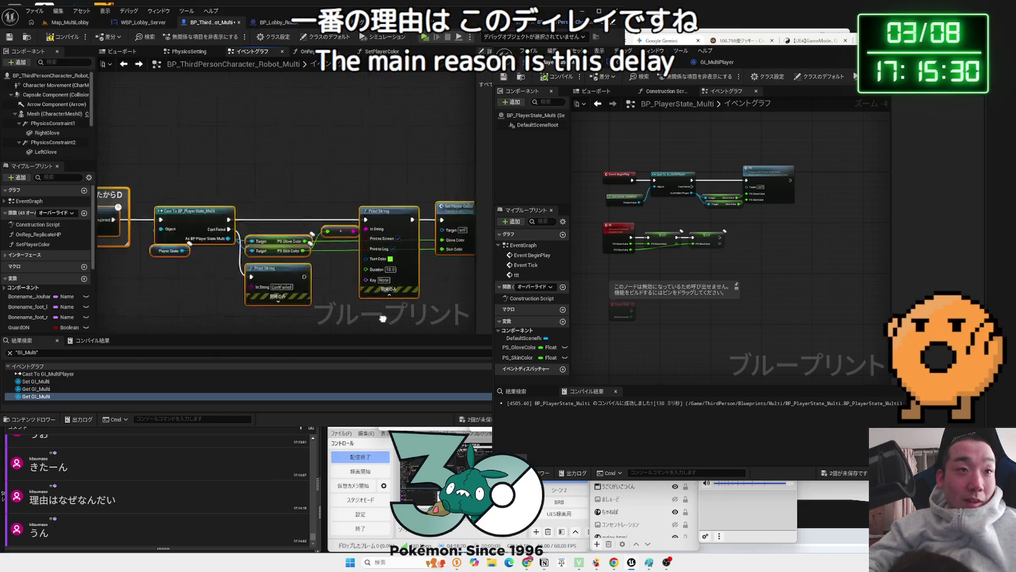
scroll(340, 211, "up", 2)
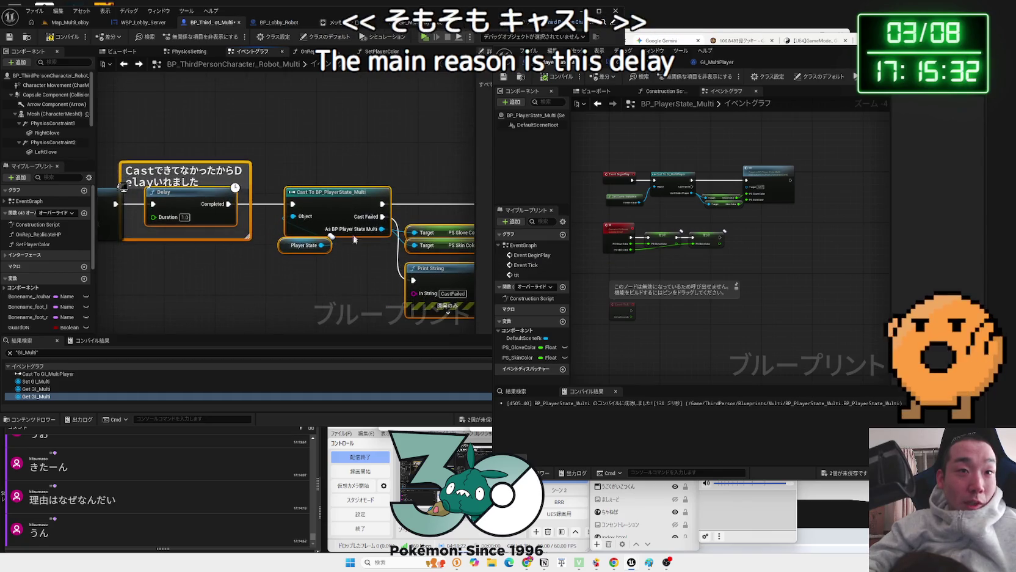
left_click_drag(384, 261, 291, 255)
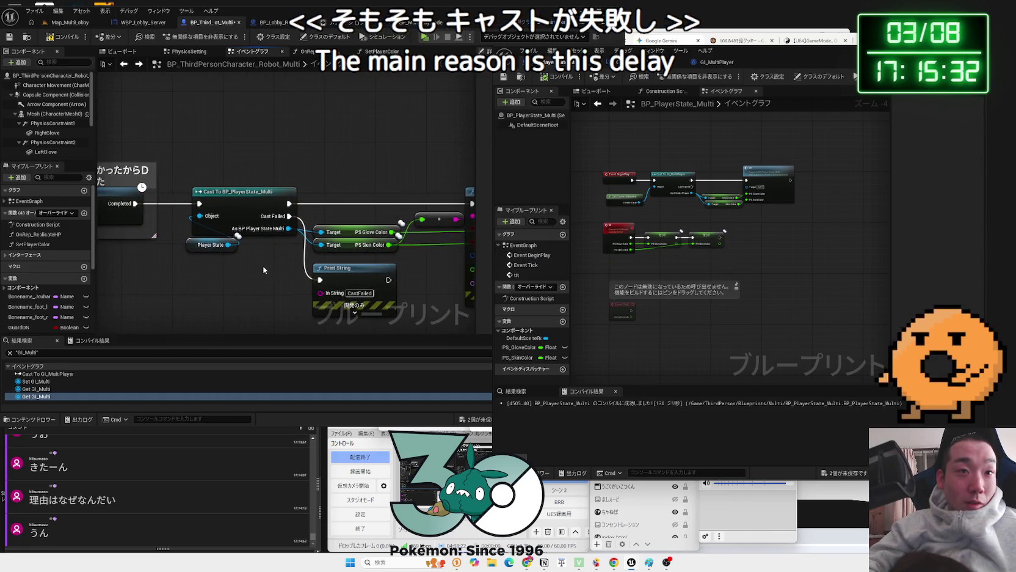
left_click(348, 267)
key("Delete")
Nudge the Cast To BP_PlayerState_Multi and Player State nodes into place
left_click_drag(271, 204, 251, 202)
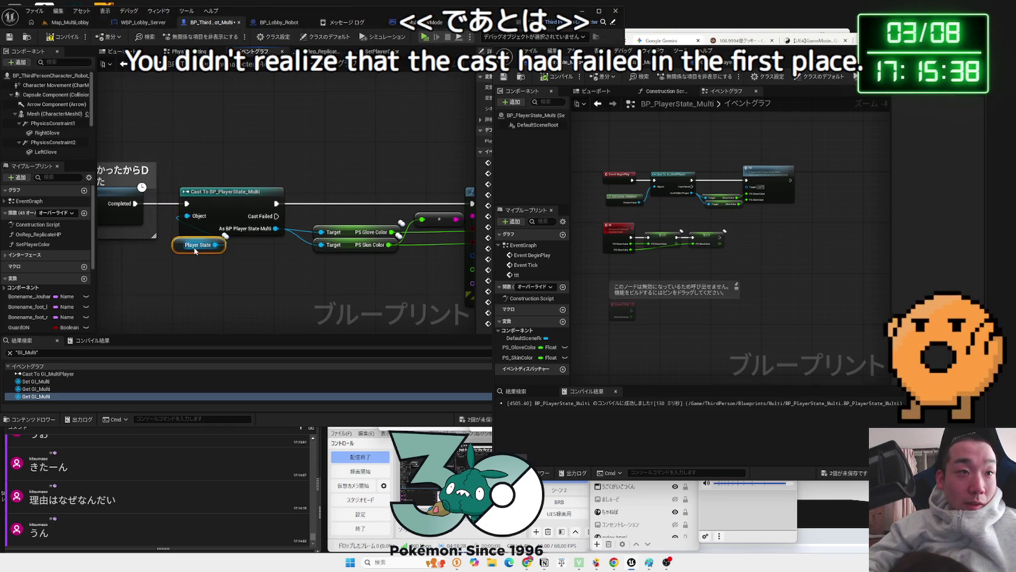
mouse_move(193, 251)
left_mouse_down()
mouse_move(195, 264)
mouse_move(234, 204)
left_mouse_up()
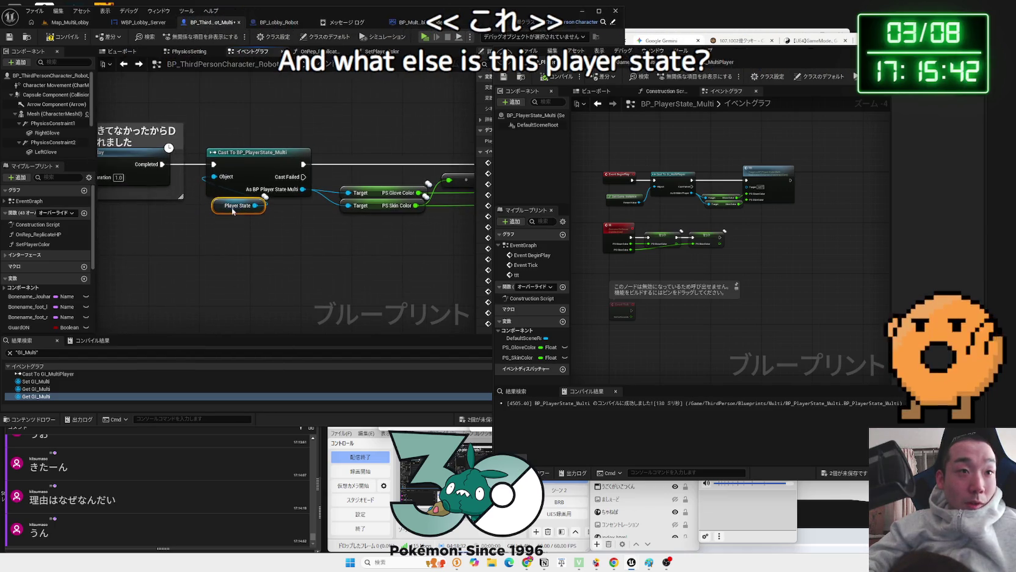
left_click(565, 105)
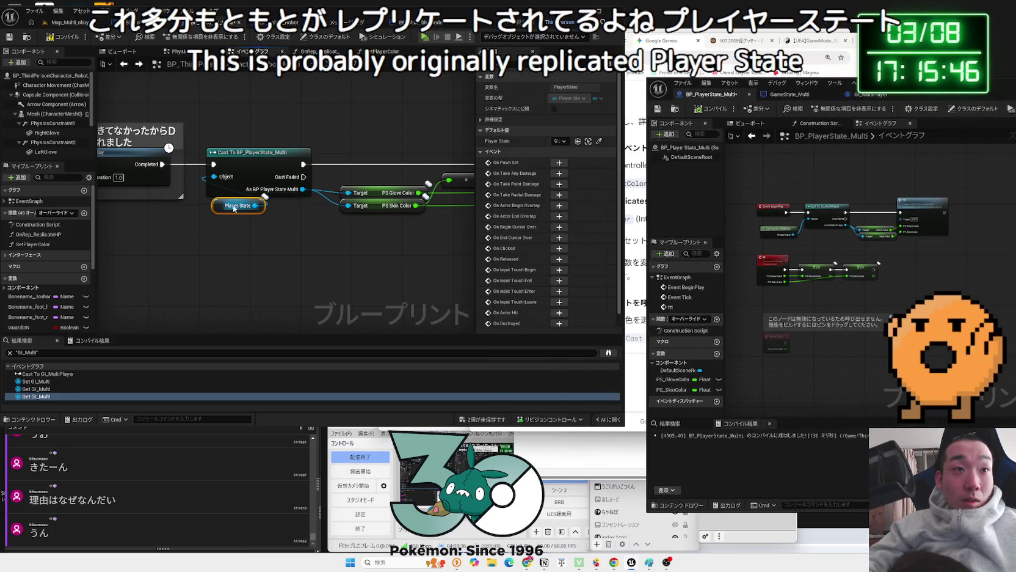
left_click_drag(212, 189, 218, 209)
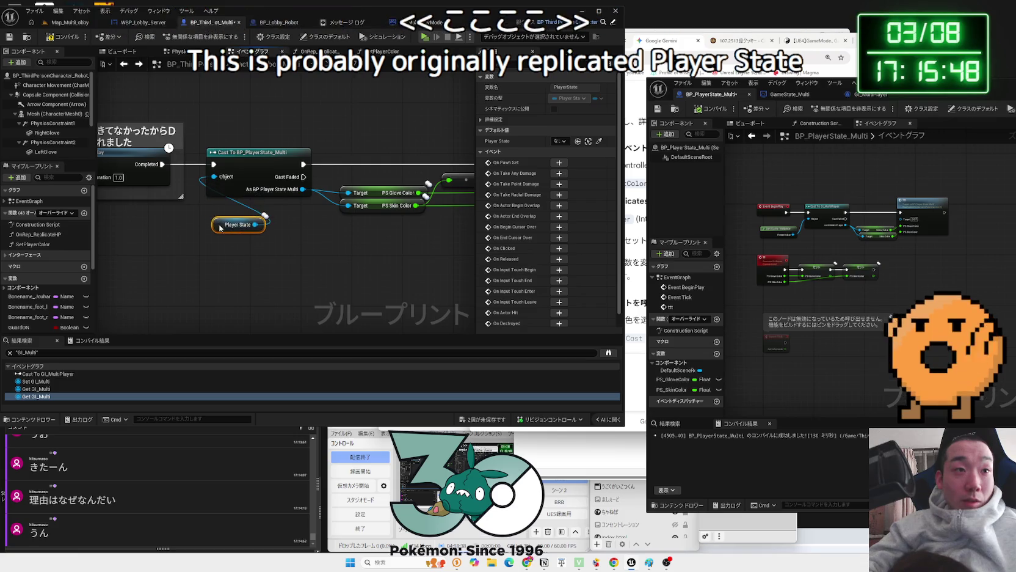
Wrap the Player State node in a comment coloured bright green
key("c")
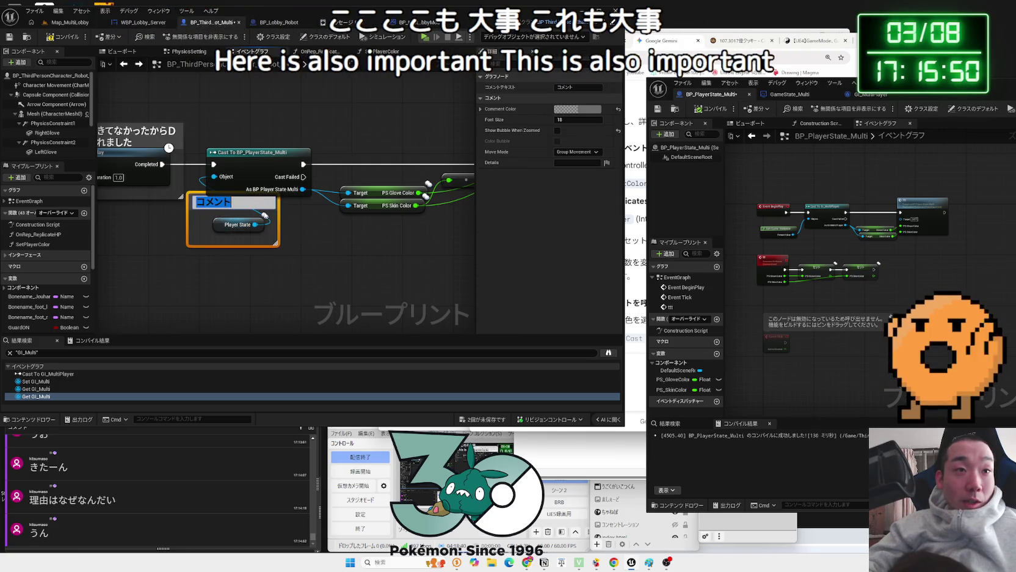
left_click(587, 110)
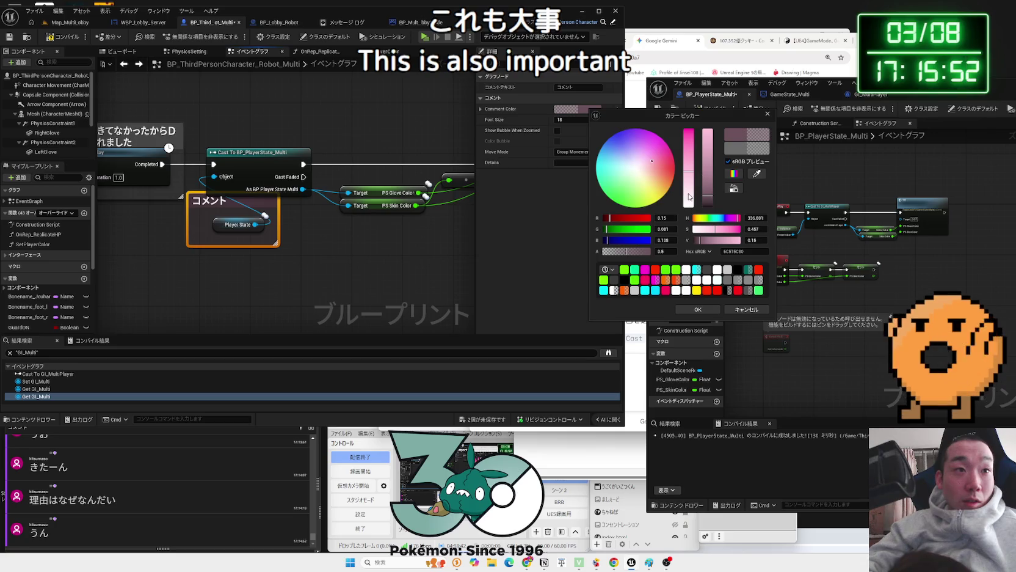
left_click(630, 202)
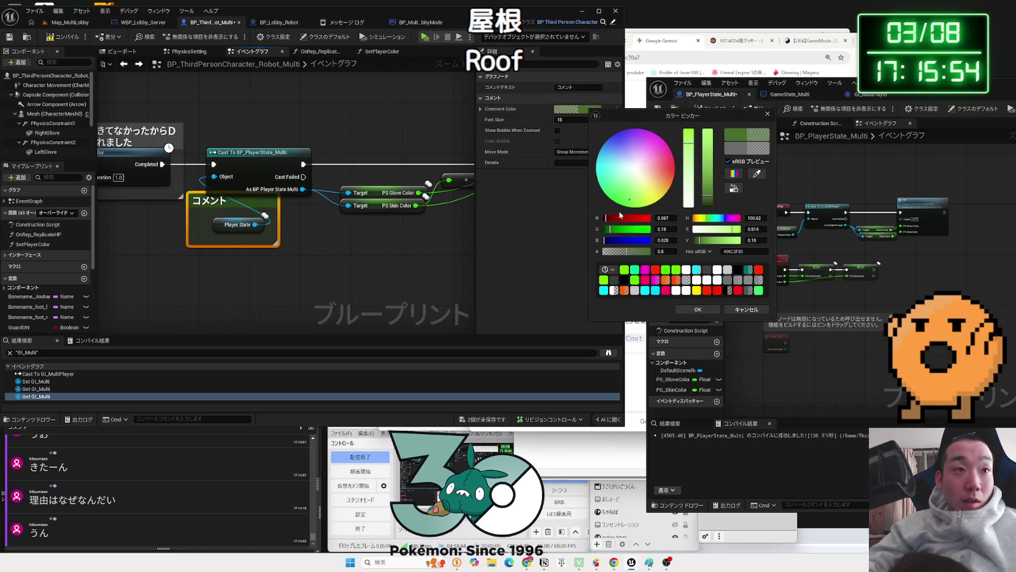
left_click_drag(713, 164, 714, 116)
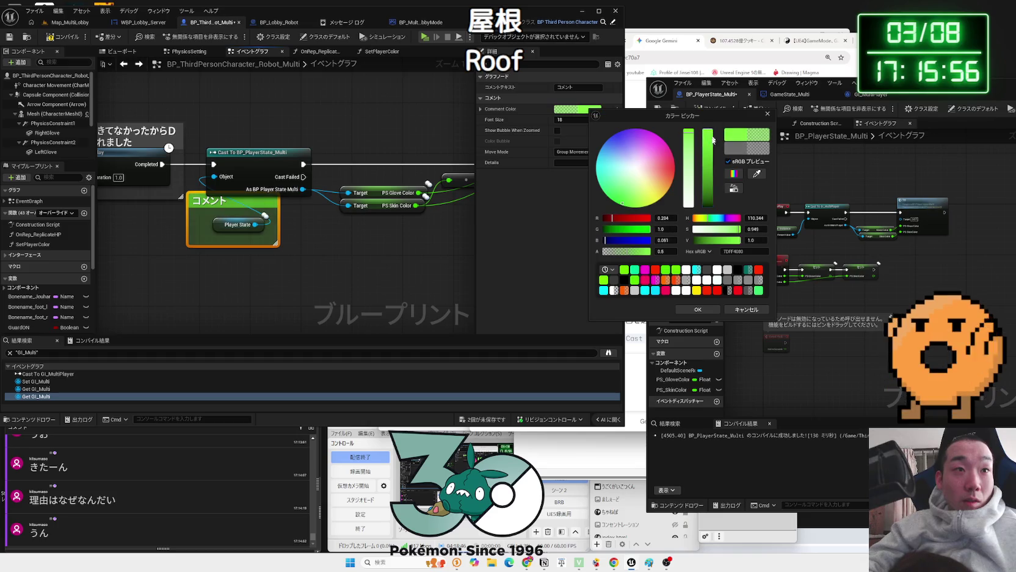
left_click(698, 309)
type("これで")
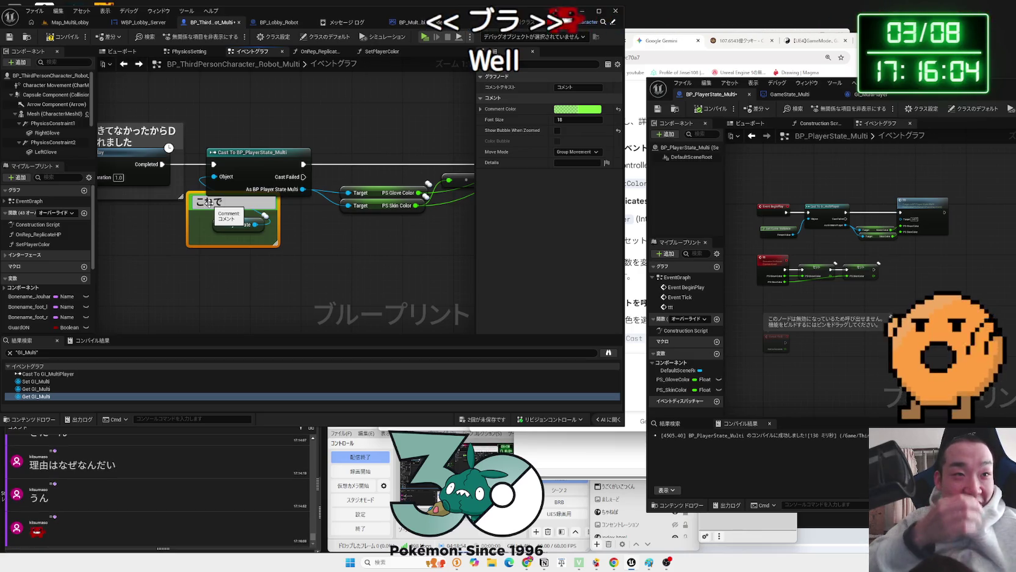
Title the comment これ大事 and bring the BP_PlayerState_Multi editor to the centre
key("BackSpace")
key("BackSpace")
type("れだいじ")
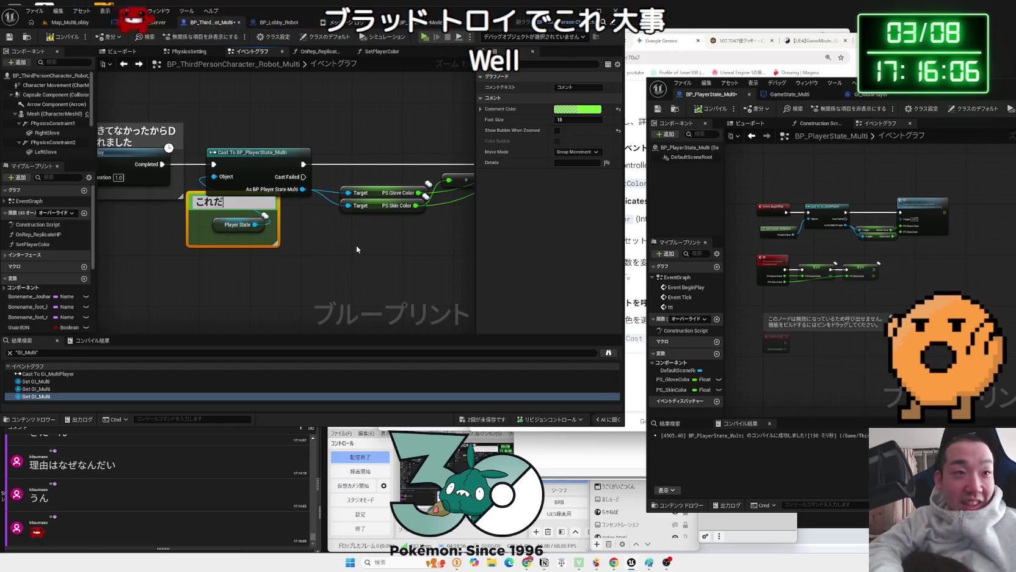
key("space")
key("Return")
left_click_drag(356, 245, 231, 256)
left_click_drag(994, 83, 611, 78)
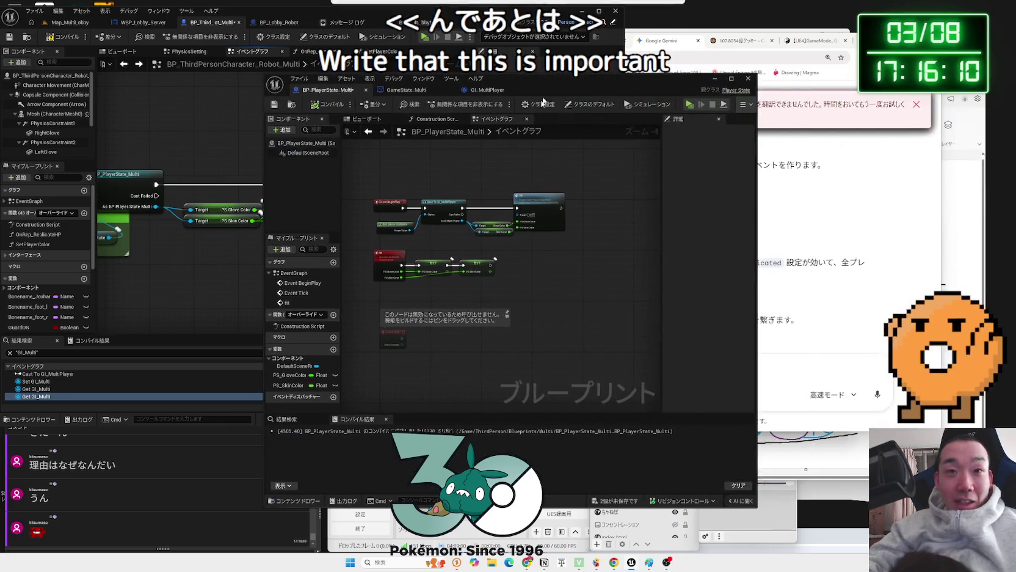
Enlarge the BP_PlayerState_Multi window and frame its BeginPlay cast and ttt colour setters
scroll(441, 247, "down", 1)
left_click_drag(441, 249, 449, 272)
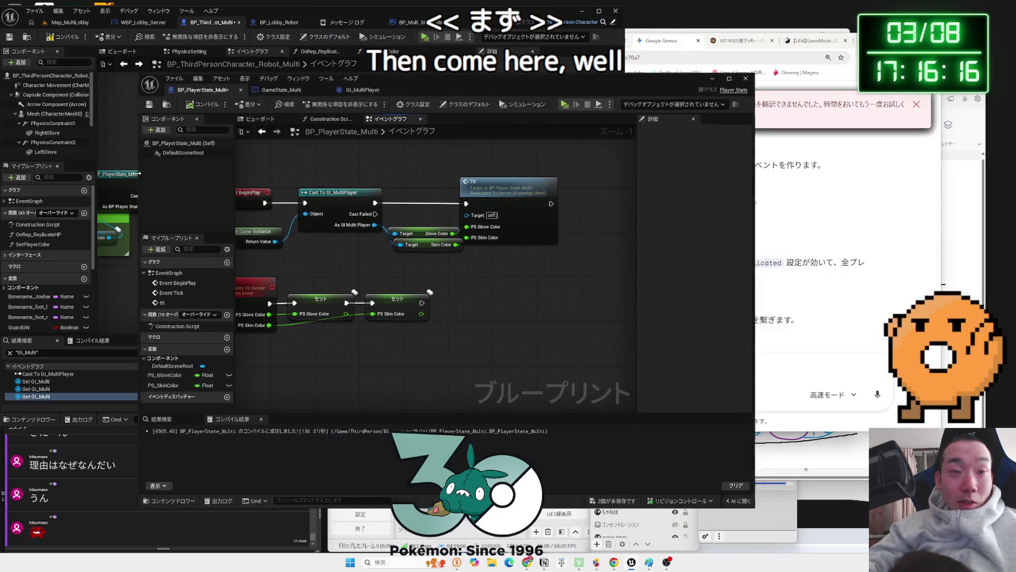
left_click_drag(611, 78, 604, 23)
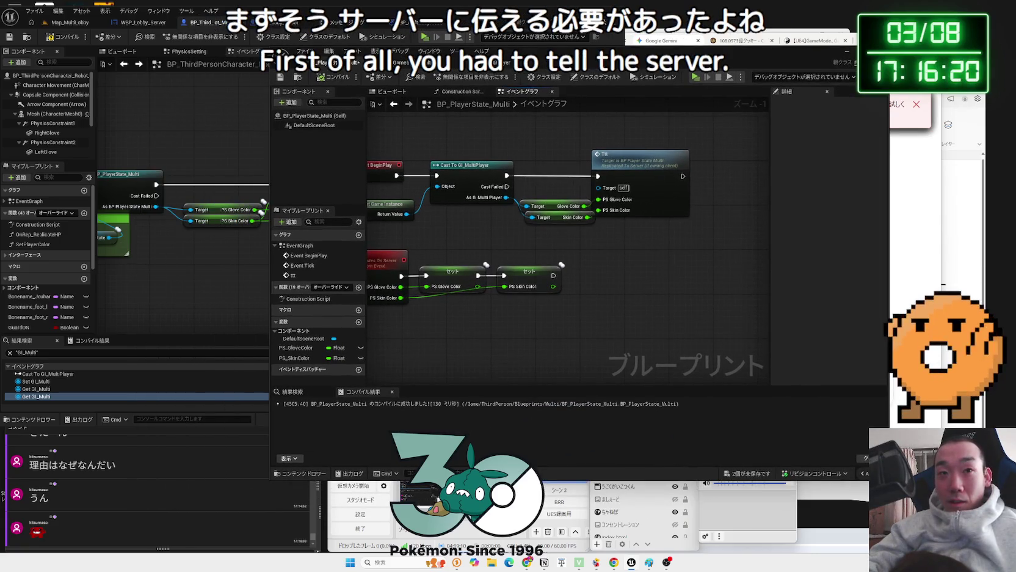
left_click_drag(445, 259, 500, 252)
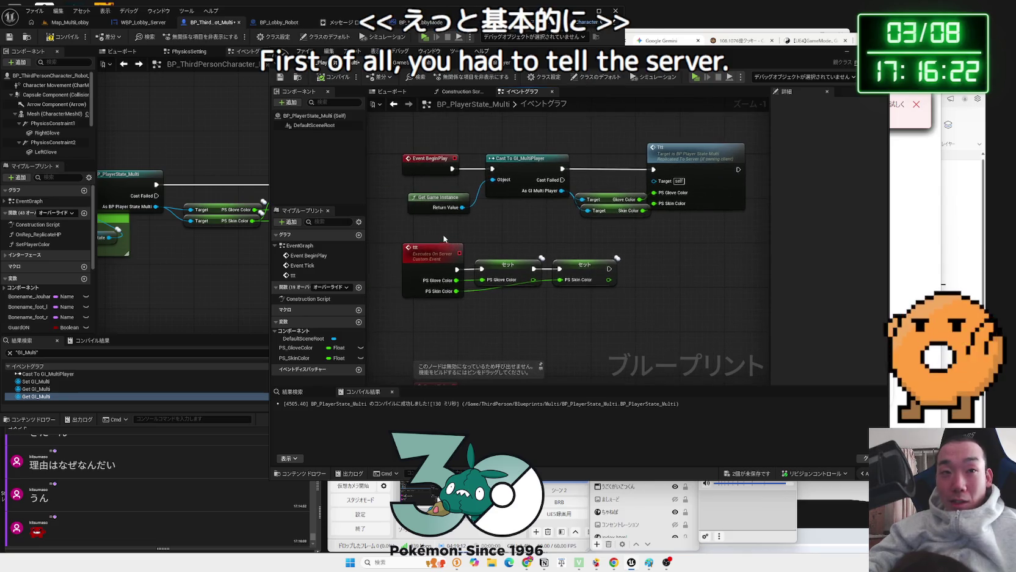
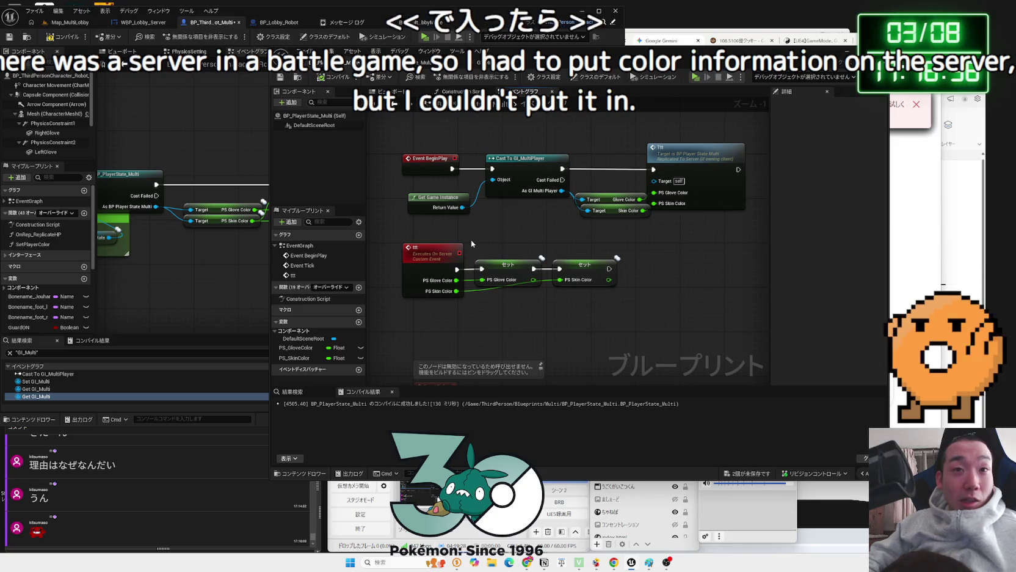
Inspect the PS Glove Color Set node and jump to the ttt custom event definition
scroll(487, 248, "up", 1)
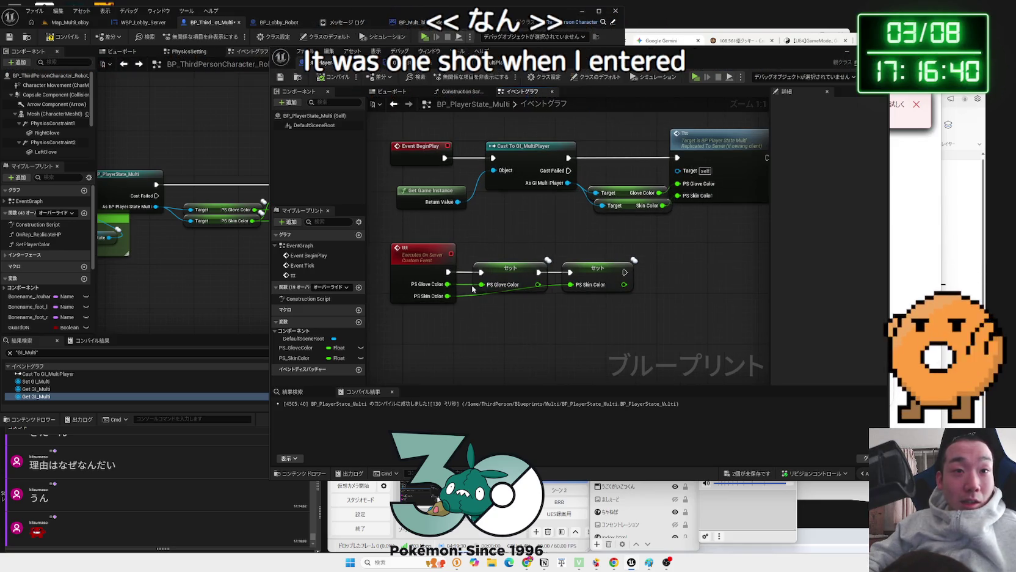
left_click(508, 275)
left_click_drag(514, 255, 465, 255)
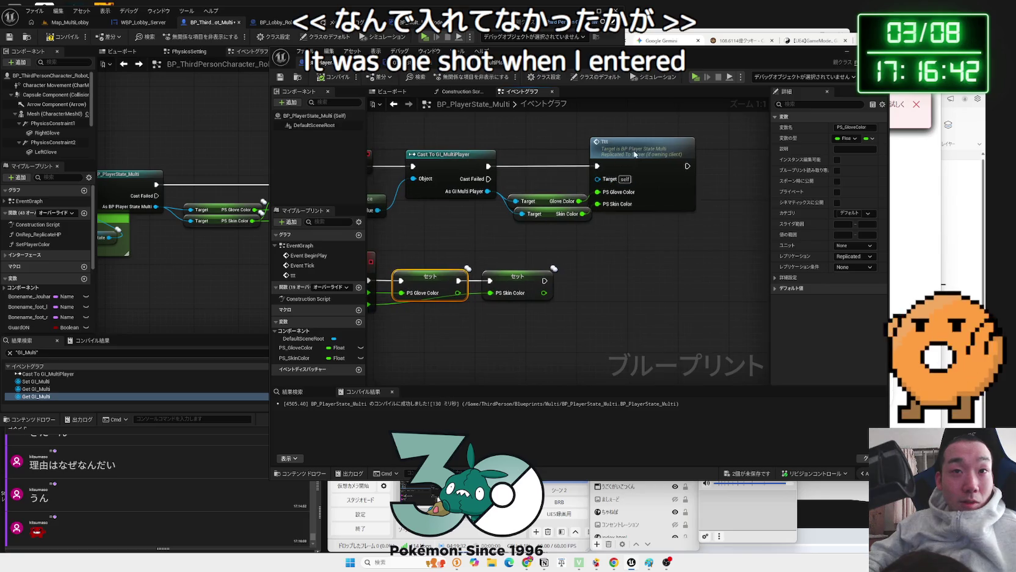
left_click(659, 147)
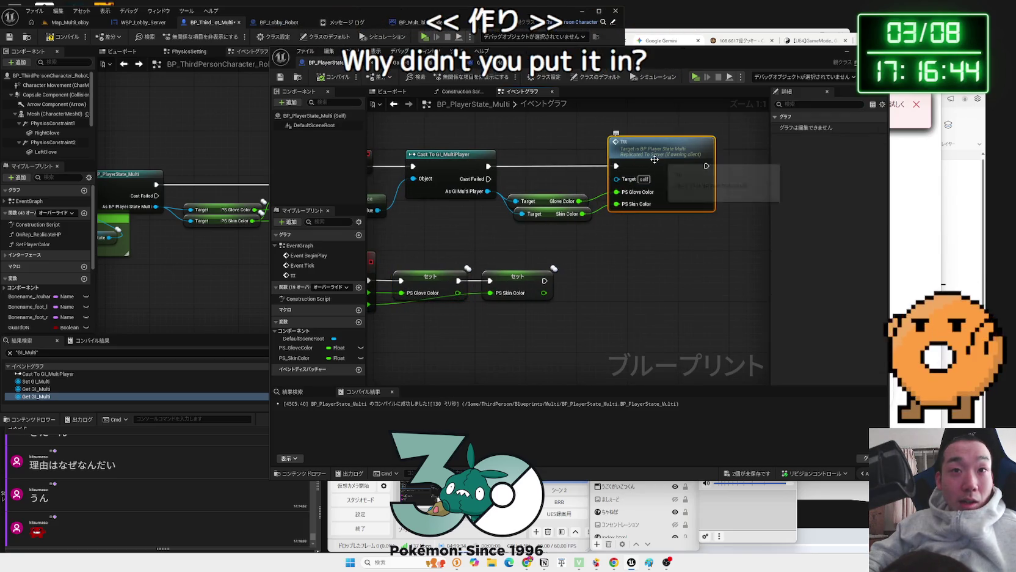
double_click(660, 150)
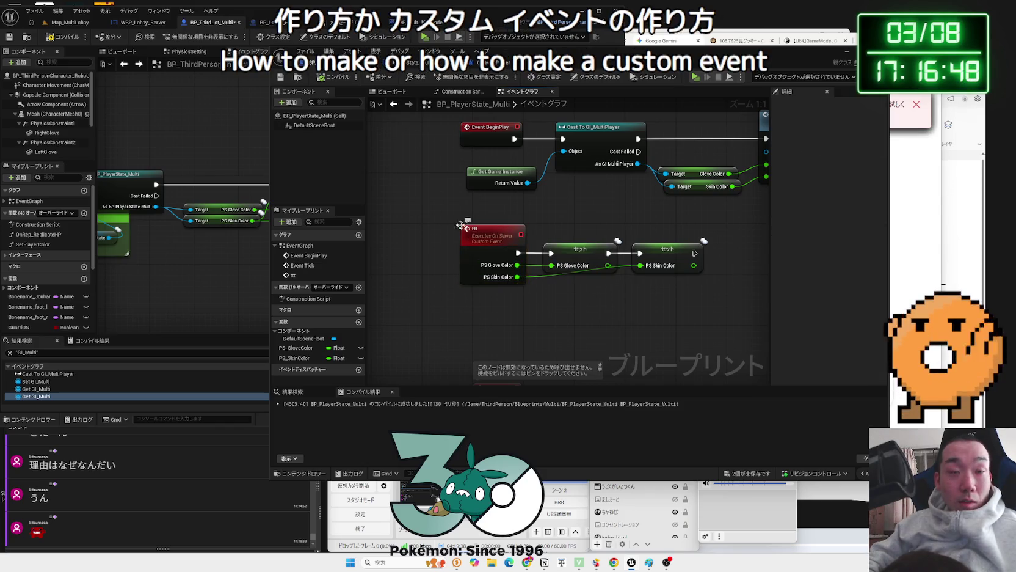
Wrap the selected nodes in a comment stretched over both Set nodes and start typing its サーバーに… title
key("c")
left_click_drag(539, 236, 707, 236)
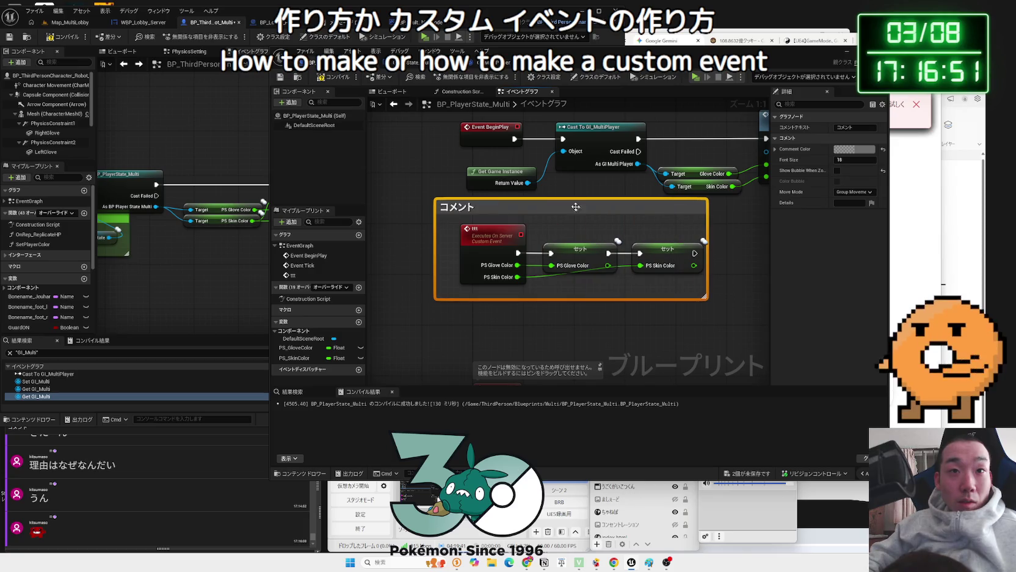
left_click(854, 138)
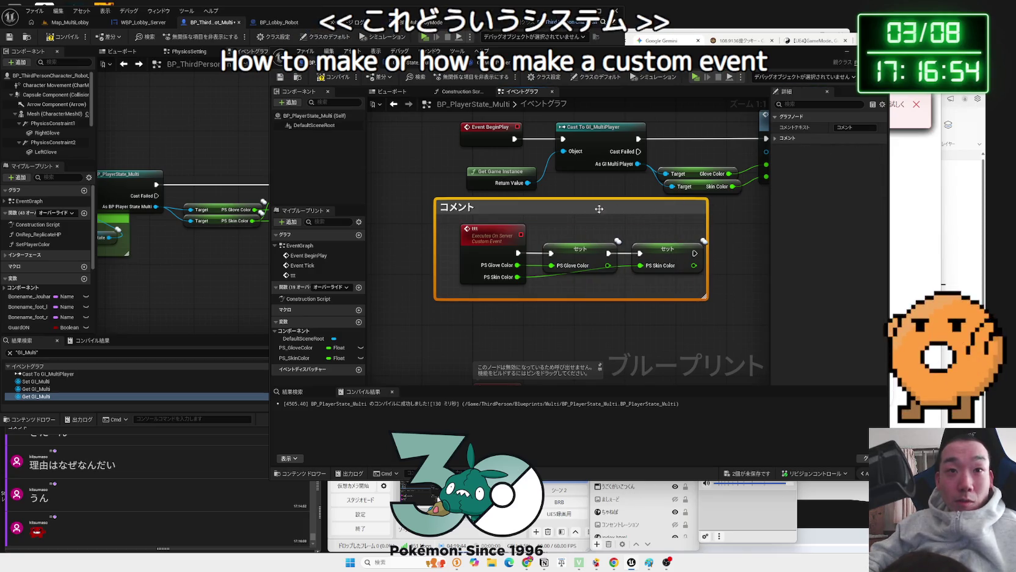
double_click(457, 207)
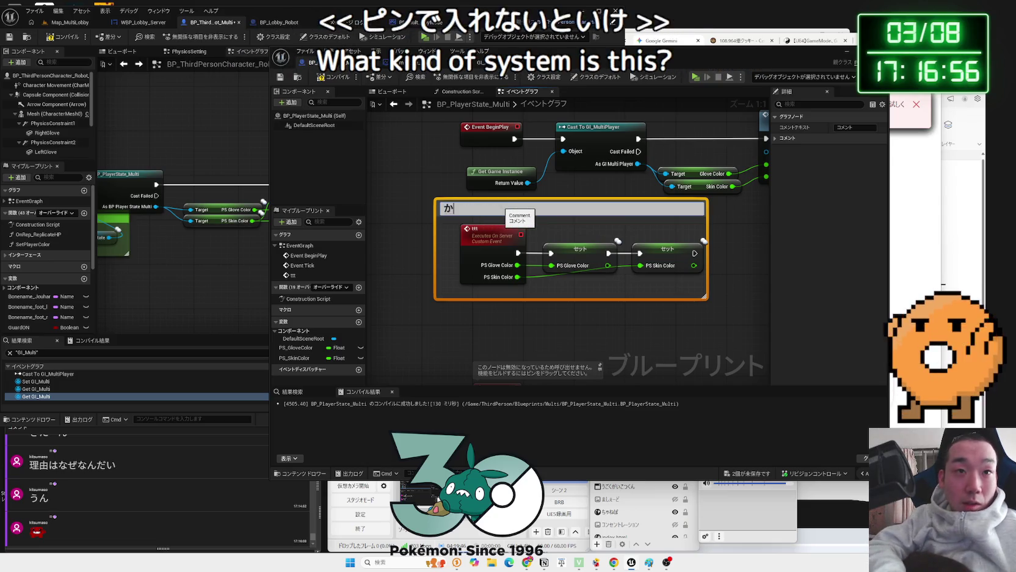
type("かすて")
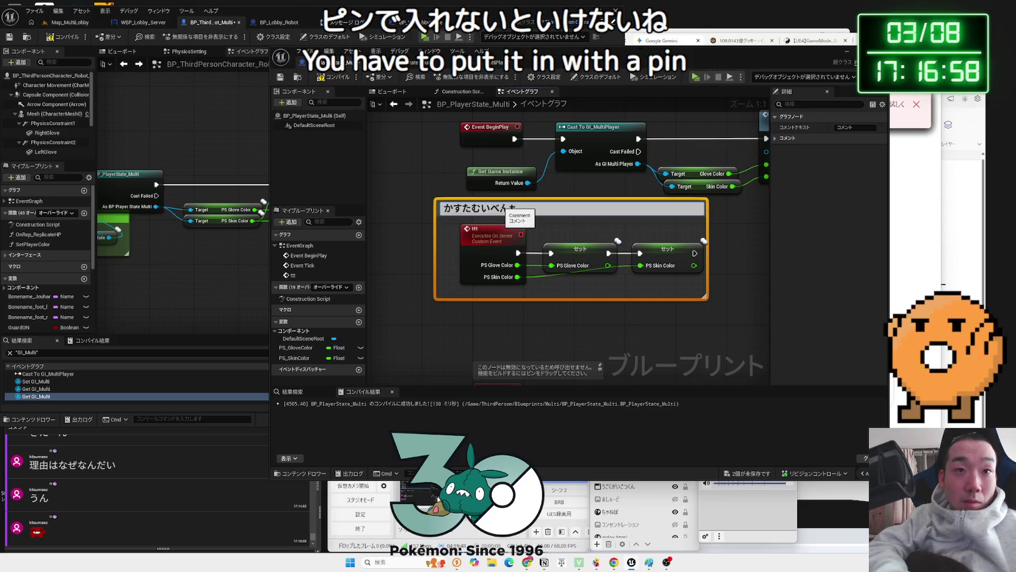
key("BackSpace")
key("BackSpace")
key("BackSpace")
type("さーばー")
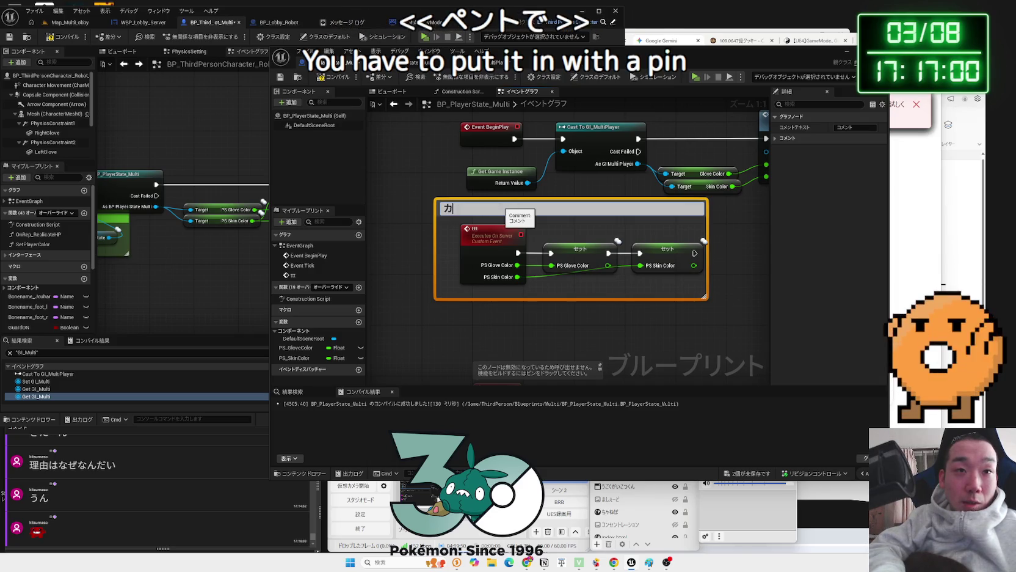
type("に")
key("space")
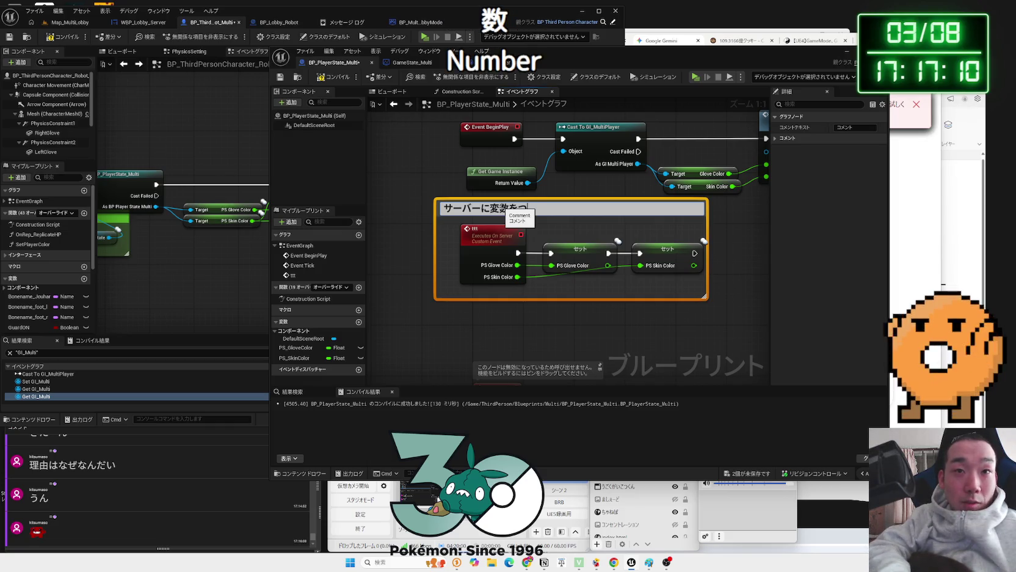
type("ときは、")
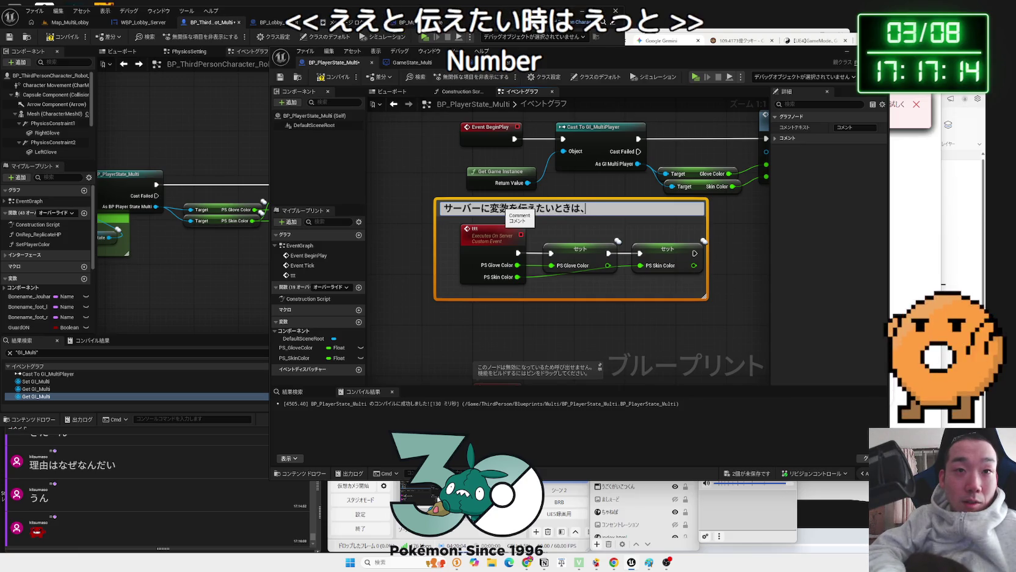
type("Pinつk")
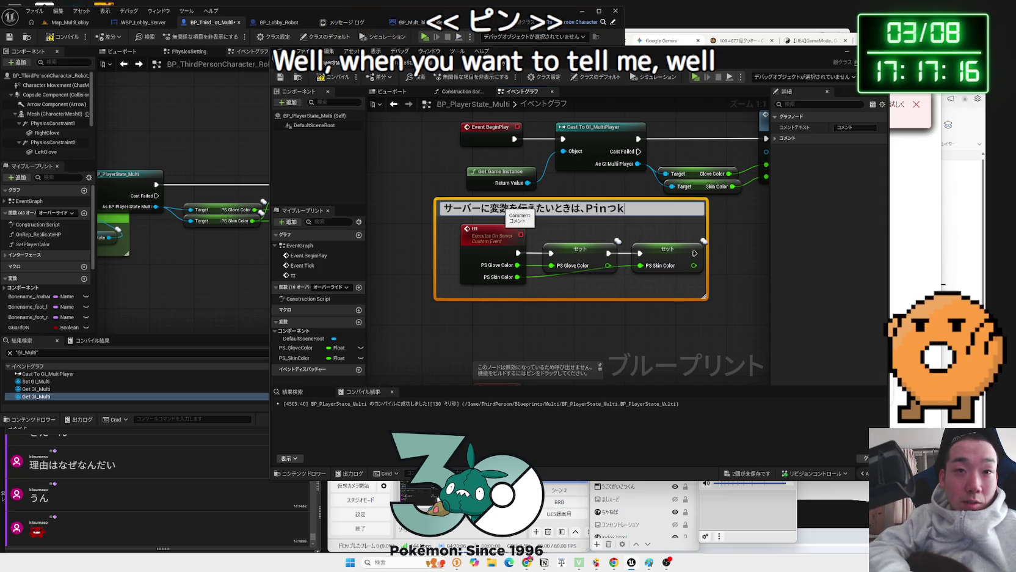
type("ougaeede")
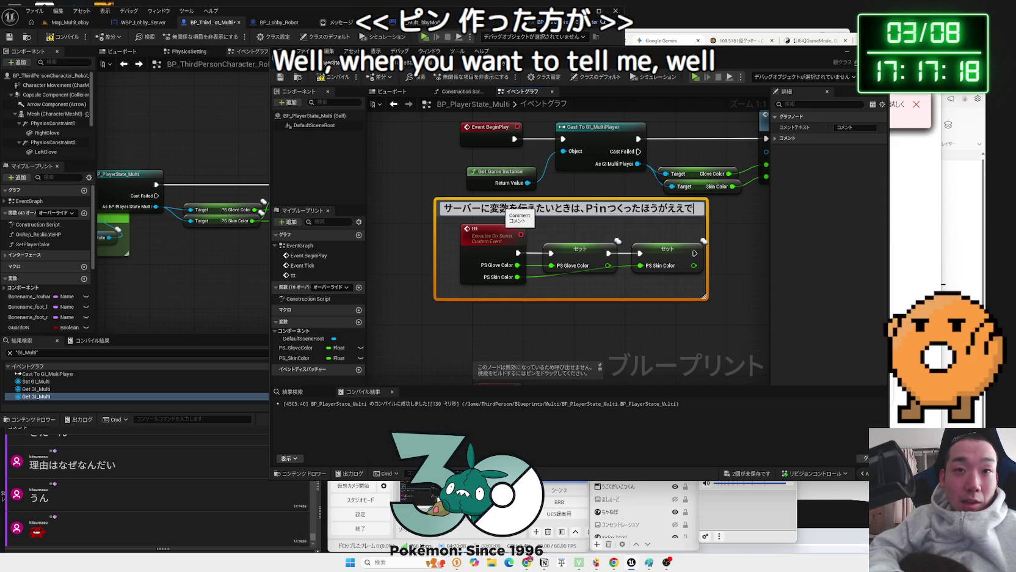
left_click(720, 241)
Finalize the title 'サーバーに変数を伝えたいときは、Pinをつくろう' and open the comment's Comment Color setting
left_click_drag(720, 241, 645, 239)
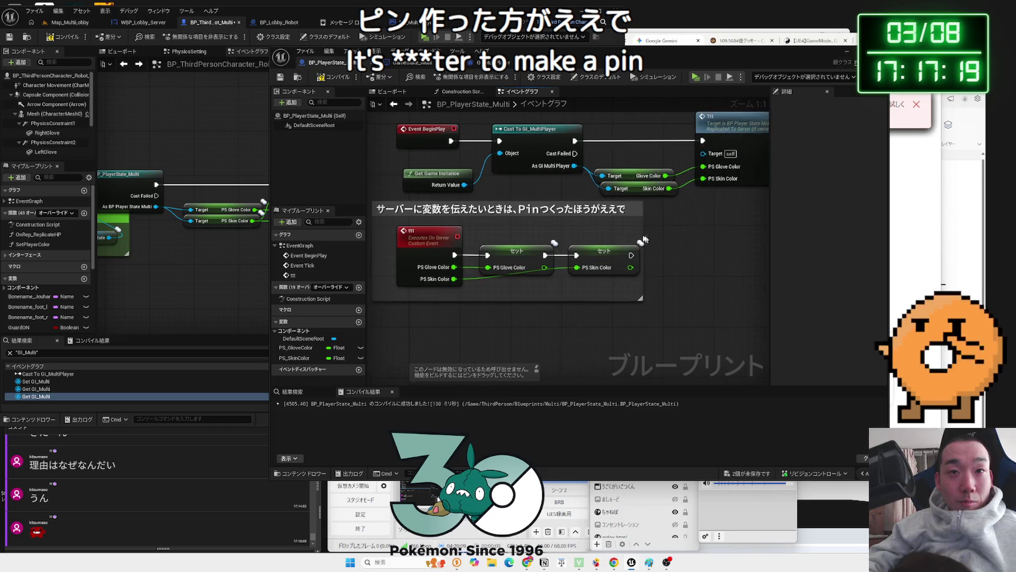
left_click(535, 209)
double_click(535, 209)
left_click_drag(632, 210, 543, 209)
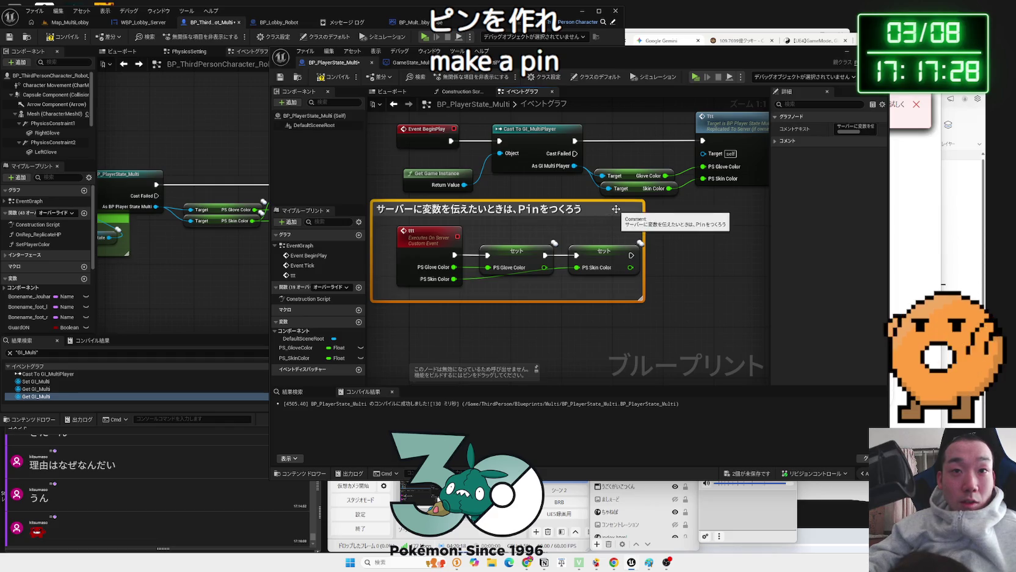
left_click(683, 236)
left_click(629, 208)
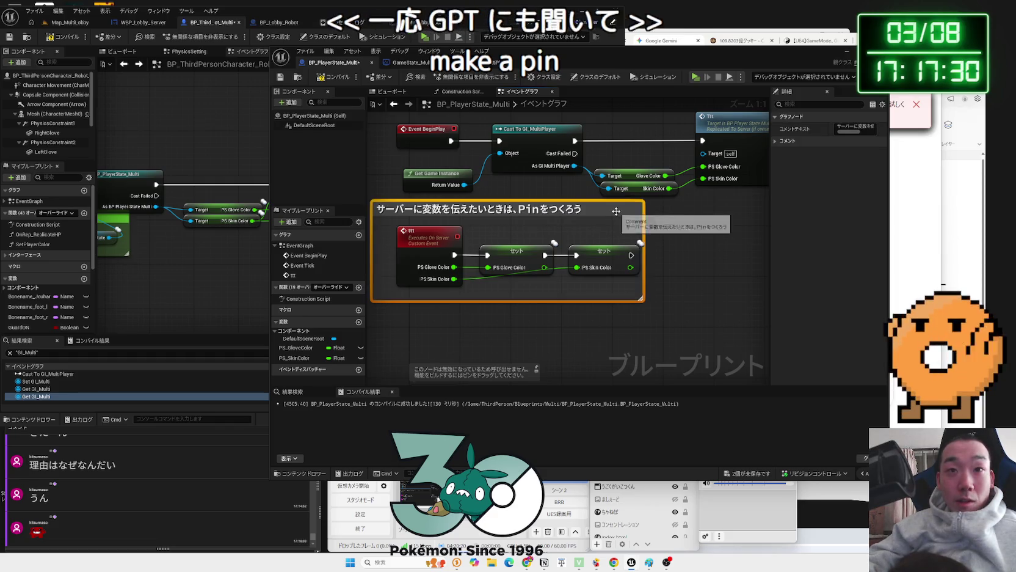
double_click(629, 209)
left_click(738, 199)
left_click(622, 210)
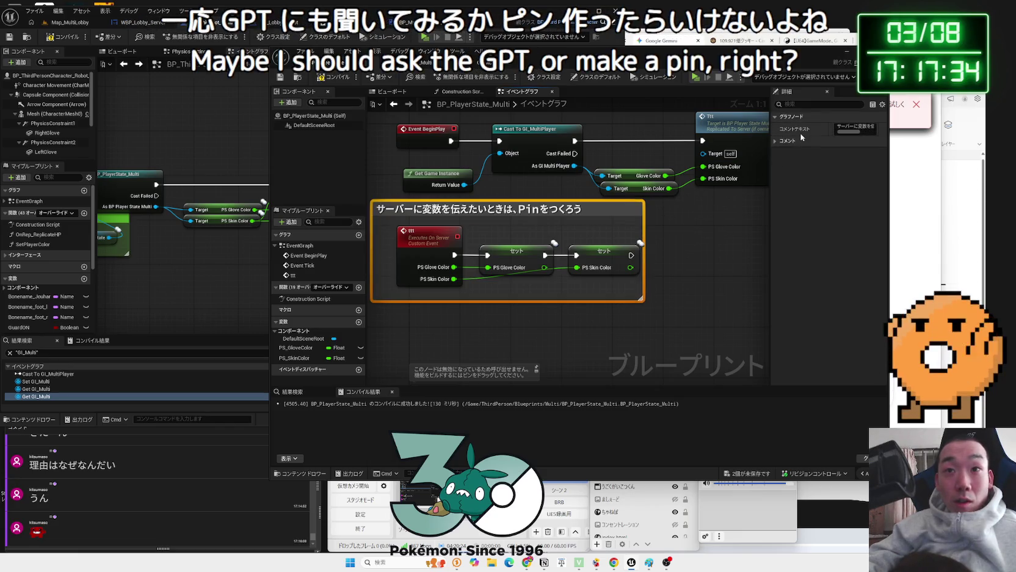
left_click(854, 152)
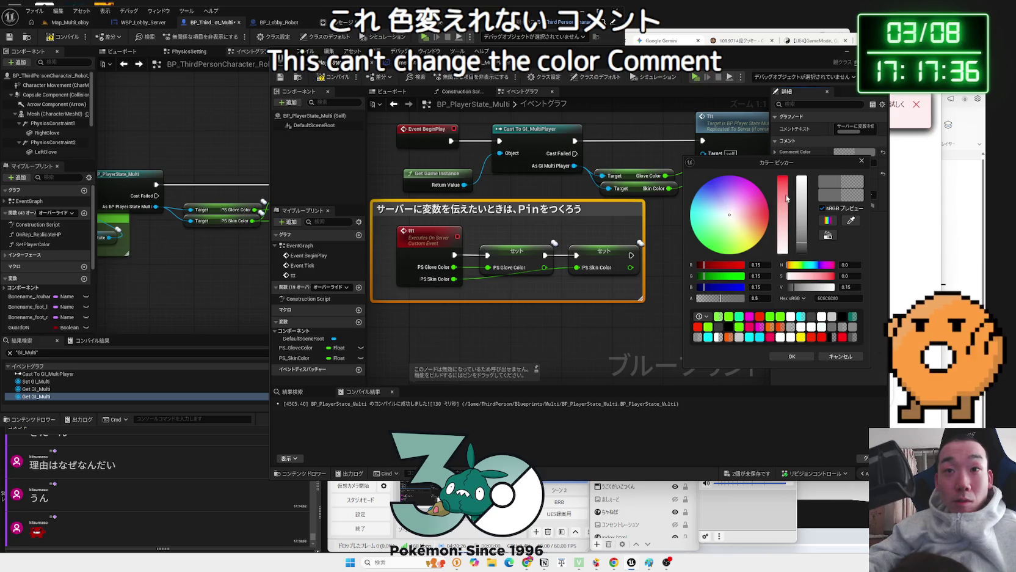
Set the comment colour to a fully saturated, bright pink-red and apply it
left_click_drag(787, 198, 791, 165)
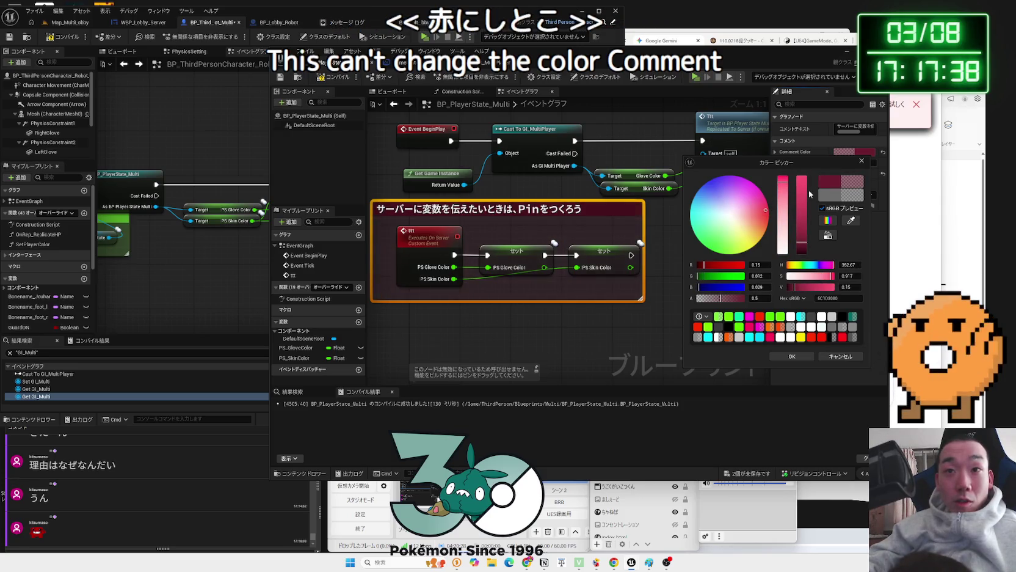
left_click_drag(802, 241, 806, 157)
left_click(824, 359)
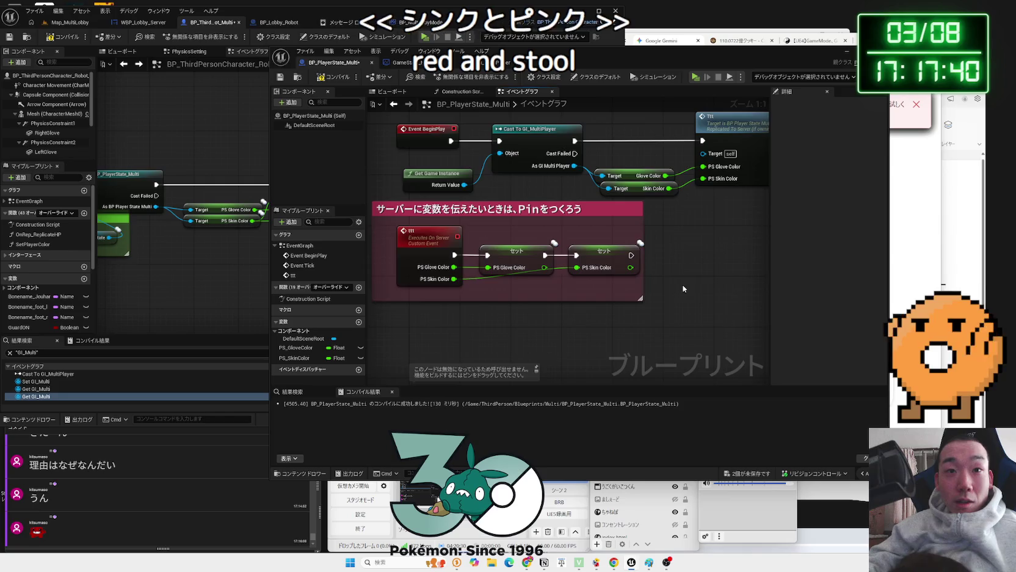
scroll(576, 282, "down", 2)
left_click(576, 282)
Move the Blueprint editor window left, then pan to and select the ttt custom event node
left_click_drag(726, 64, 652, 66)
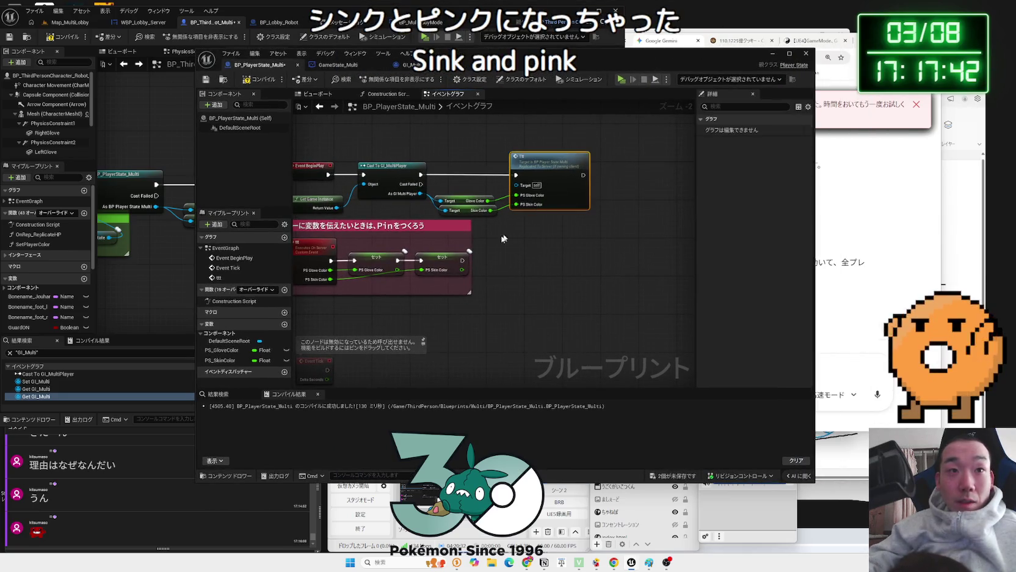
scroll(571, 249, "up", 2)
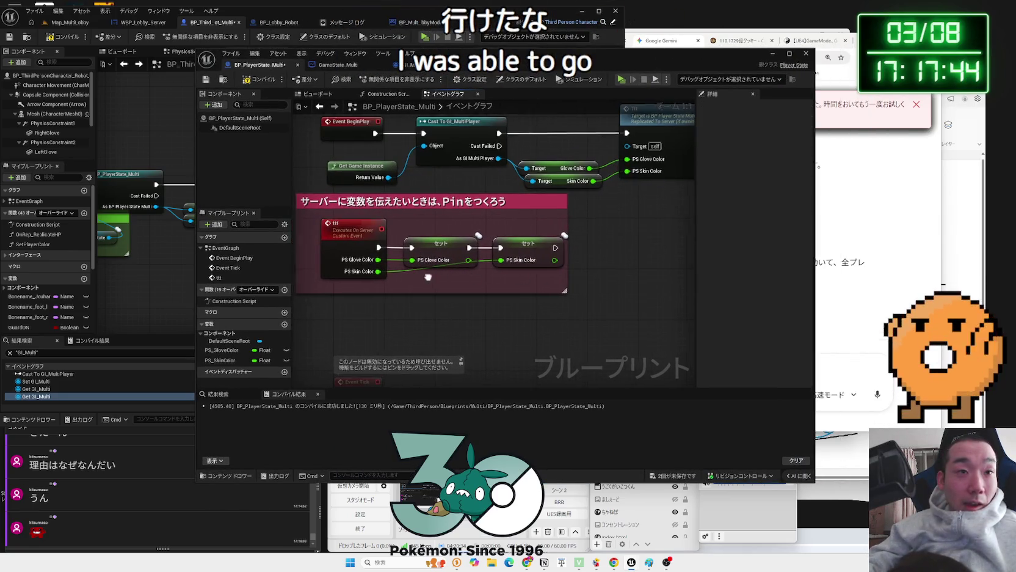
left_click_drag(348, 236, 415, 232)
left_click(415, 232)
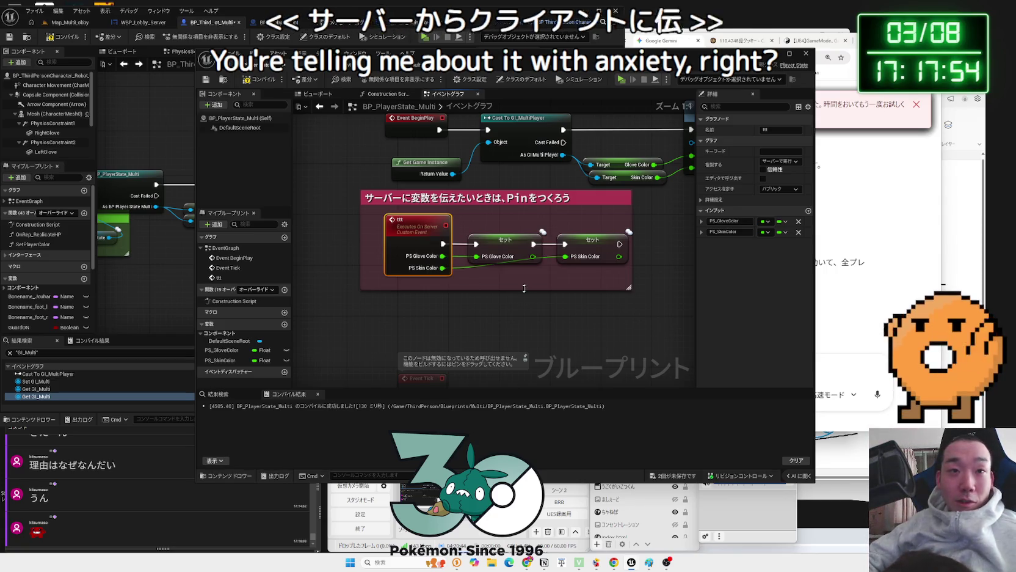
Check the PS Glove Color and PS Skin Color Set nodes and nudge the ttt event left
left_click(514, 240)
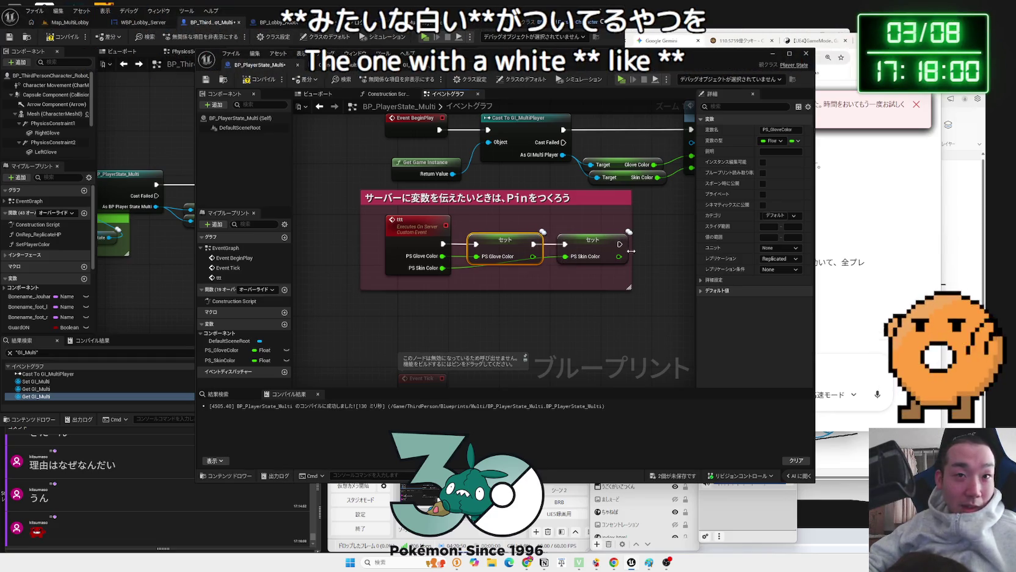
left_click(562, 243)
left_click(487, 247)
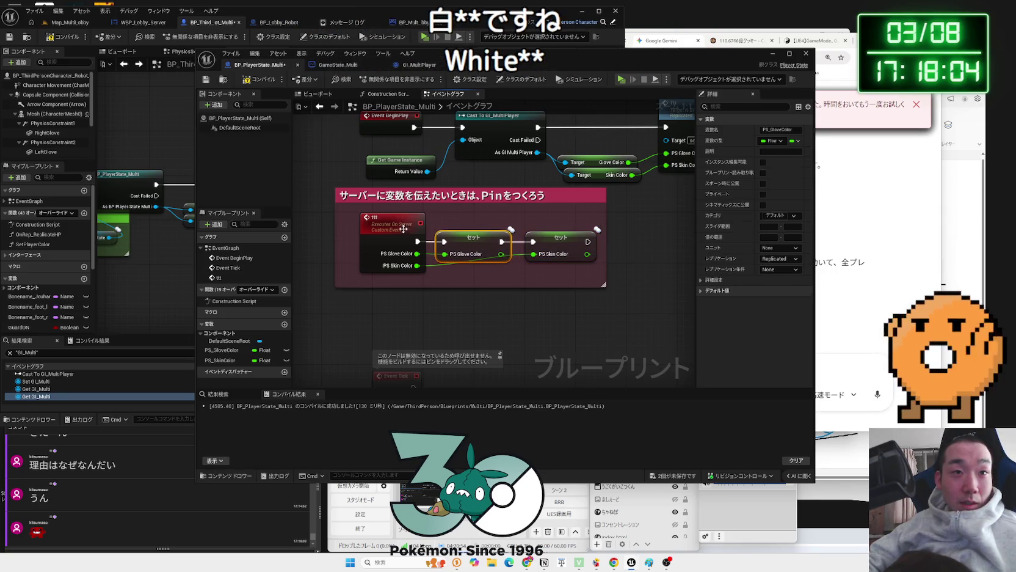
left_click_drag(403, 229, 394, 231)
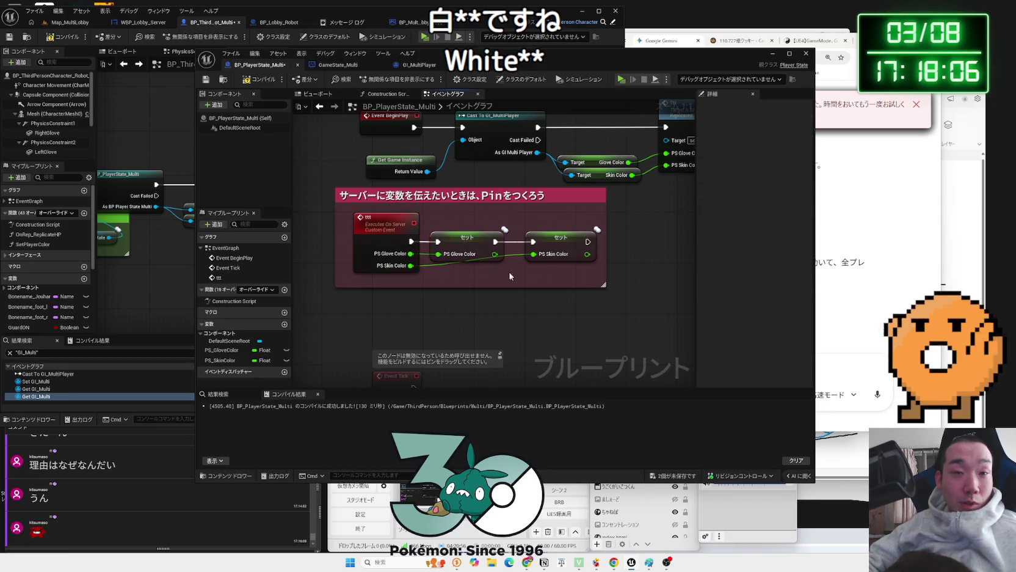
left_click(481, 274)
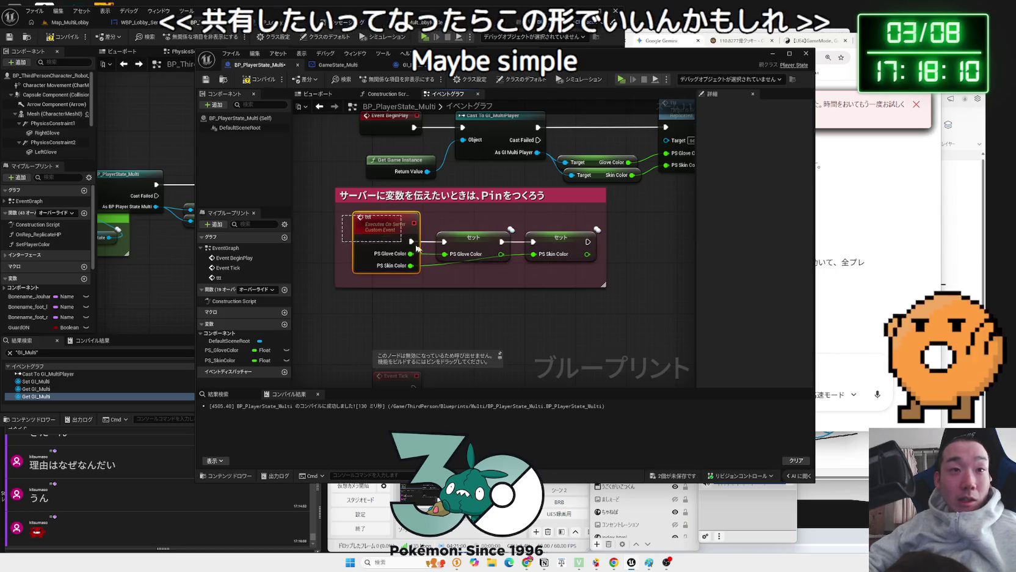
Box-select the ttt event and first Set node, then switch to the blog article
left_click(583, 279)
left_click_drag(339, 225, 397, 247)
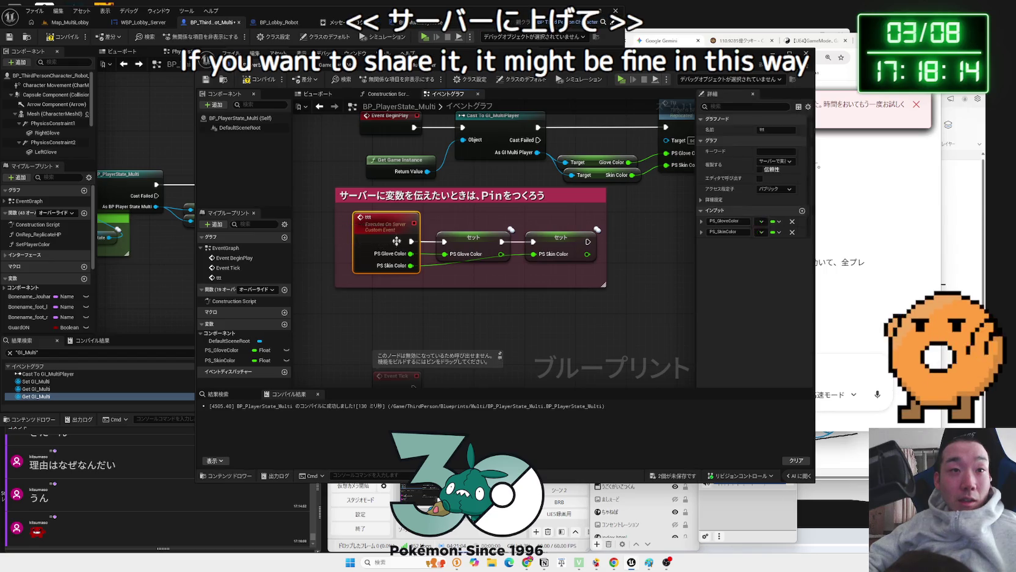
left_click(474, 244)
mouse_move(444, 222)
left_mouse_down()
mouse_move(548, 271)
mouse_move(587, 274)
left_mouse_up()
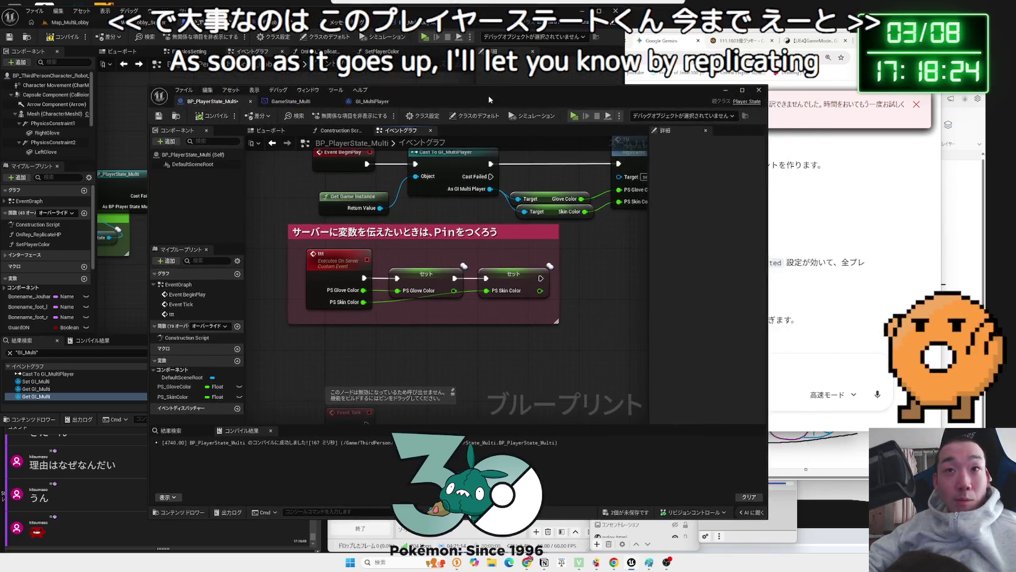
key("alt+Tab")
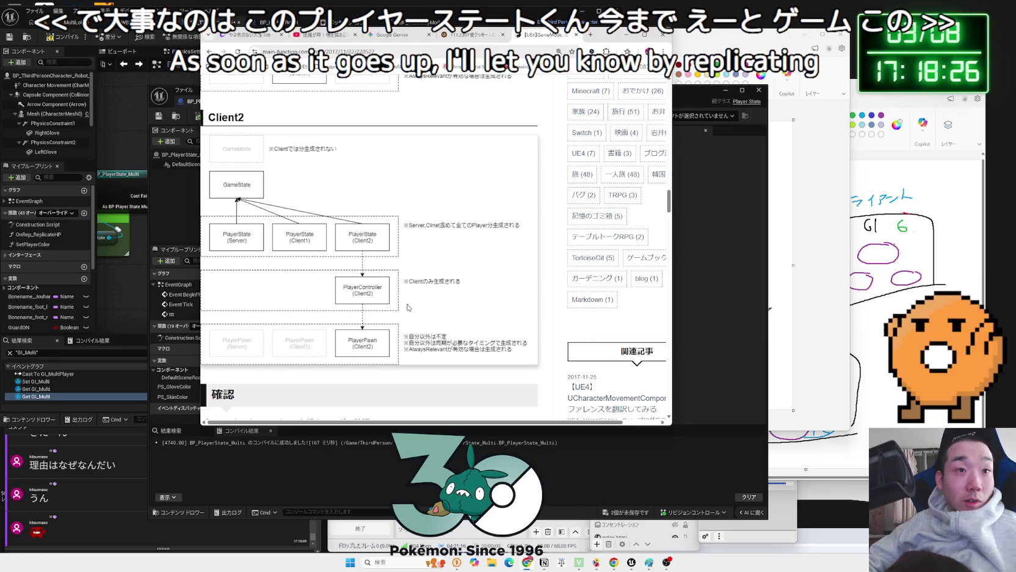
Zoom in and scroll through the blog's per-client PlayerState diagrams, then move the browser right
scroll(405, 238, "down", 1)
scroll(385, 294, "up", 7)
scroll(385, 293, "up", 5)
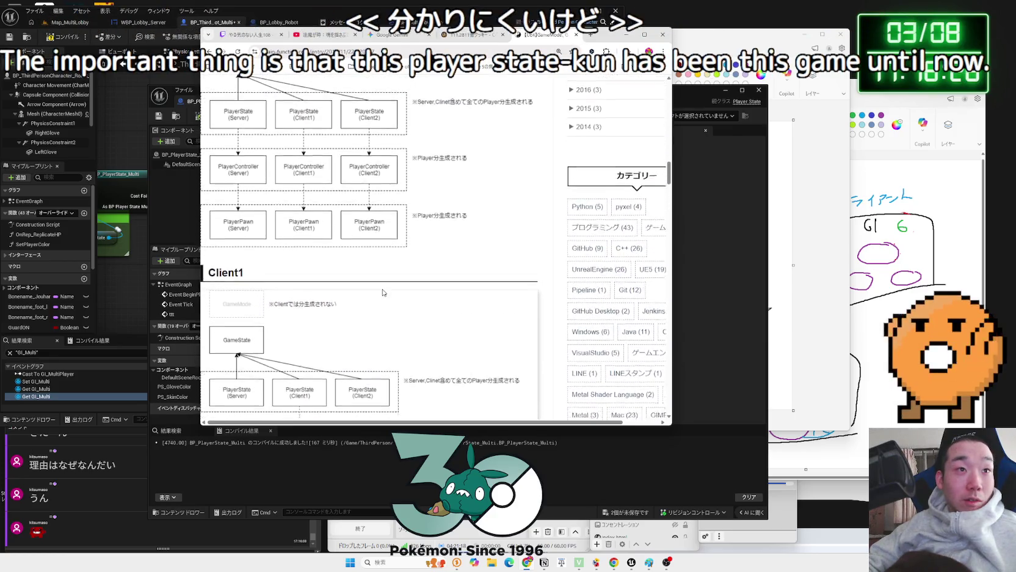
scroll(367, 306, "down", 6)
key("ctrl+plus")
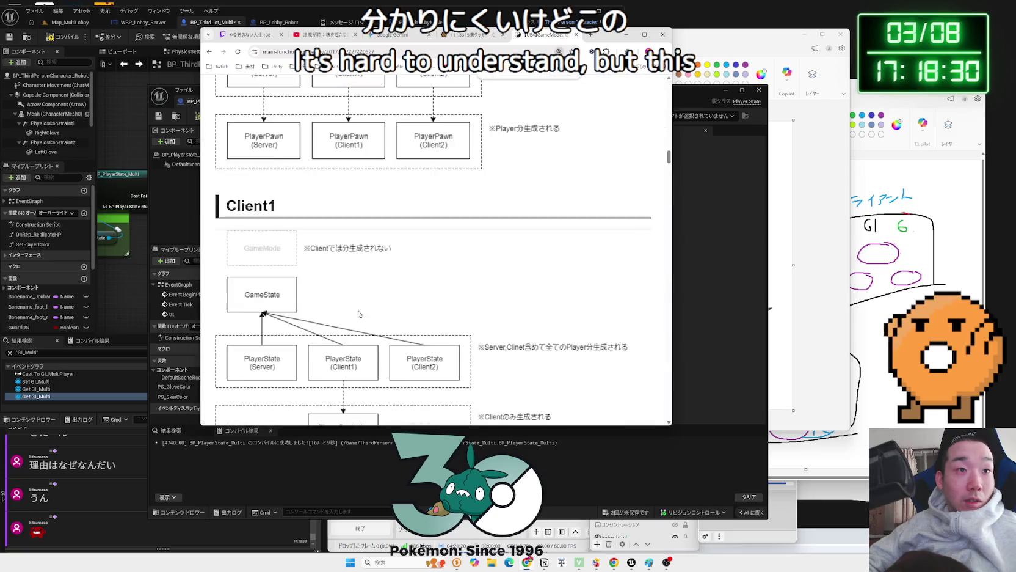
scroll(364, 308, "down", 3)
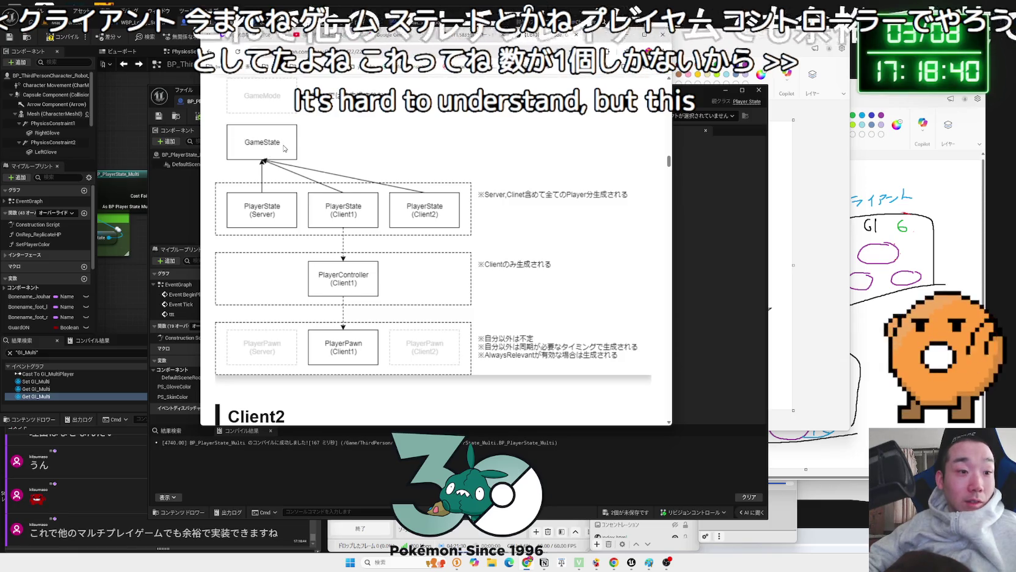
scroll(404, 276, "down", 2)
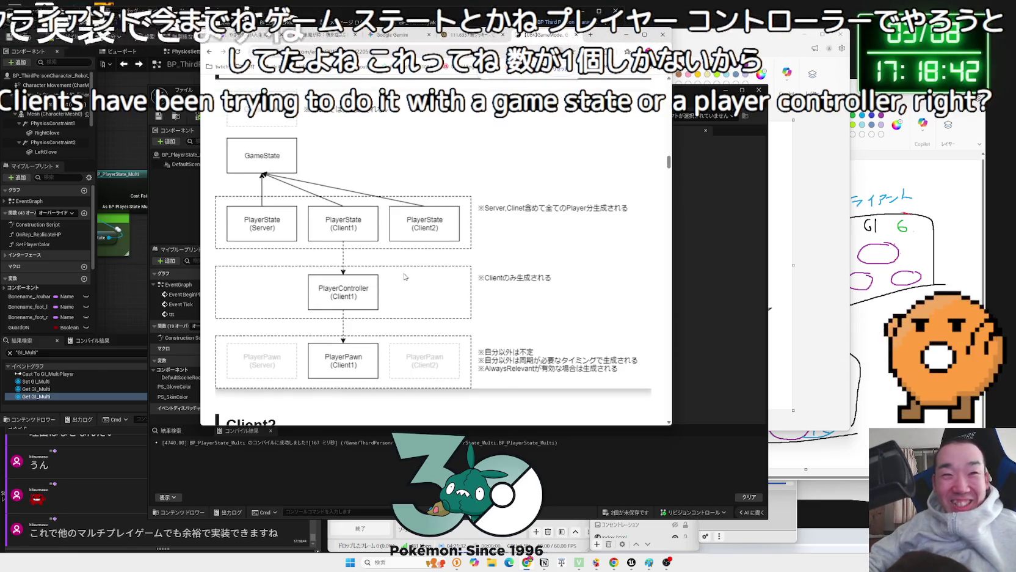
scroll(405, 276, "down", 3, "ctrl")
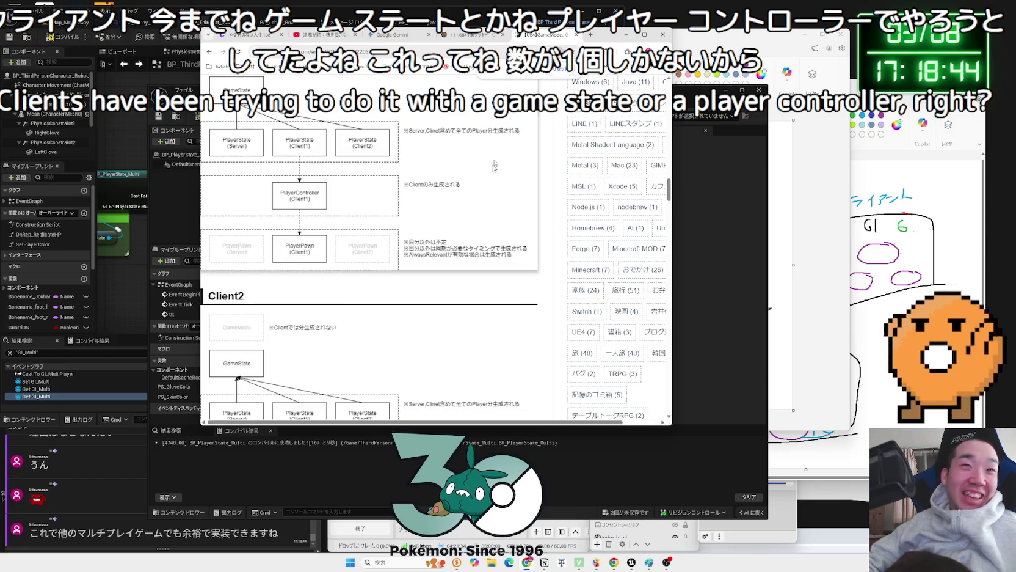
left_click_drag(416, 41, 622, 47)
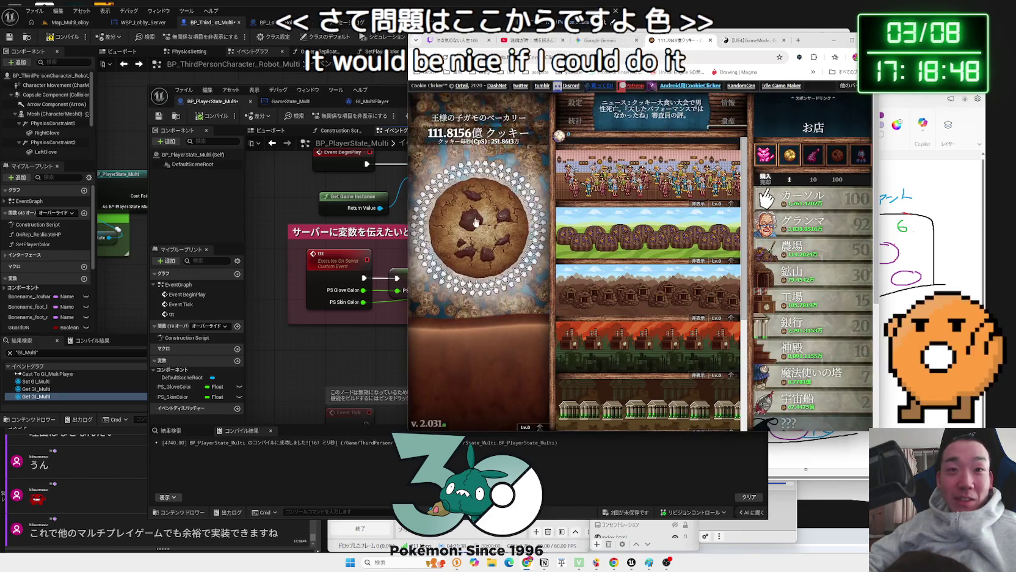
Review Gemini's Server_SetColor answer, then bring the Unreal blueprint editor back in front
left_click(476, 222)
key("ctrl+shift+Tab")
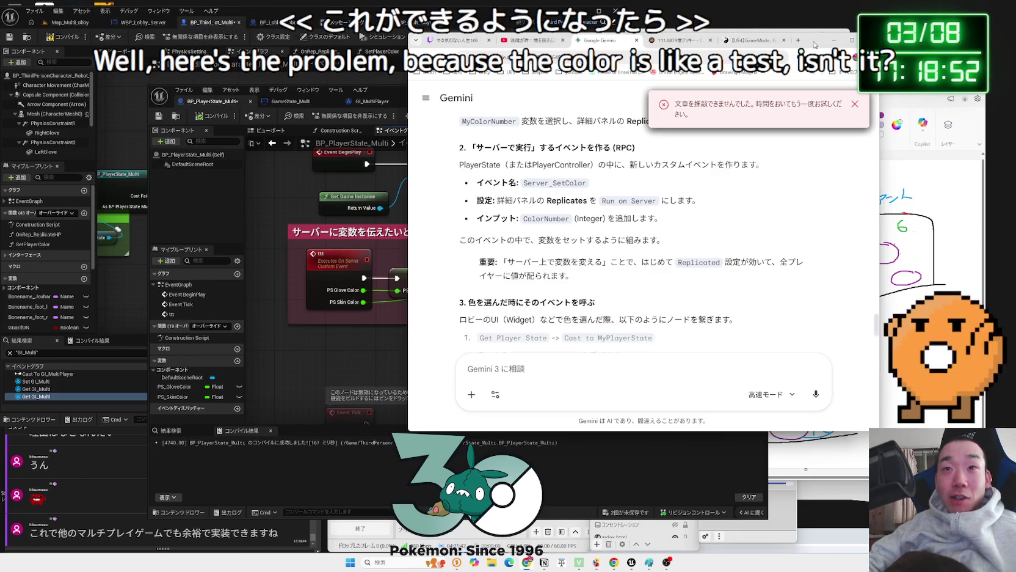
left_click_drag(814, 45, 958, 45)
left_click(486, 341)
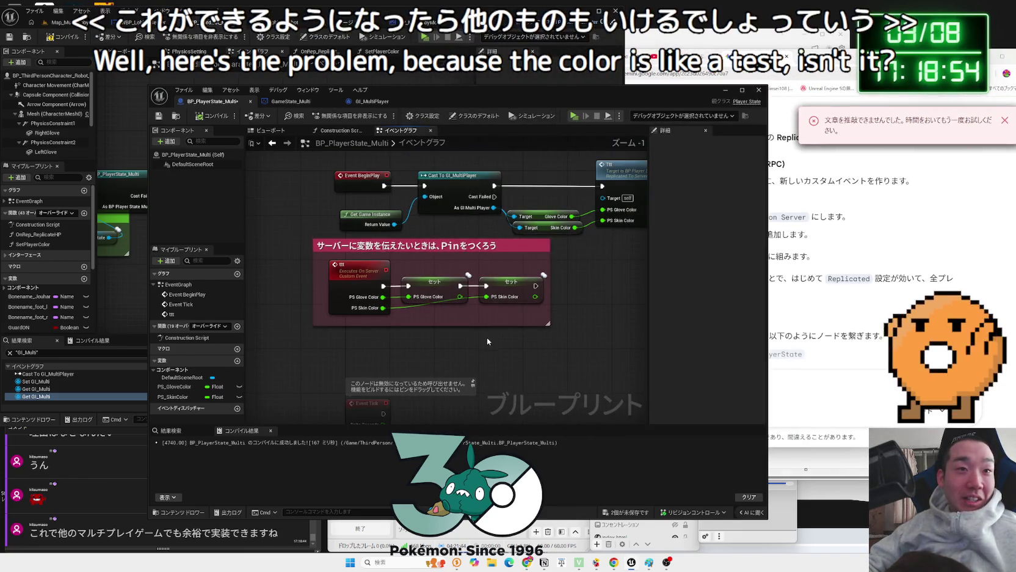
Reposition the server-event comment, the Glove/Skin Color getters and the ttt call node
mouse_move(345, 276)
left_mouse_down()
mouse_move(379, 281)
mouse_move(367, 282)
left_mouse_up()
left_click(589, 246)
left_click_drag(590, 246, 552, 302)
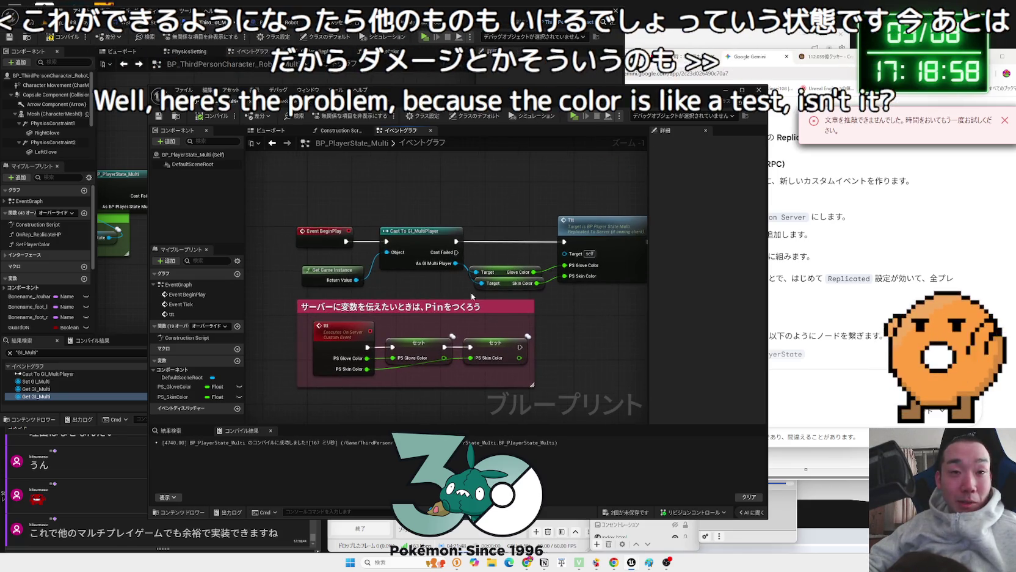
left_click(514, 292)
mouse_move(499, 271)
left_mouse_down()
mouse_move(493, 265)
mouse_move(506, 280)
left_mouse_up()
left_click(512, 292)
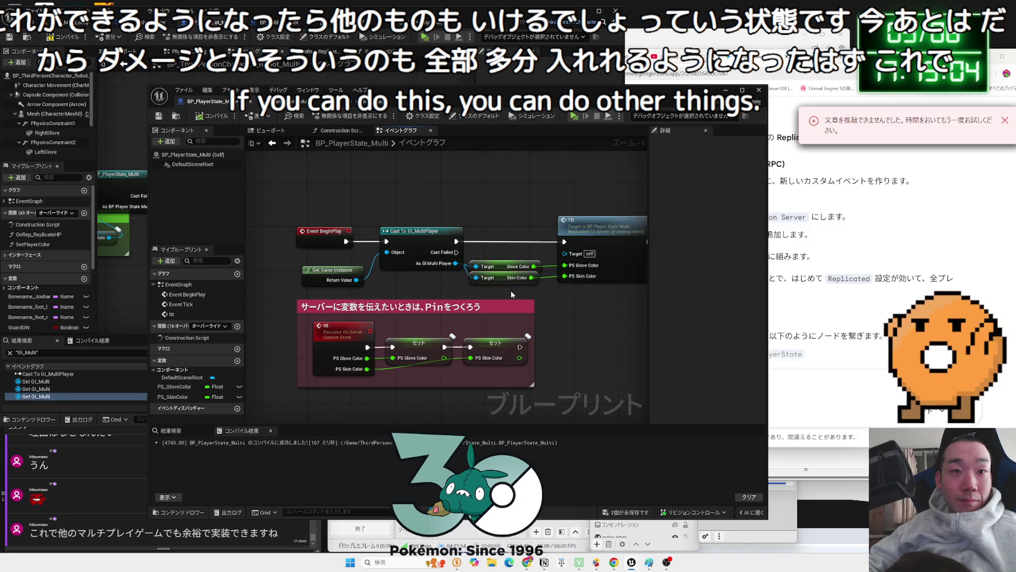
left_click_drag(597, 236, 554, 219)
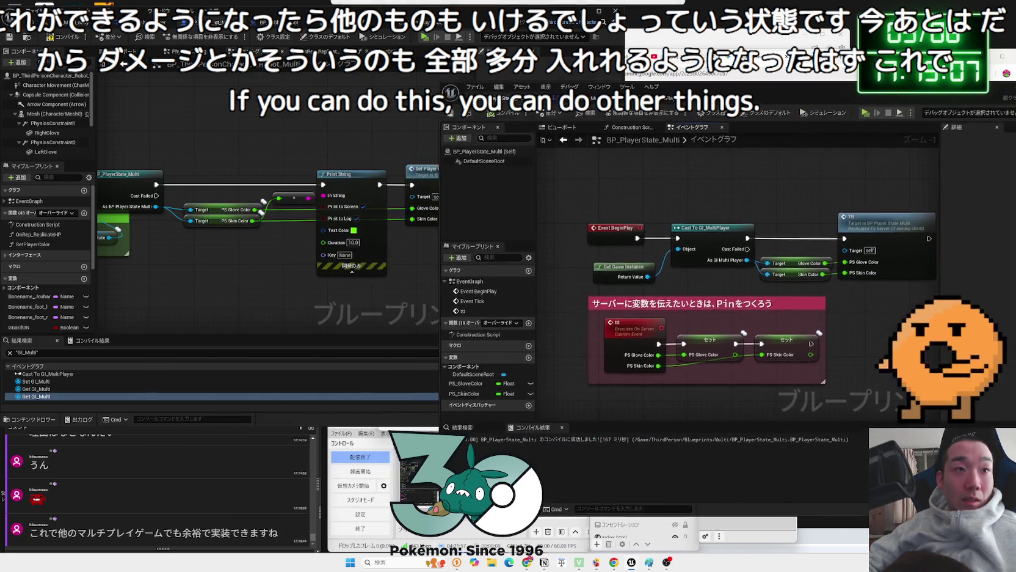
Inspect the character blueprint's cast to BP_PlayerState_Multi nodes and their outputs
left_click_drag(453, 105, 745, 102)
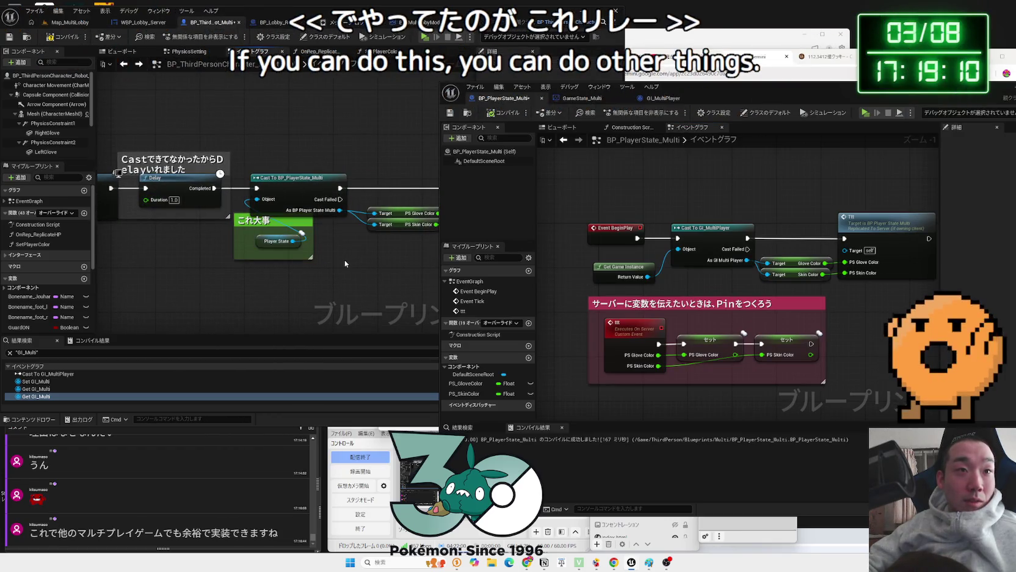
left_click_drag(342, 263, 271, 164)
left_click(226, 273)
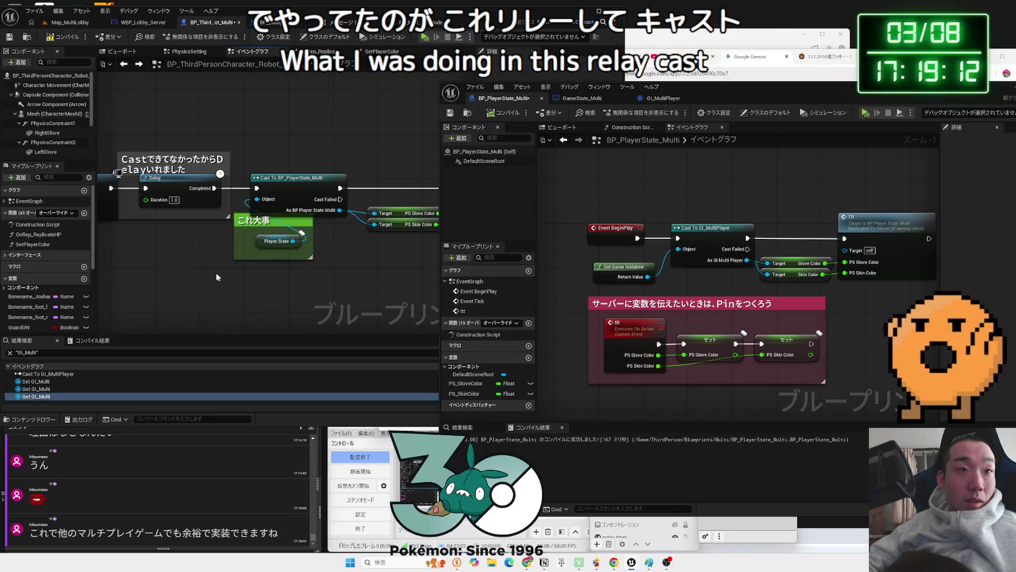
scroll(228, 272, "up", 2)
left_click_drag(228, 272, 122, 265)
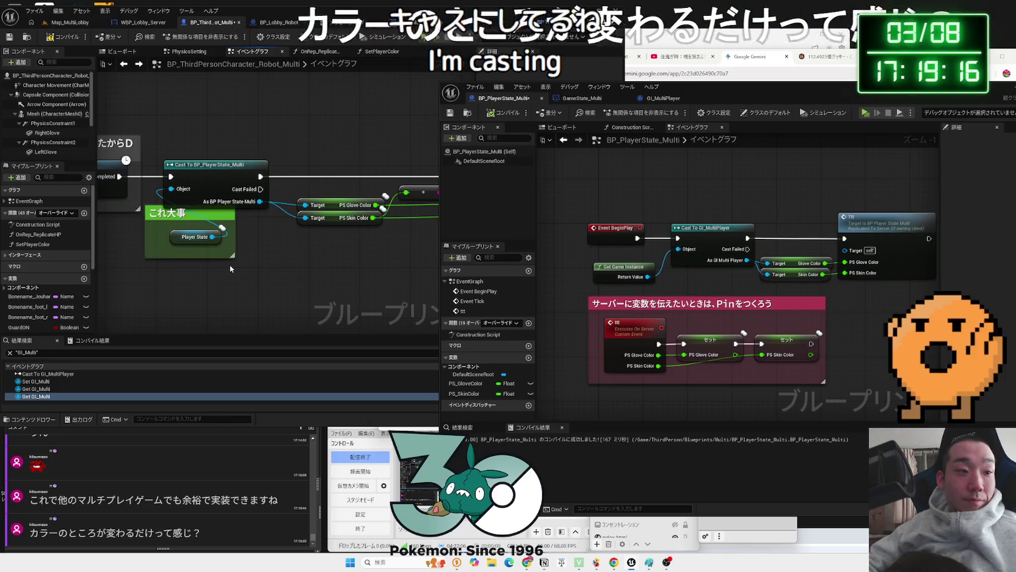
Check GI_MultiPlayer's color variables, return to BP_PlayerState_Multi, and bring up the Paint RPC sketch
mouse_move(743, 94)
left_mouse_down()
mouse_move(872, 105)
mouse_move(419, 37)
left_mouse_up()
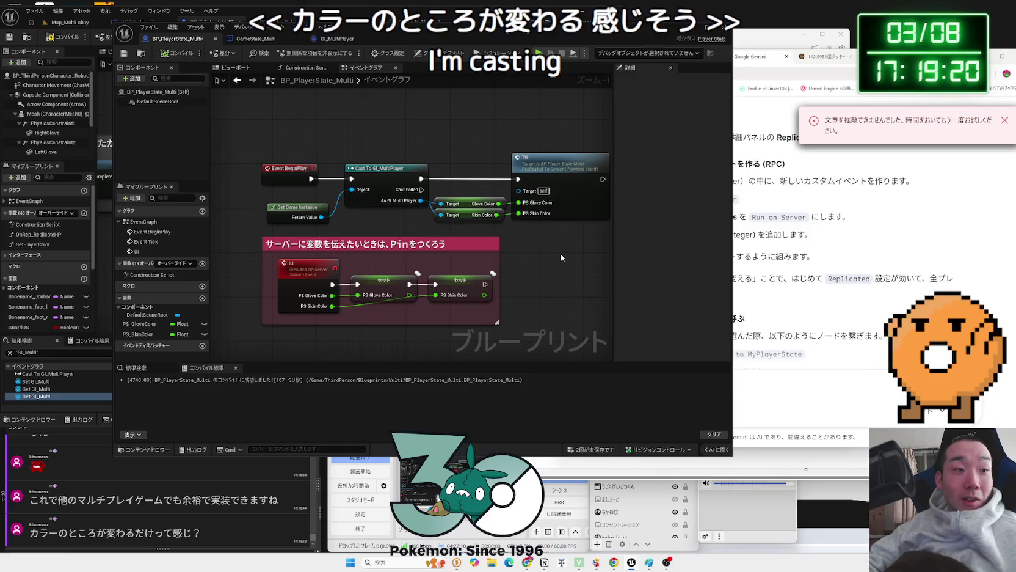
left_click(272, 42)
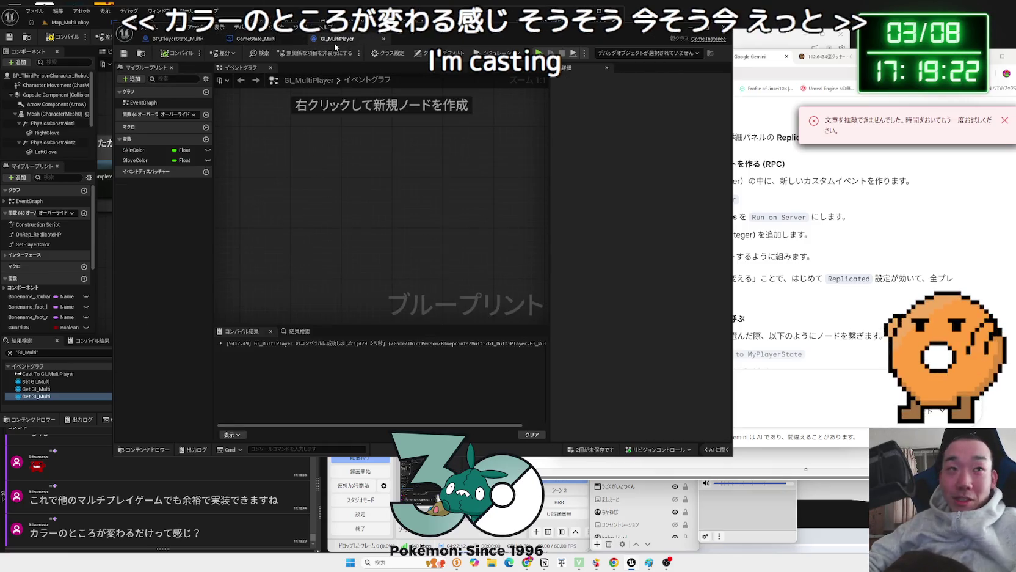
left_click(183, 41)
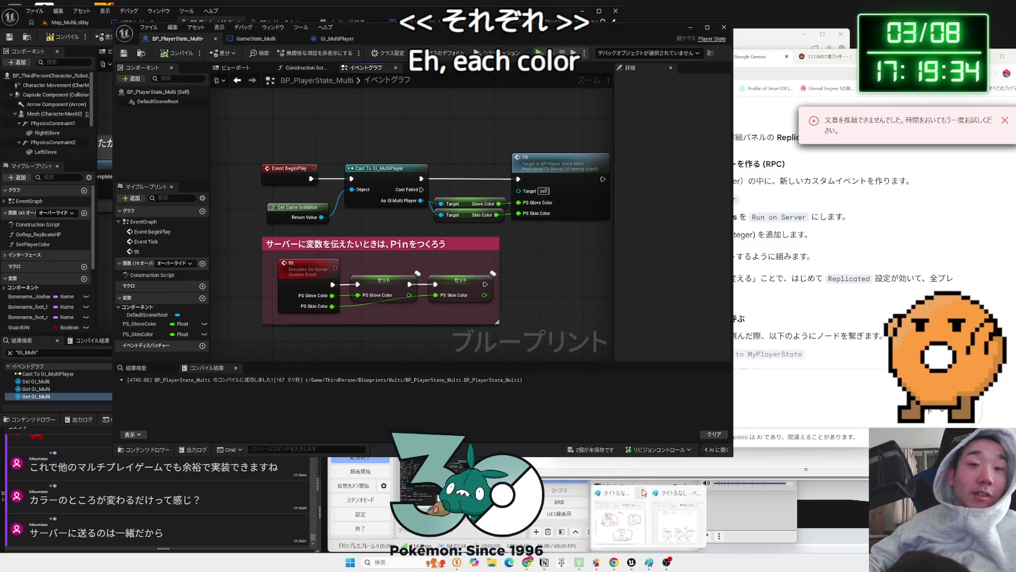
key("super+ctrl+Right")
key("super+ctrl+Left")
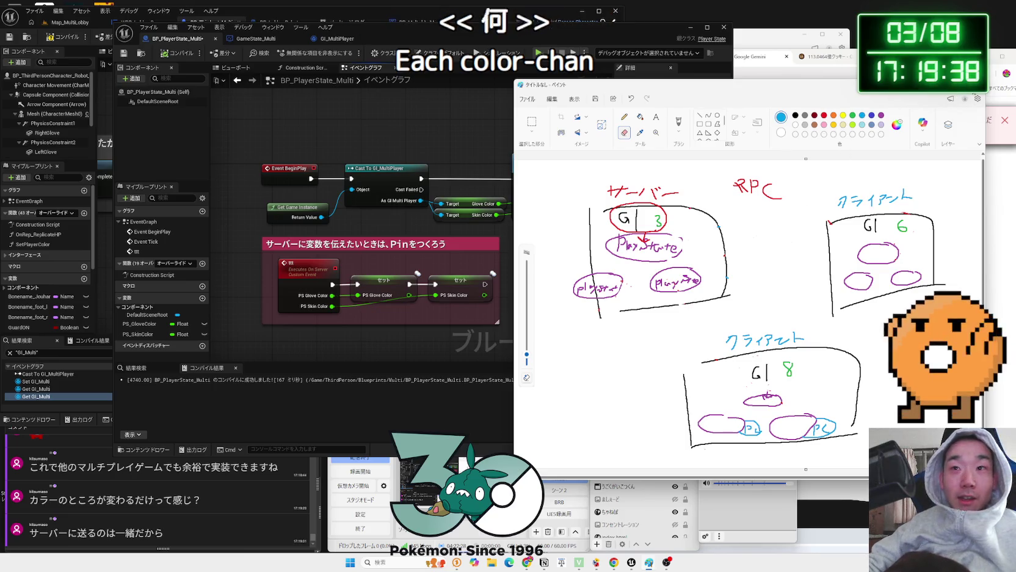
Close the RPC sketch without saving, view the other Paint drawing, then bring the blog article forward
left_click(973, 86)
left_click(745, 302)
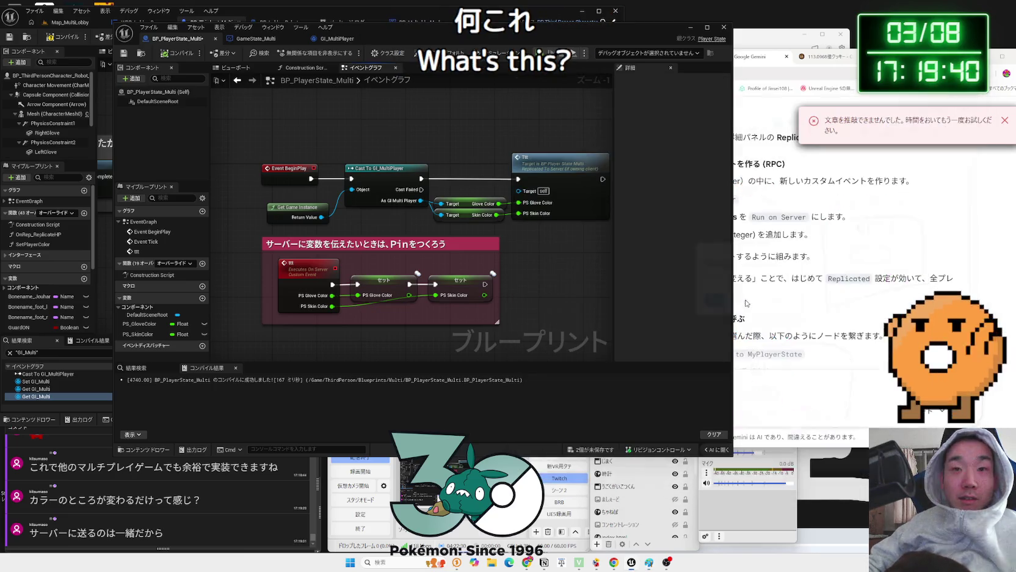
left_click(648, 563)
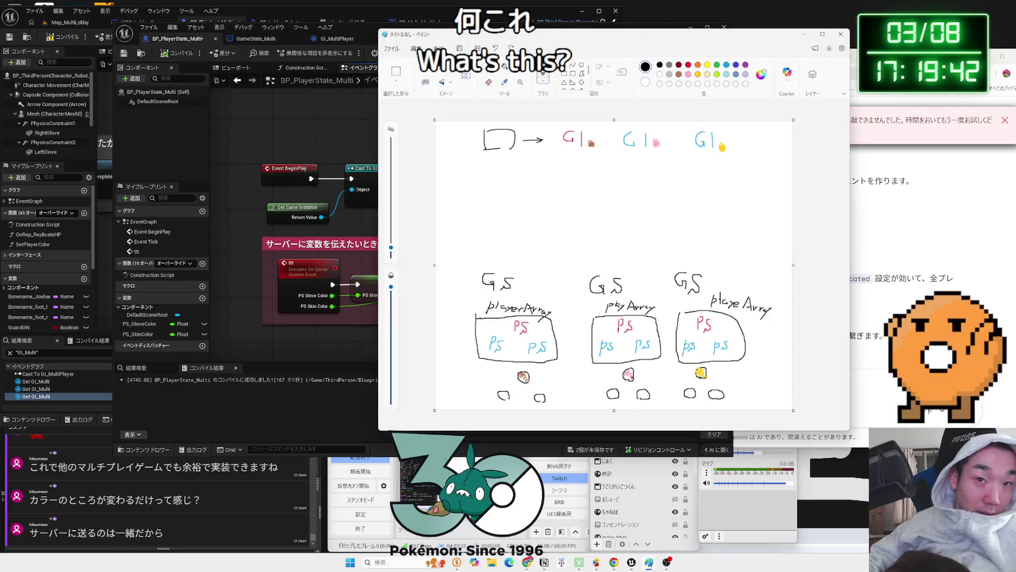
left_click(804, 34)
left_click(817, 61)
Move the browser and scroll between the blog's Server and Client diagrams before switching to YouTube
left_click_drag(817, 61, 753, 46)
scroll(625, 198, "up", 2)
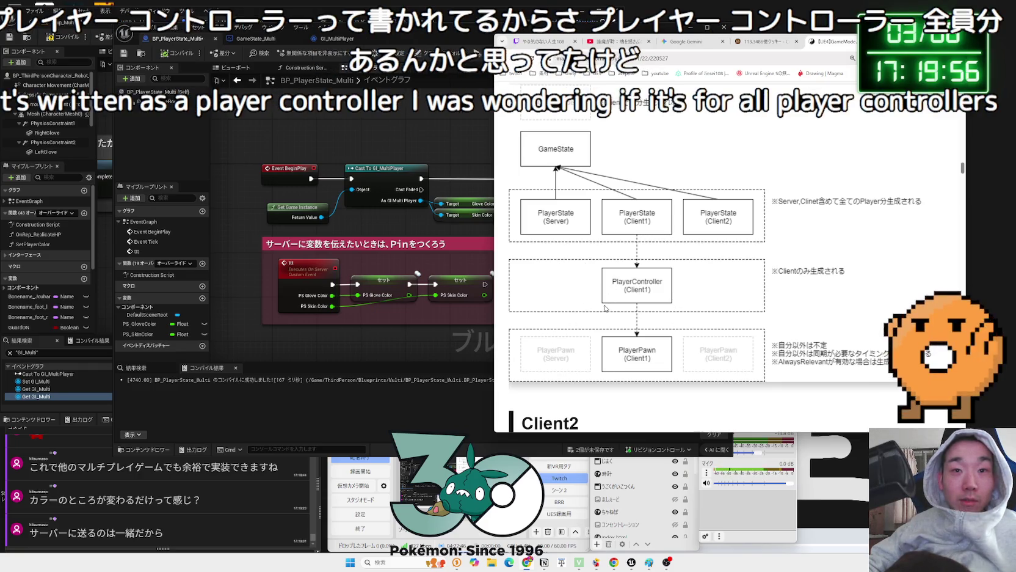
scroll(604, 309, "up", 9)
scroll(577, 284, "down", 2)
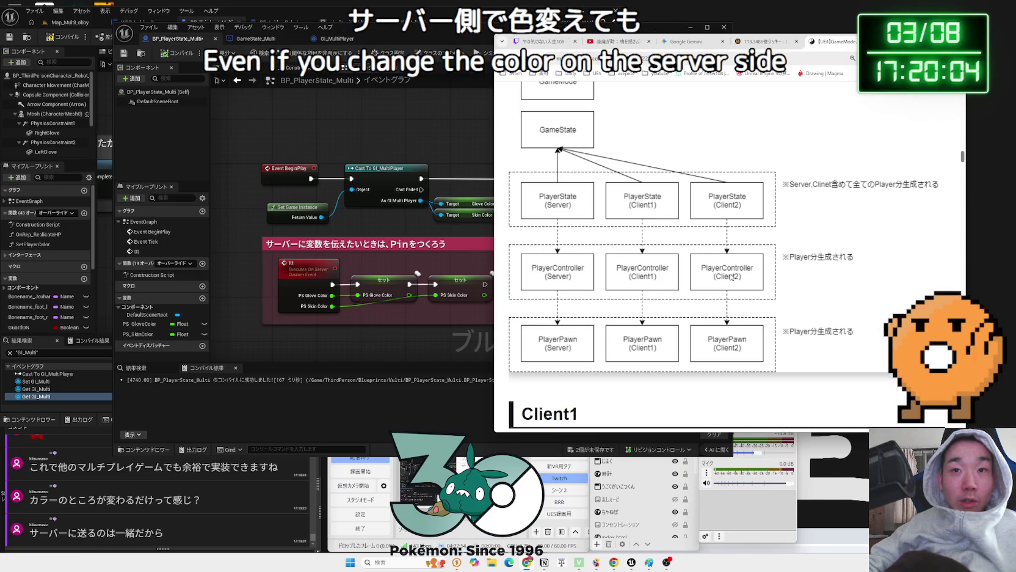
scroll(731, 277, "down", 7)
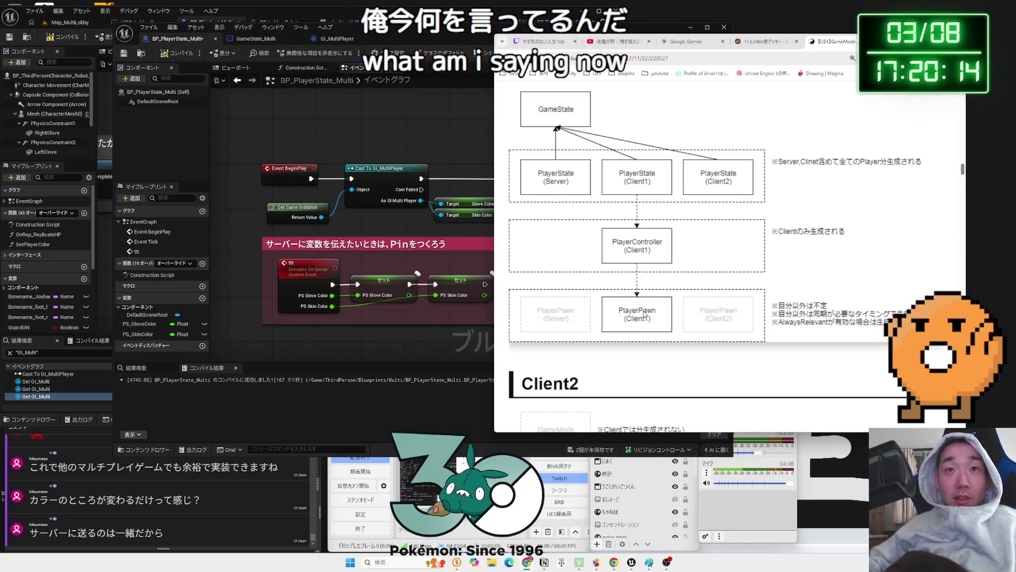
left_click(602, 40)
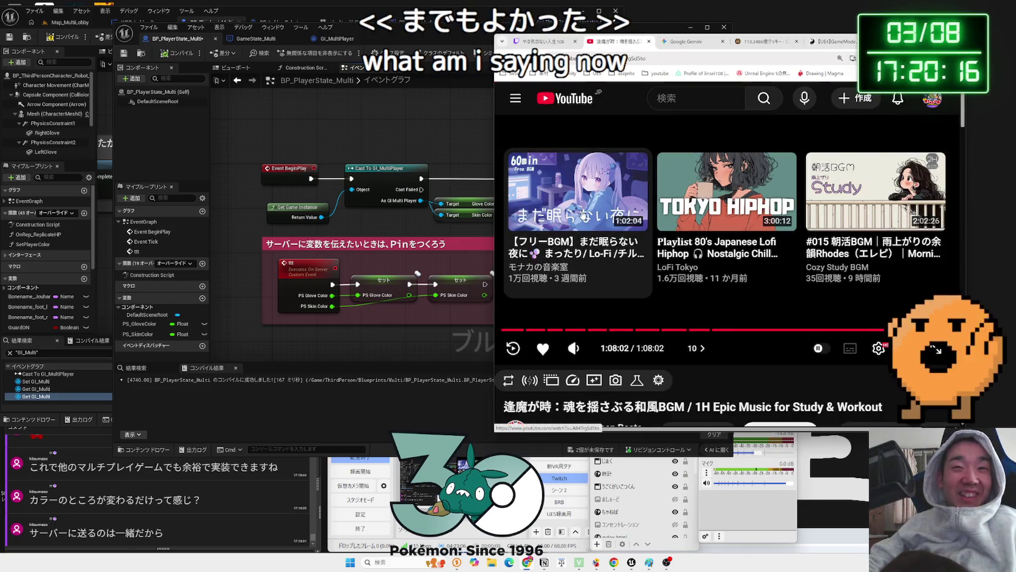
Start the まだ眠らない夜に lo-fi video and move the PlayerState editor window down-right
left_click(584, 215)
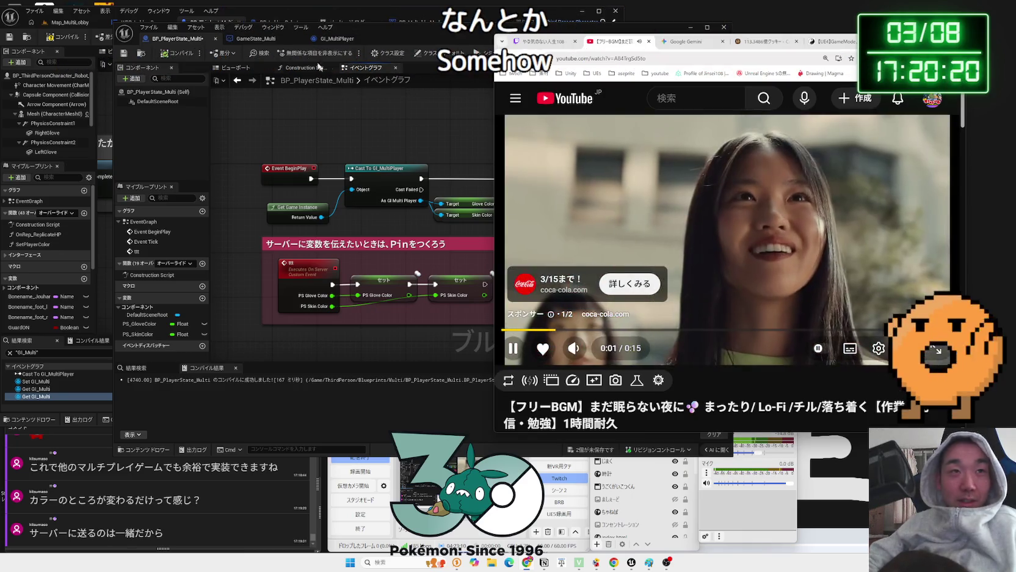
left_click(252, 40)
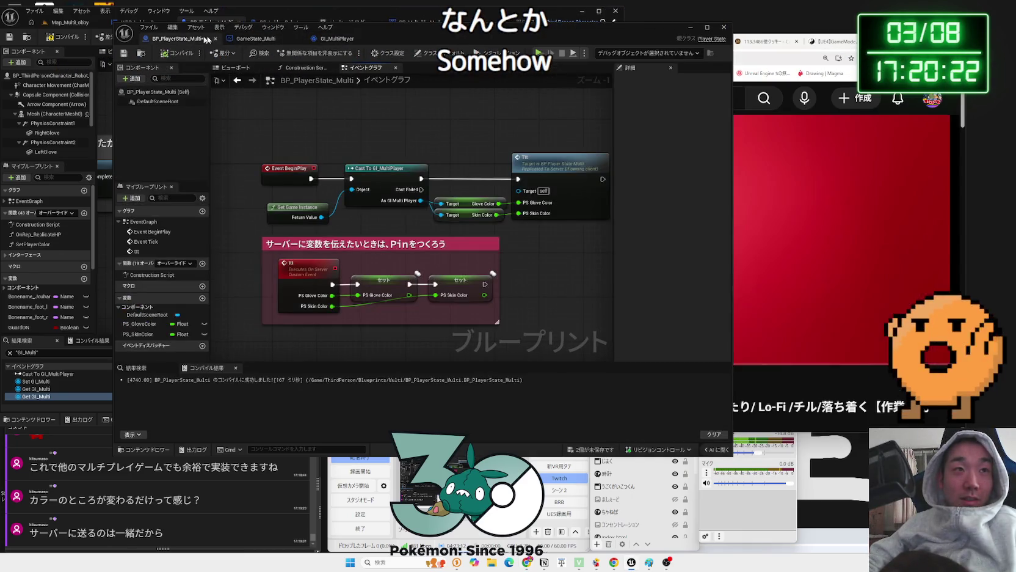
left_click(794, 308)
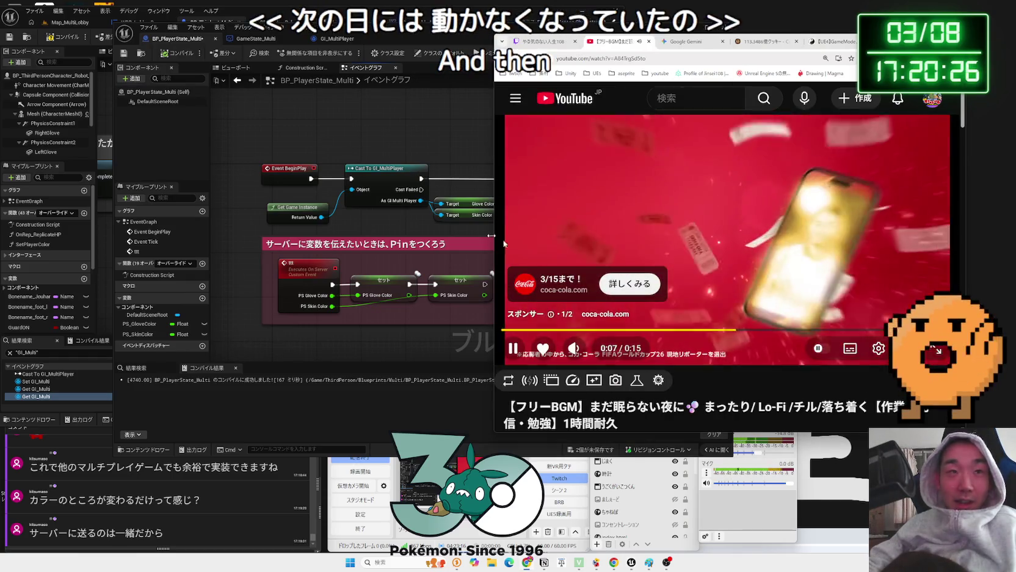
left_click(709, 149)
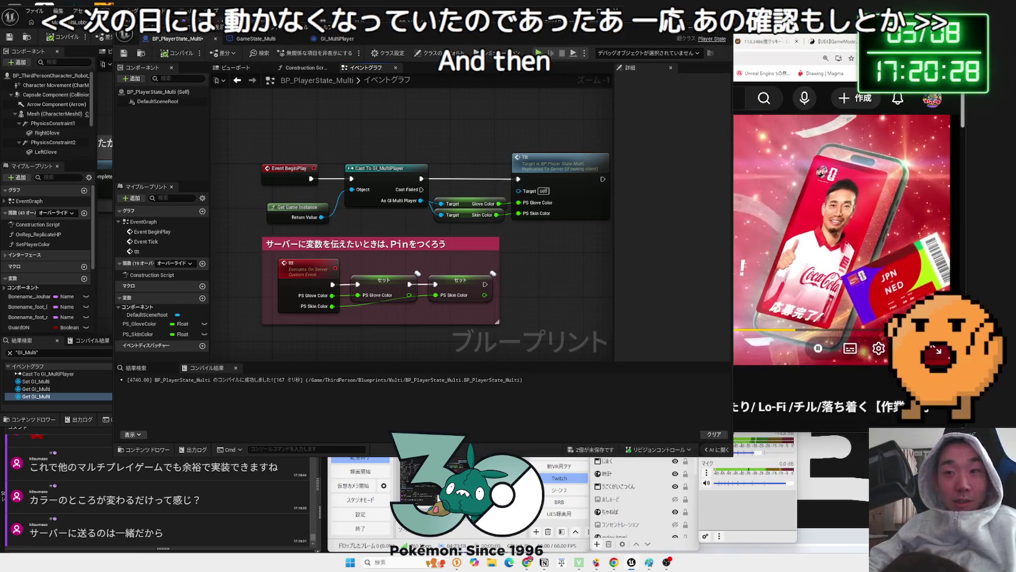
key("alt+Tab")
mouse_move(408, 34)
left_mouse_down()
mouse_move(745, 54)
mouse_move(463, 52)
left_mouse_up()
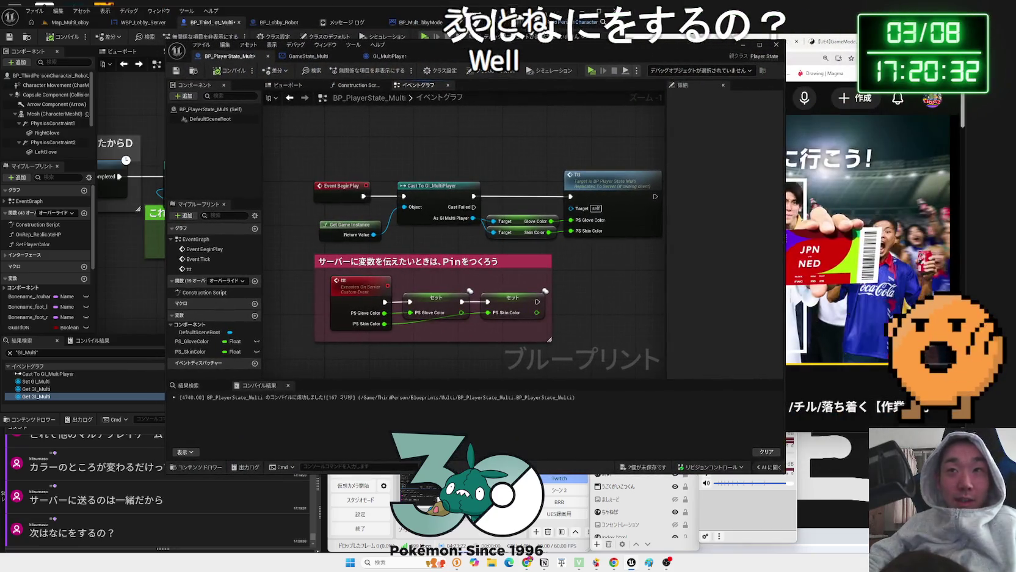
Skip the YouTube ad and return to the Unreal blueprint editor
key("alt+Tab")
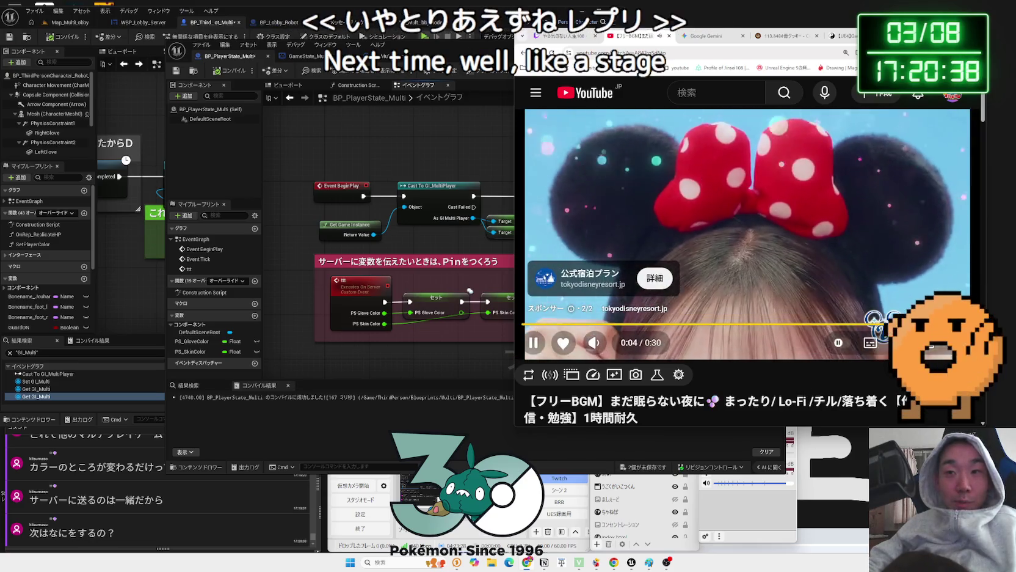
left_click(888, 283)
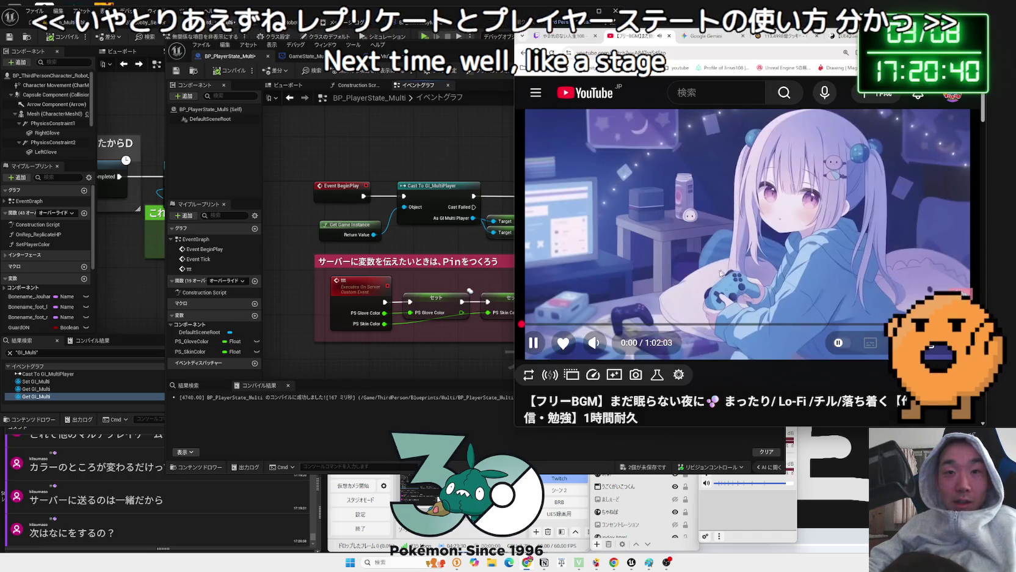
left_click(448, 156)
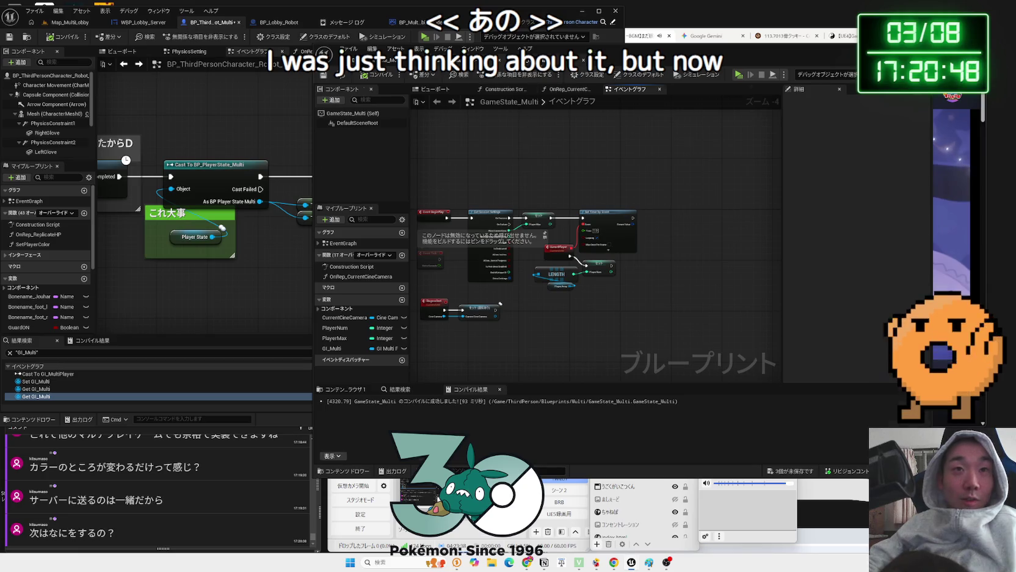
Save all blueprints and cycle through GI_MultiPlayer, GameState_Multi and BP_PlayerState_Multi graphs
key("ctrl+shift+s")
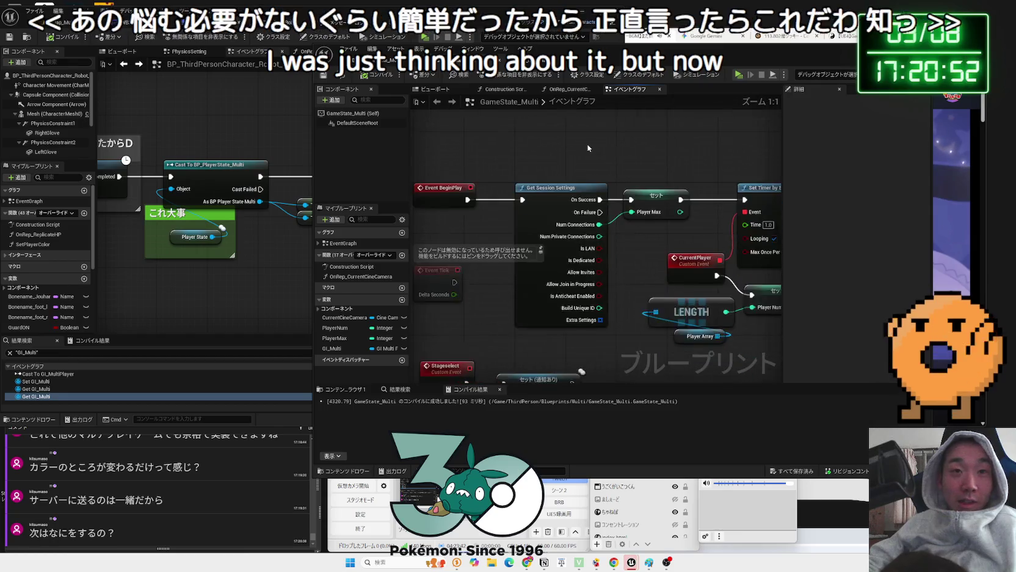
left_click(542, 61)
key("ctrl+Tab")
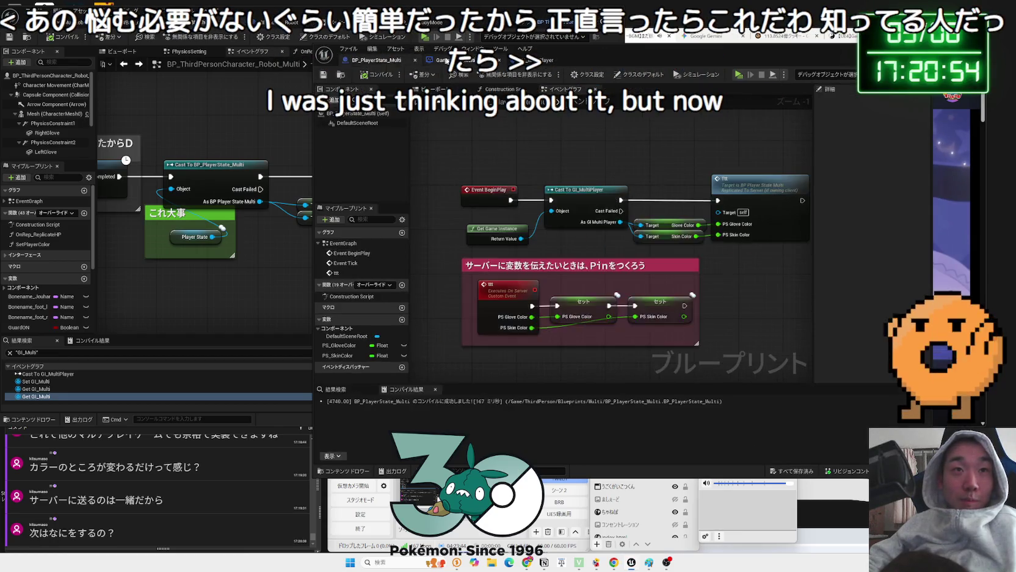
key("ctrl+Tab")
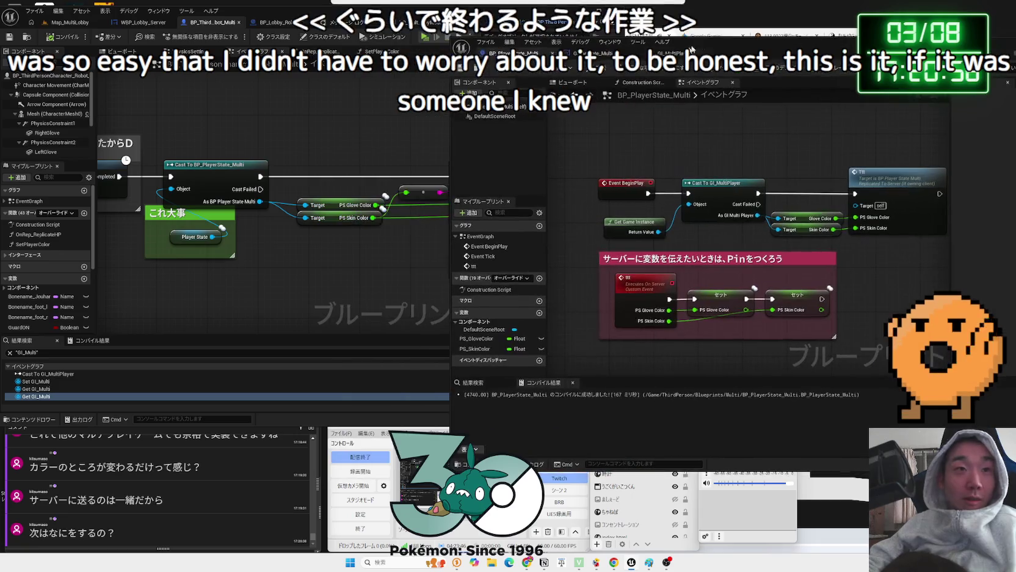
Nudge the character graph's Print String node left and inspect the PS_SkinColor variable's properties
scroll(301, 244, "down", 1)
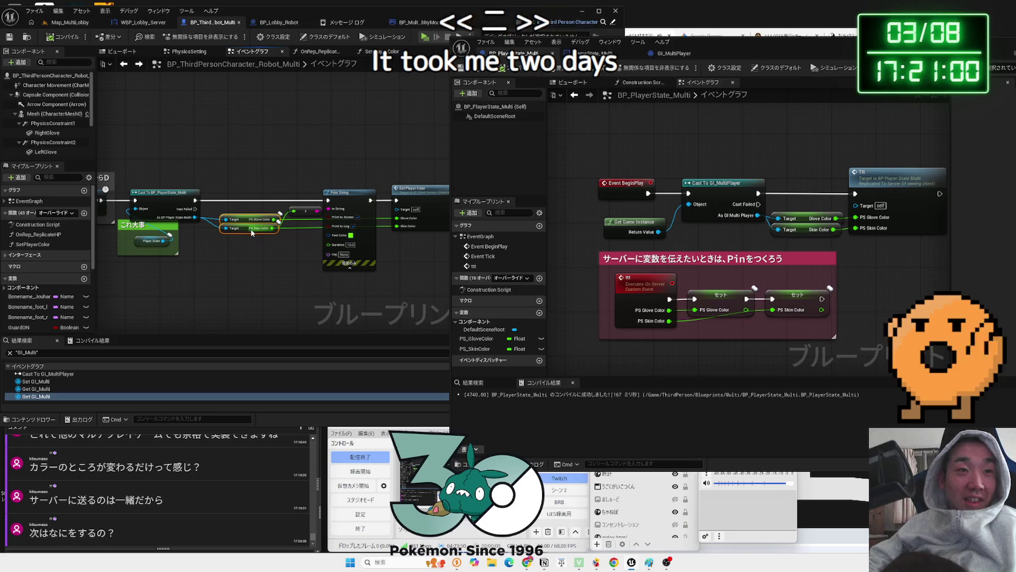
left_click_drag(284, 185, 308, 251)
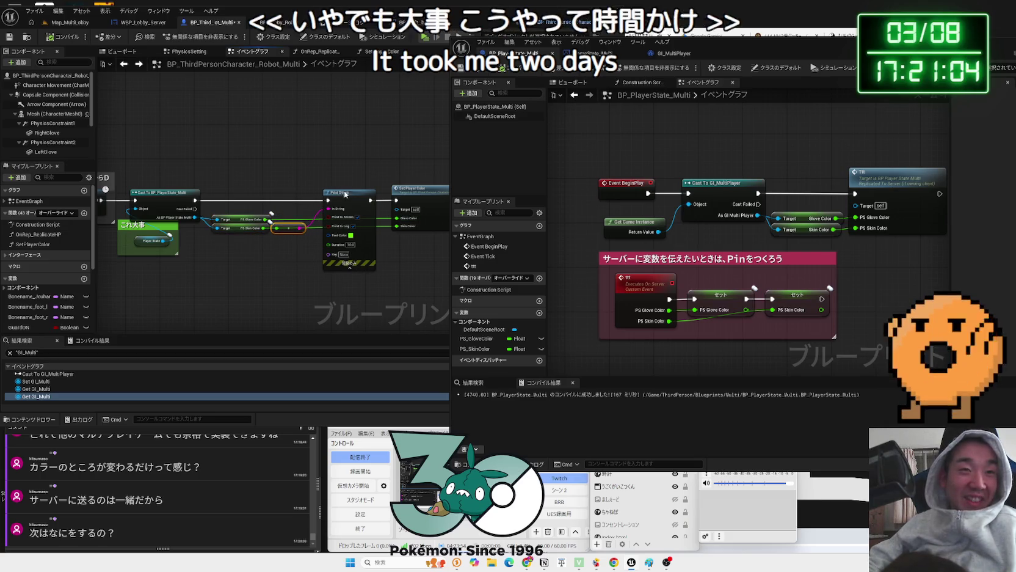
left_click_drag(372, 194, 364, 194)
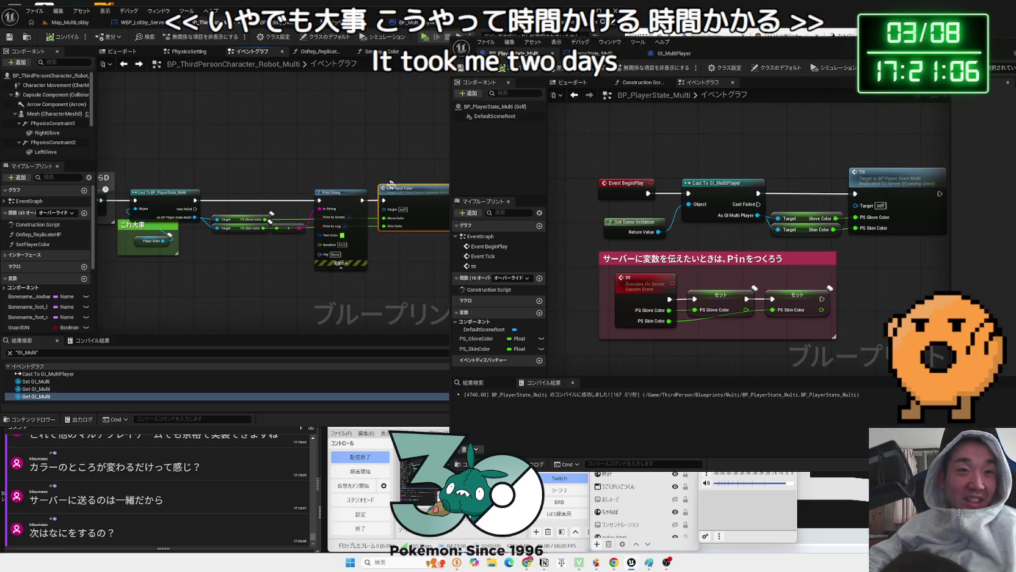
scroll(553, 199, "down", 2)
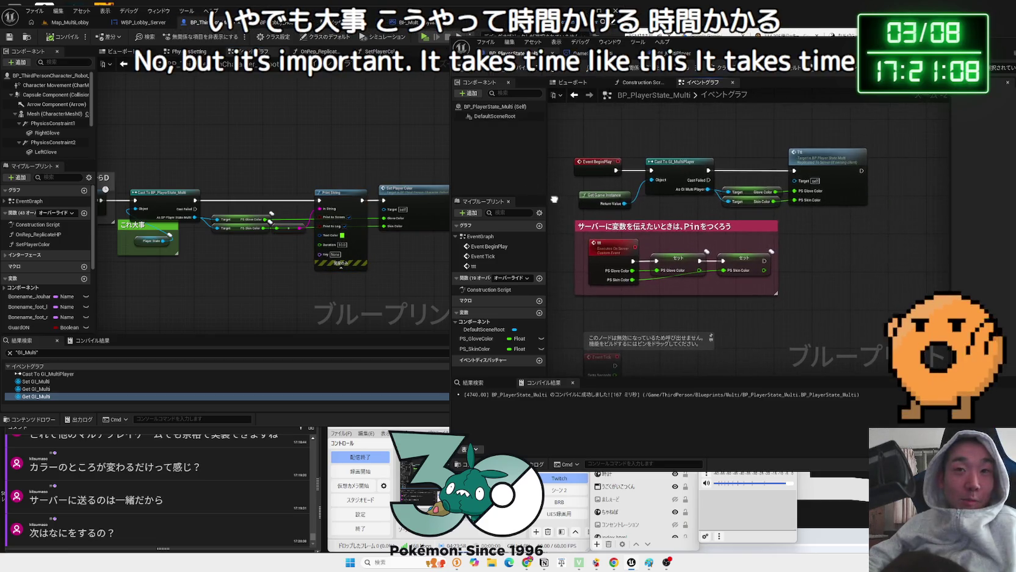
scroll(636, 218, "up", 1)
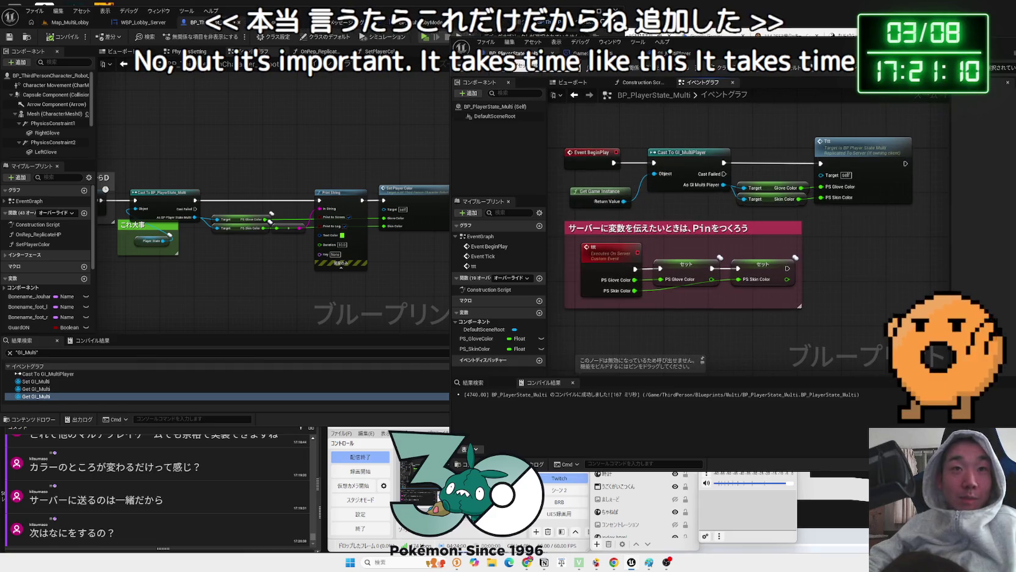
mouse_move(572, 129)
left_mouse_down()
mouse_move(841, 319)
mouse_move(689, 155)
left_mouse_up()
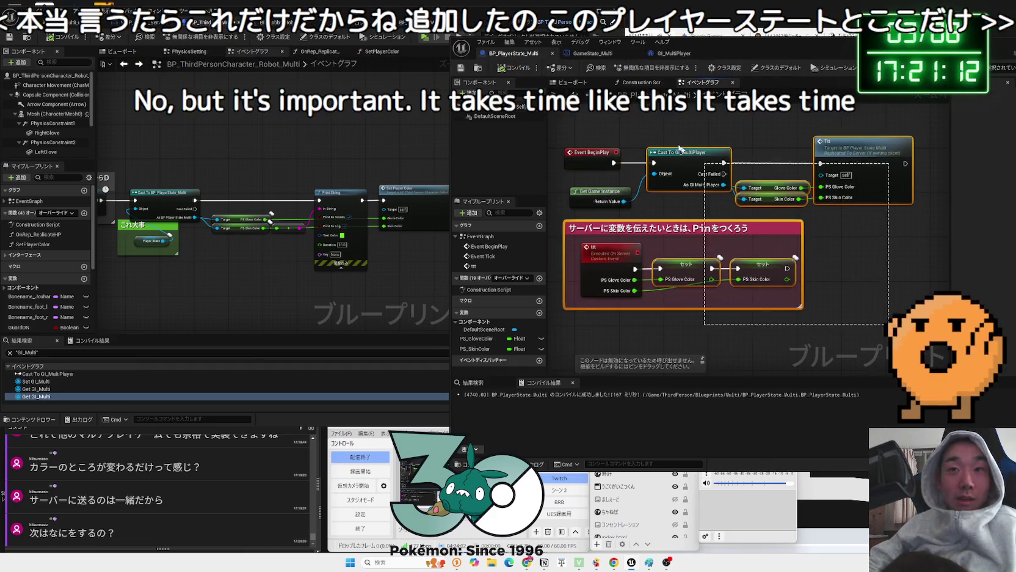
left_click(477, 349)
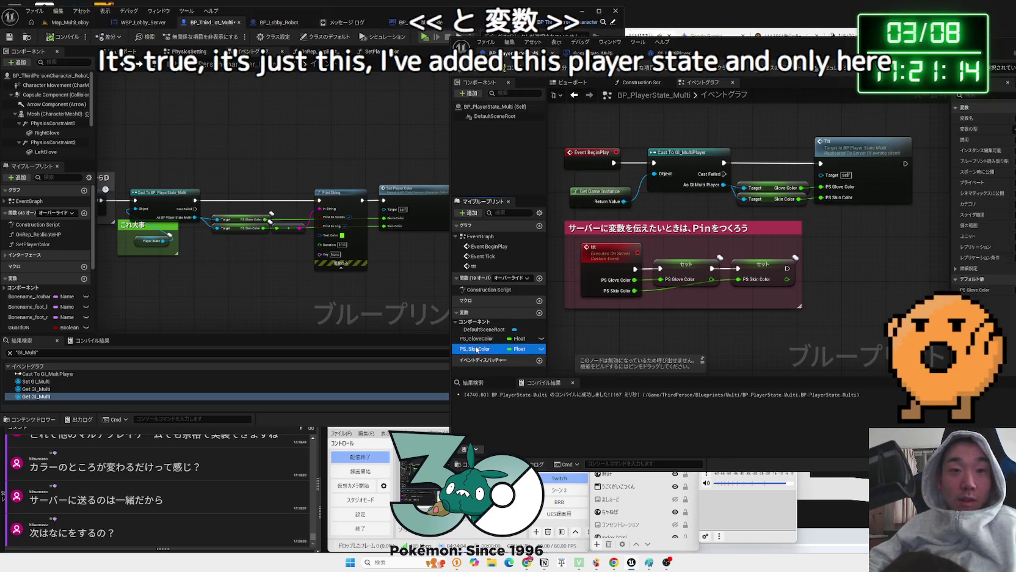
Review the character graph's cast and color nodes and the server event's second Set node
scroll(338, 276, "up", 1)
left_click_drag(125, 177, 337, 276)
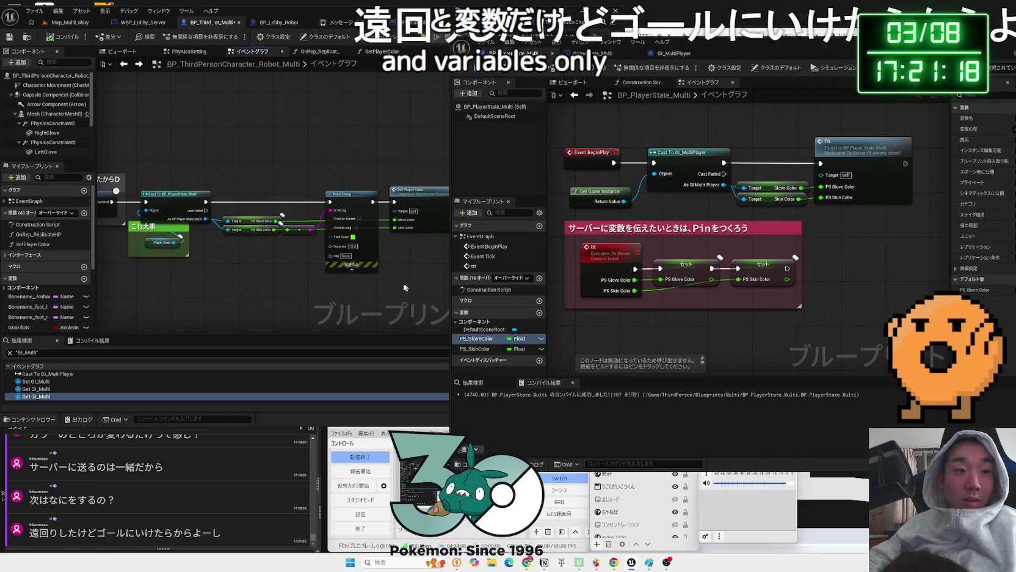
left_click(379, 283)
mouse_move(212, 276)
left_mouse_down()
mouse_move(200, 278)
mouse_move(236, 271)
mouse_move(275, 283)
mouse_move(224, 277)
left_mouse_up()
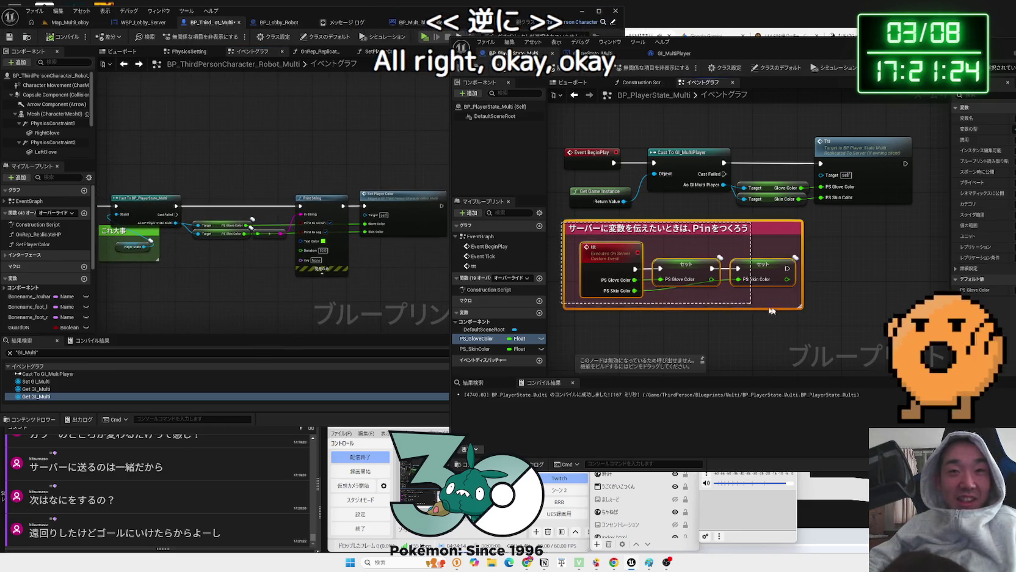
left_click(737, 269)
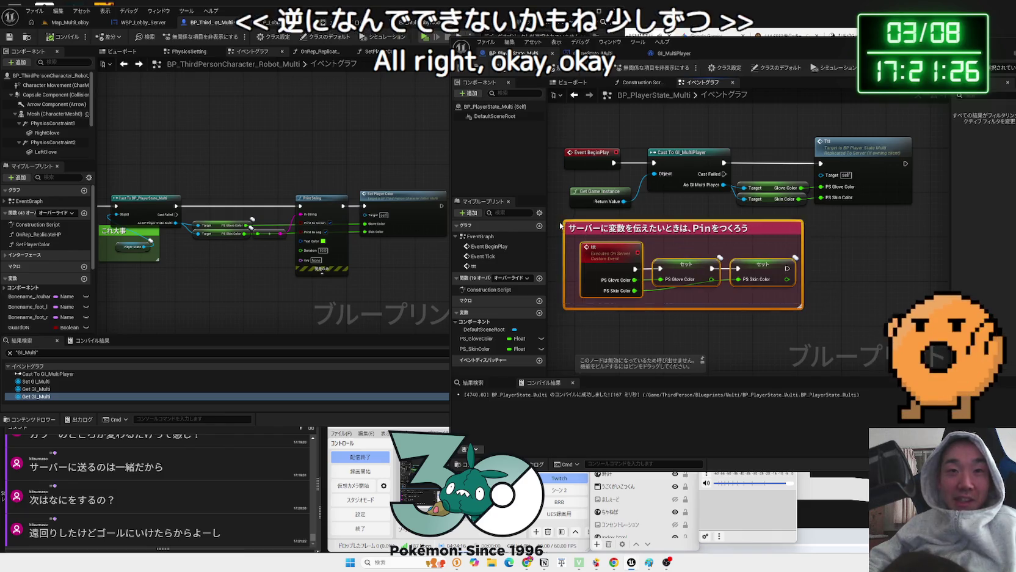
left_click_drag(855, 51, 507, 47)
Check the PlayerState diagram article, show the ttt server event's properties, then open the Gemini chat
left_click(736, 164)
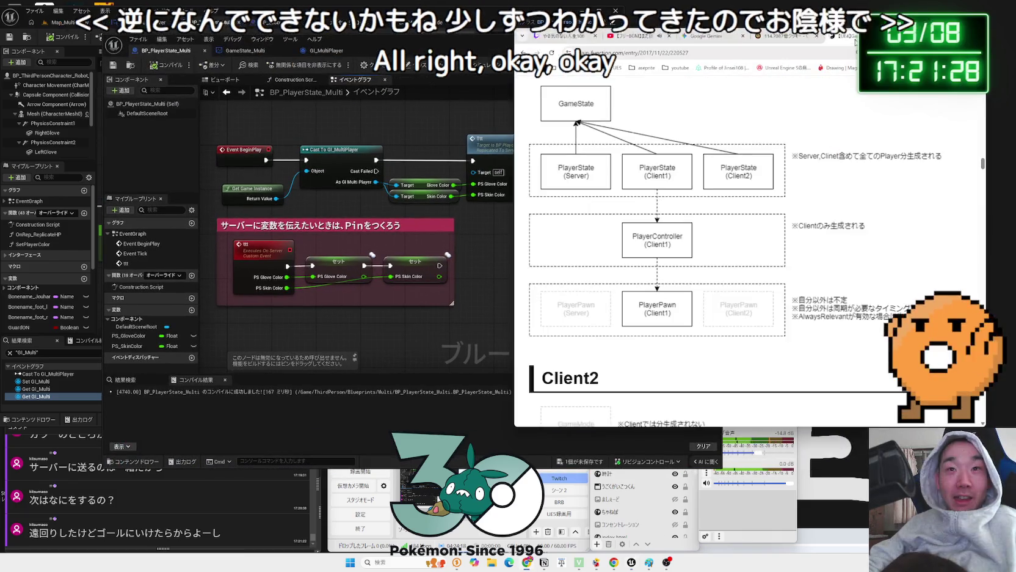
scroll(736, 164, "up", 1)
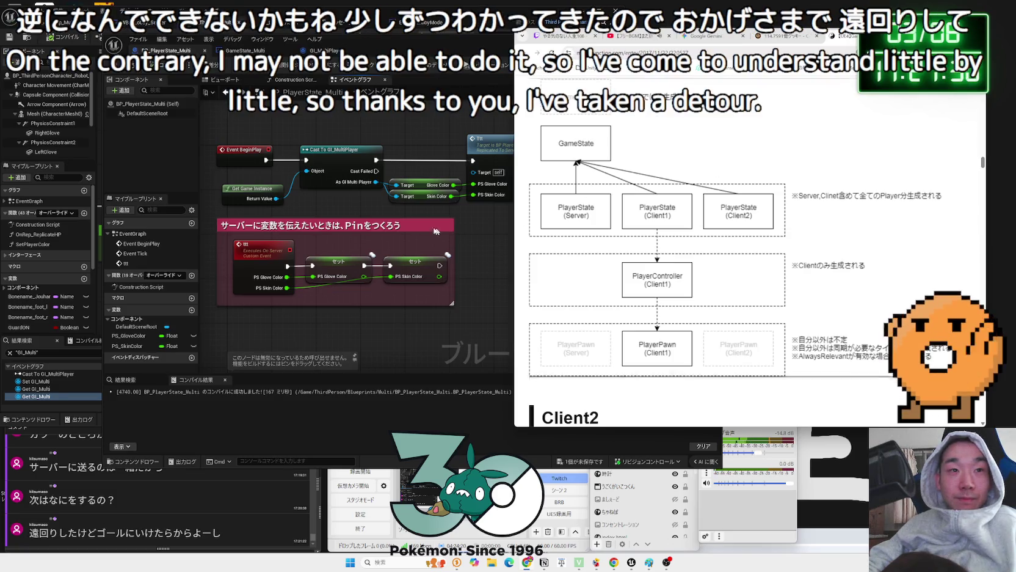
left_click(345, 209)
left_click(282, 248)
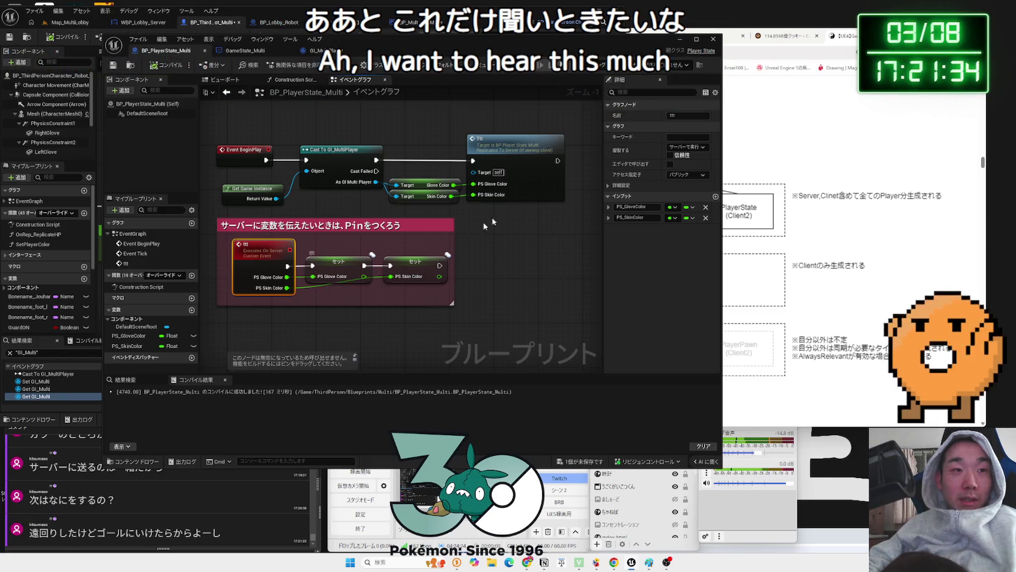
key("alt+Tab")
left_click(684, 37)
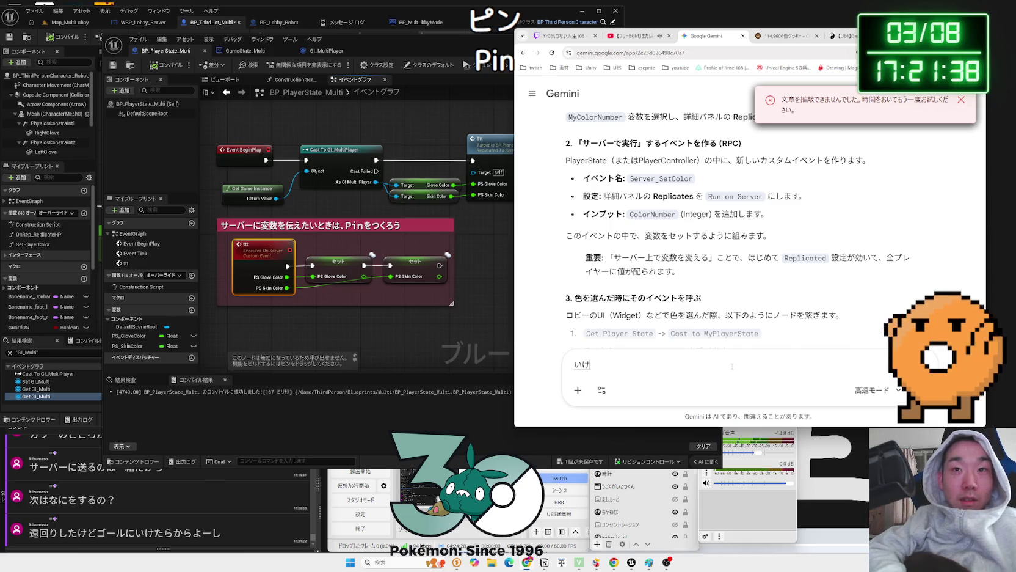
Write a thank-you noting a pinless カスタムイベント RPC failed to set the variable, and send it
type("たぜ！あり")
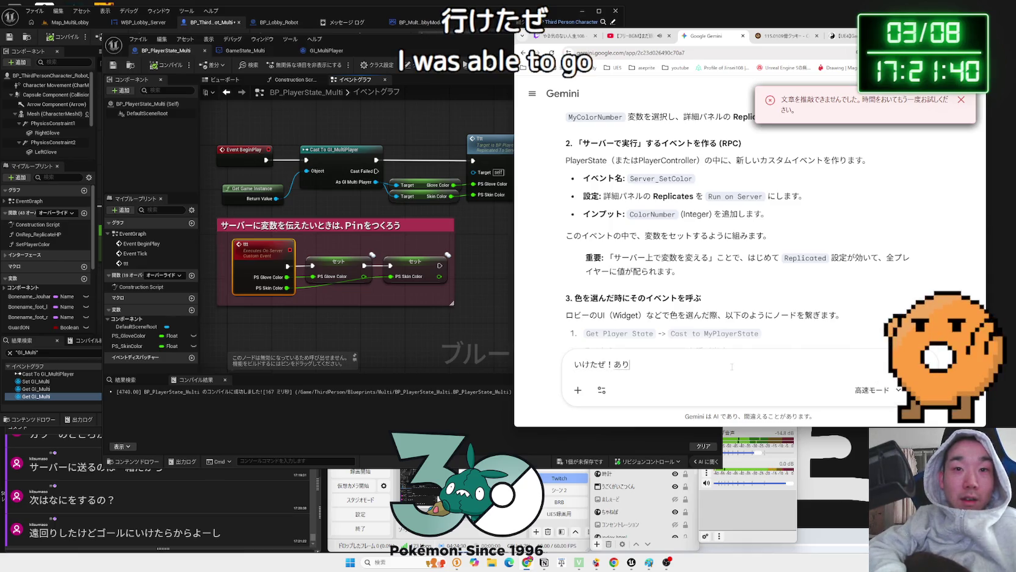
type("がとう！、以前か")
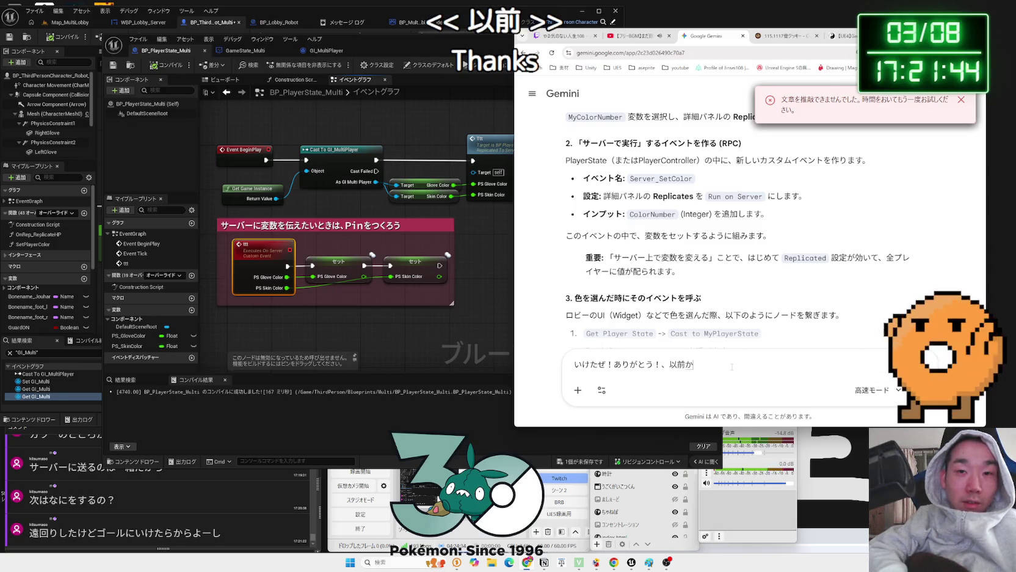
type("uibento")
key("space")
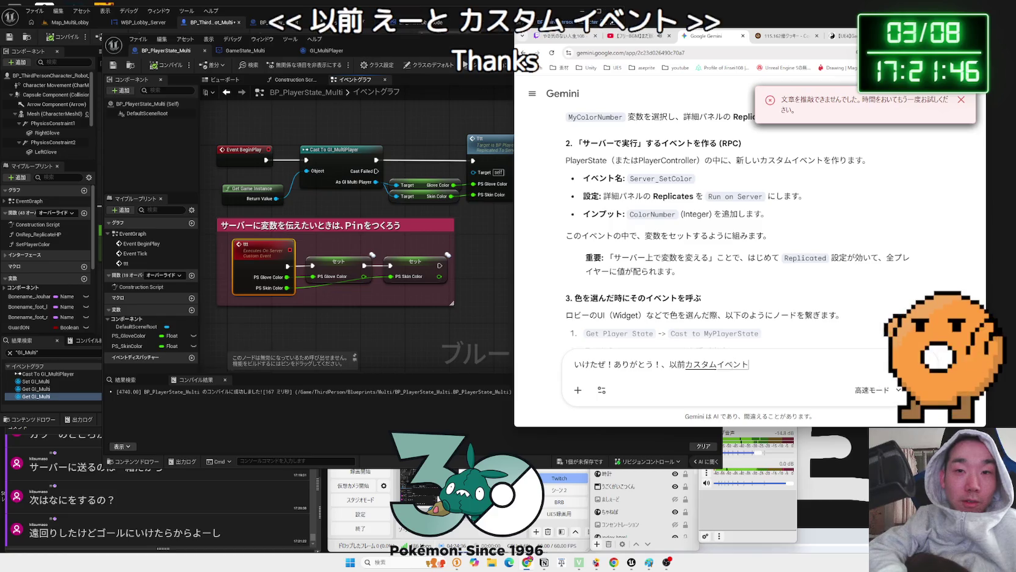
type("RC")
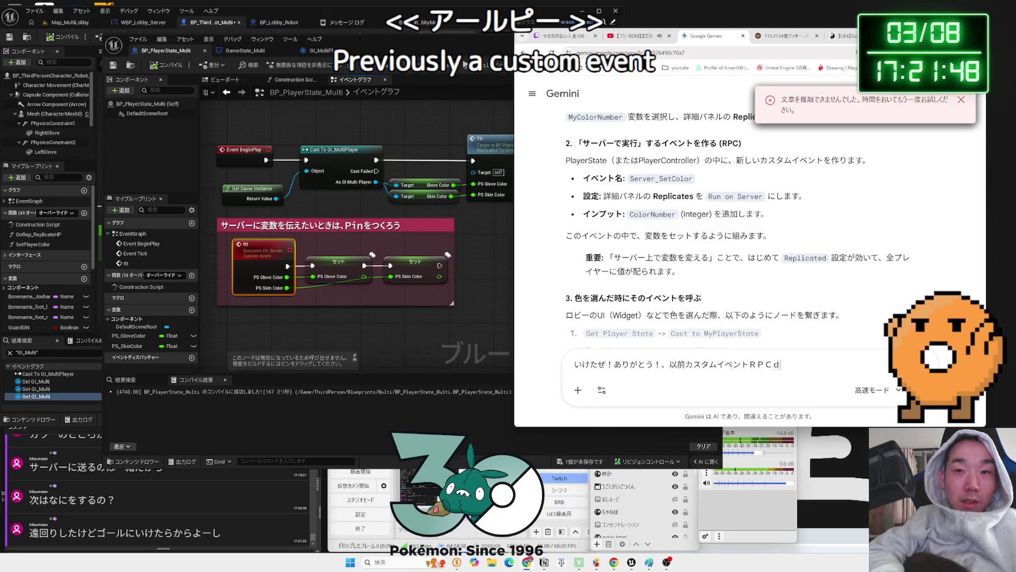
type("pinnwo")
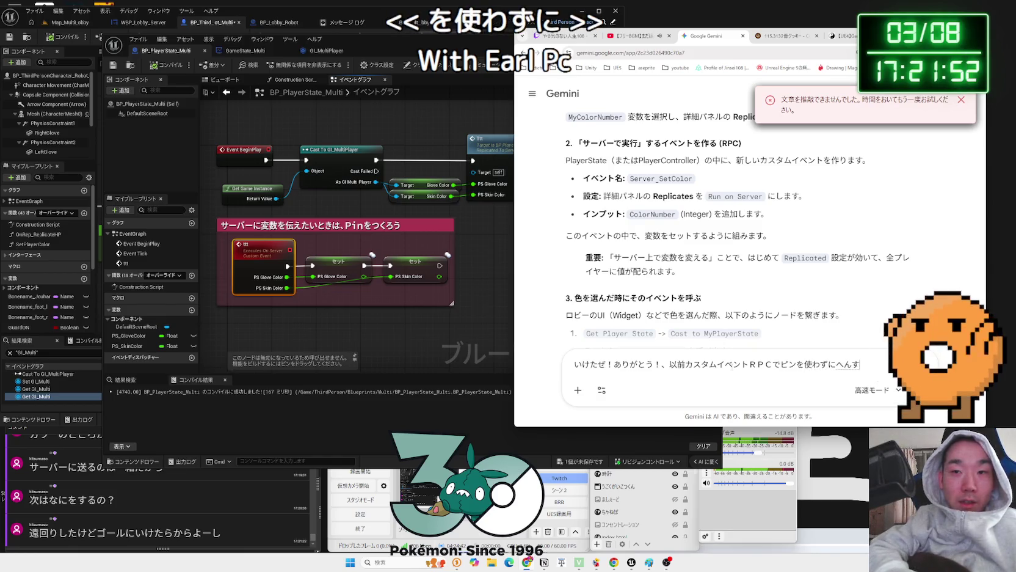
type("ataiire")
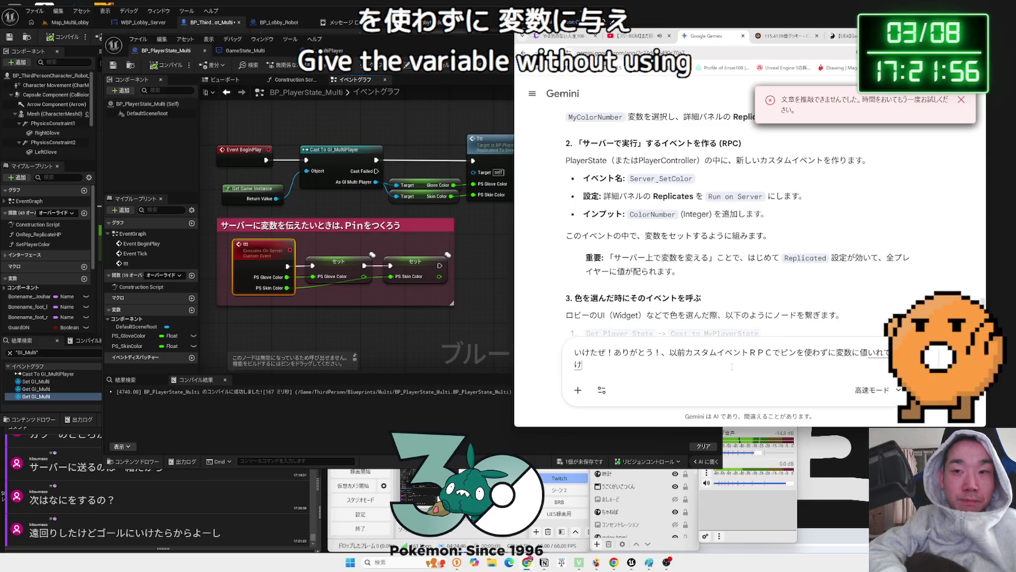
type("tos")
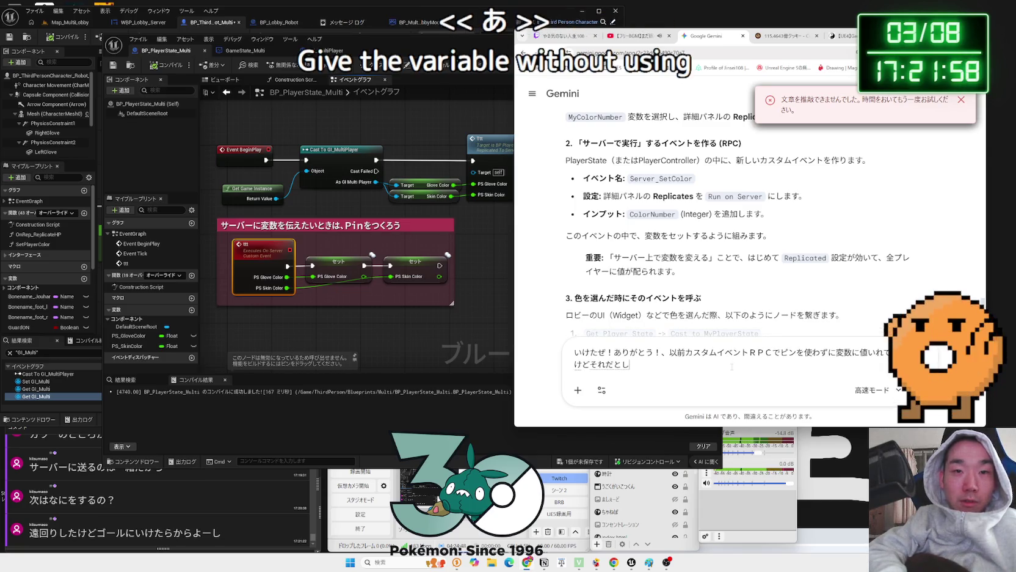
type("nyone")
key("space")
key("Return")
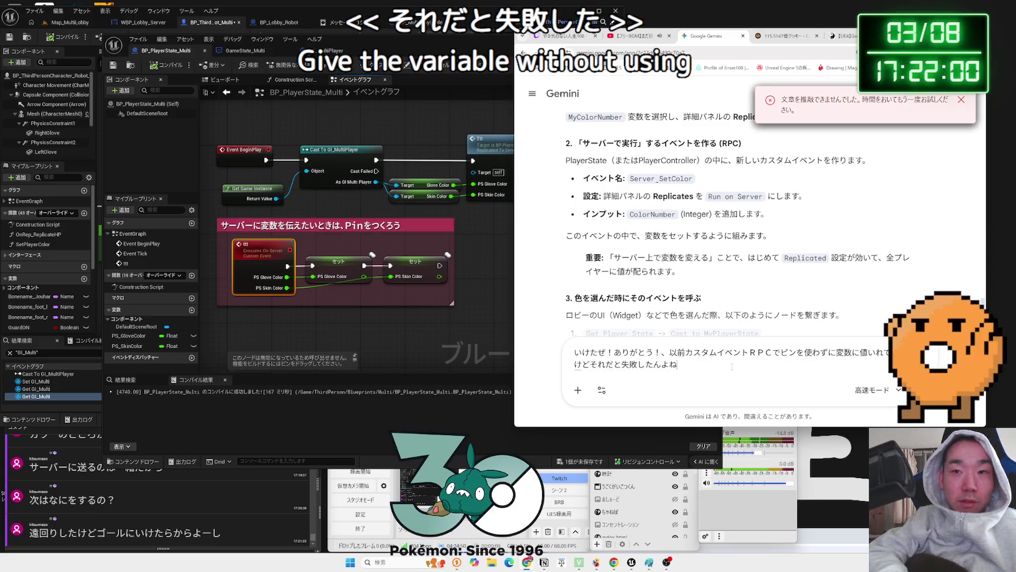
key("Return")
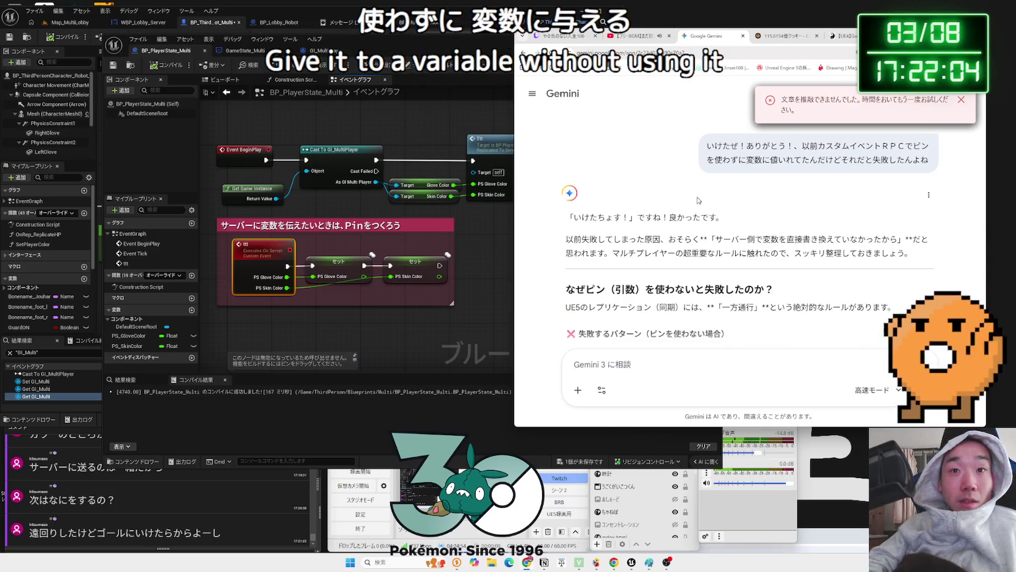
Highlight the lines saying the server never changed the variable and the one-way replication rule
scroll(702, 198, "down", 1)
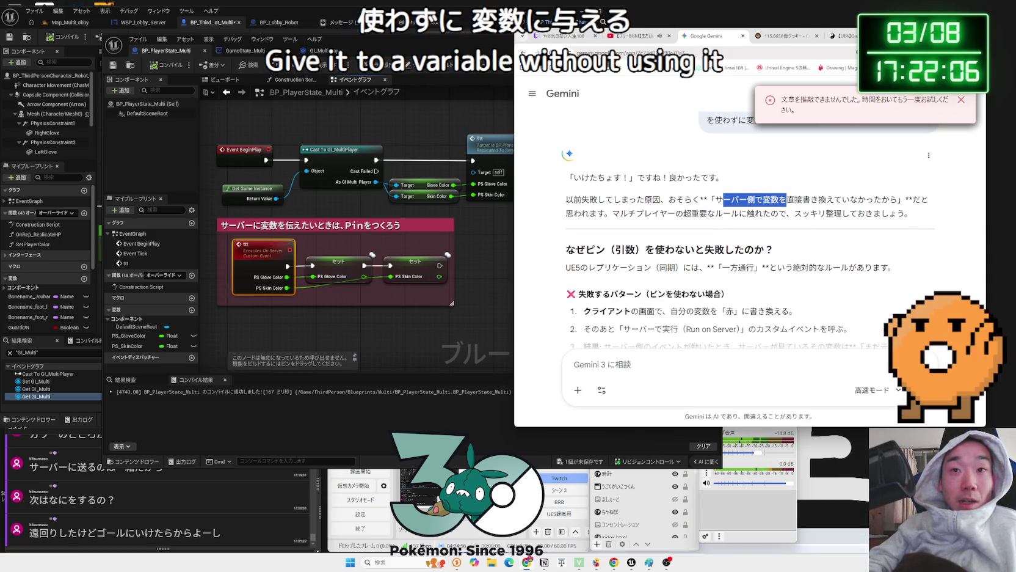
triple_click(751, 199)
left_click_drag(778, 199, 892, 199)
left_click(723, 200)
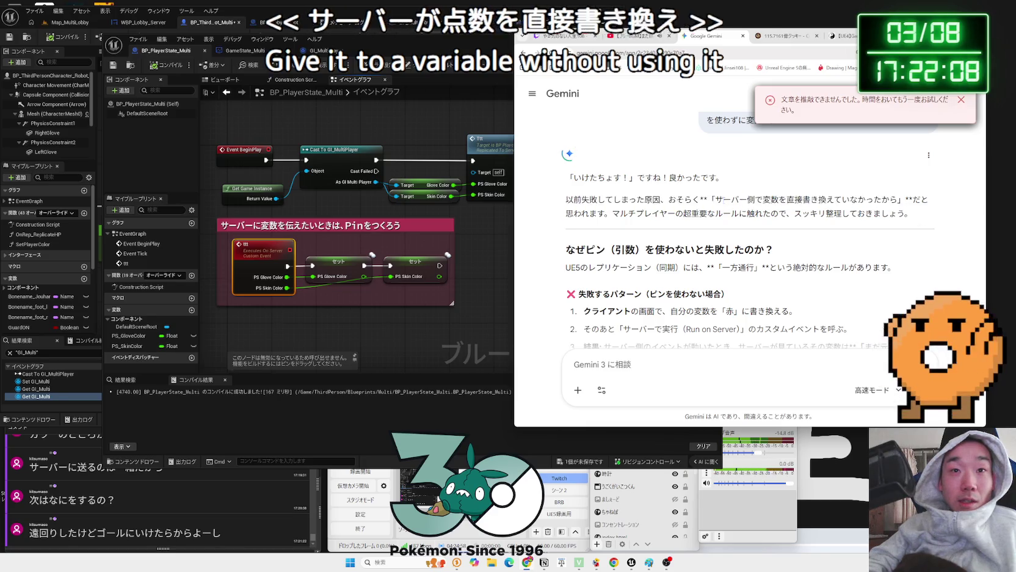
left_click_drag(734, 213, 641, 213)
left_click(711, 211)
scroll(711, 207, "down", 3)
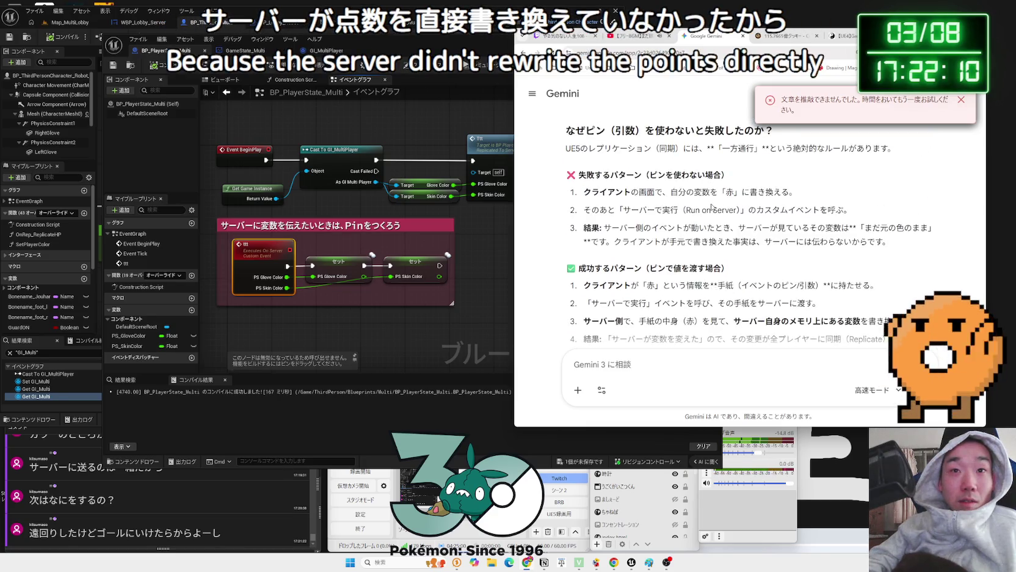
left_click_drag(776, 149, 610, 149)
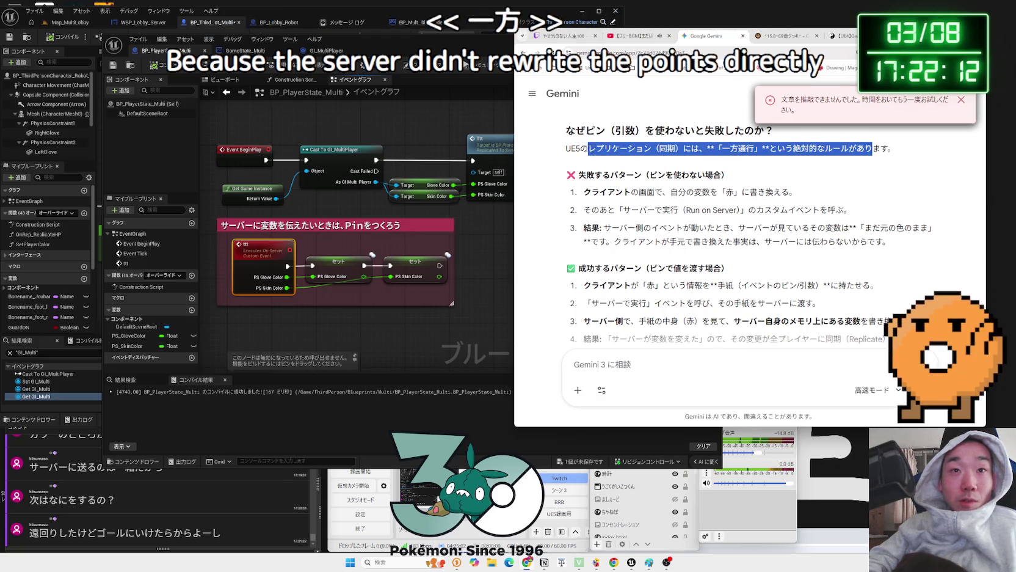
left_click(611, 152)
Work through each failing-pattern step, up to the server still seeing the old color
mouse_move(729, 175)
left_mouse_down()
mouse_move(610, 175)
mouse_move(773, 192)
left_mouse_up()
left_click(796, 193)
mouse_move(595, 192)
left_mouse_down()
mouse_move(635, 209)
mouse_move(586, 209)
mouse_move(847, 210)
left_mouse_up()
left_click(752, 222)
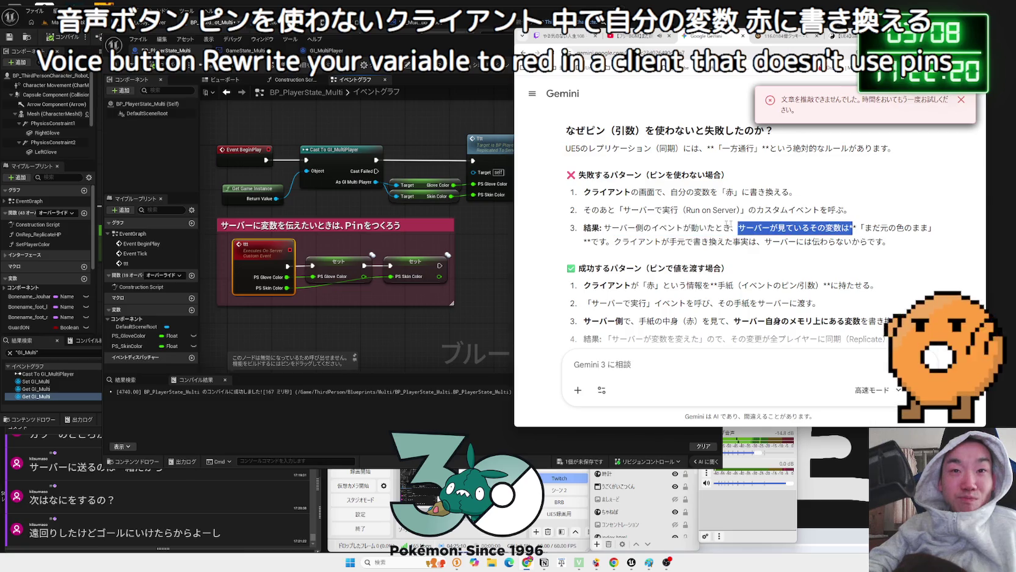
left_click_drag(682, 227, 887, 242)
left_click(638, 227)
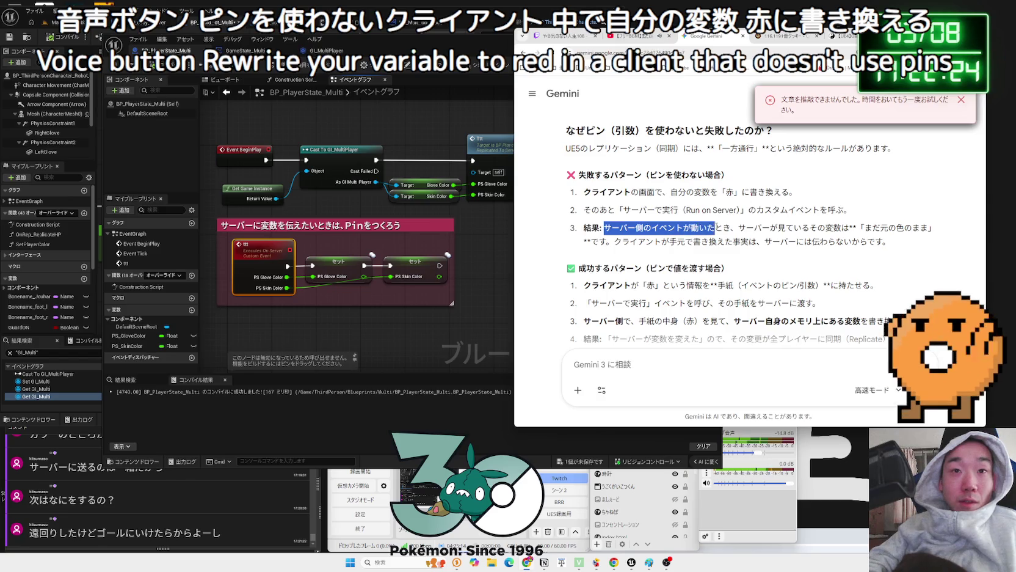
left_click_drag(715, 227, 731, 227)
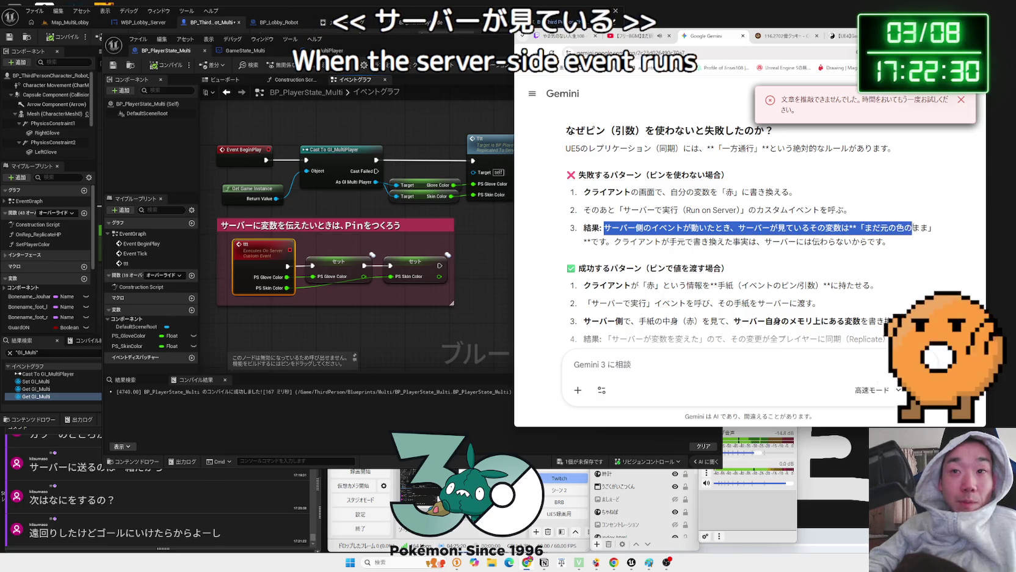
left_click_drag(794, 227, 928, 228)
mouse_move(620, 228)
left_mouse_down()
mouse_move(929, 227)
mouse_move(728, 241)
mouse_move(836, 241)
mouse_move(686, 237)
left_mouse_up()
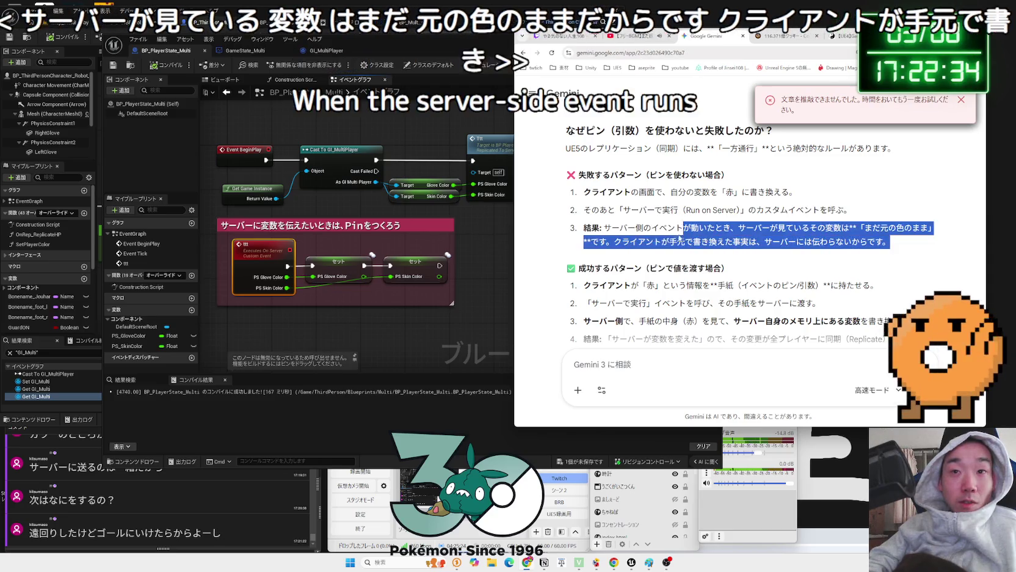
left_click_drag(889, 241, 587, 232)
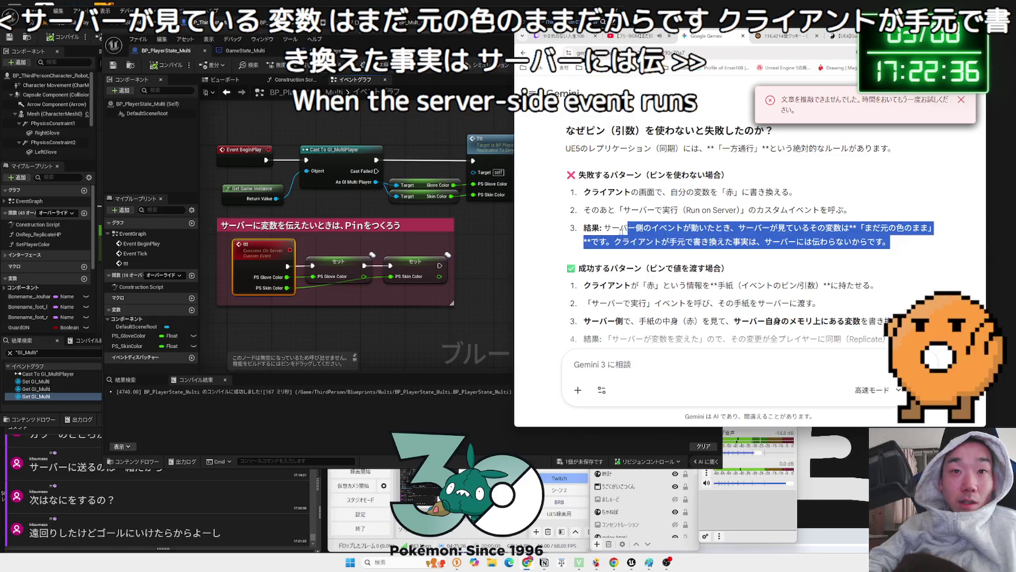
mouse_move(884, 241)
left_mouse_down()
mouse_move(584, 229)
mouse_move(573, 210)
left_mouse_up()
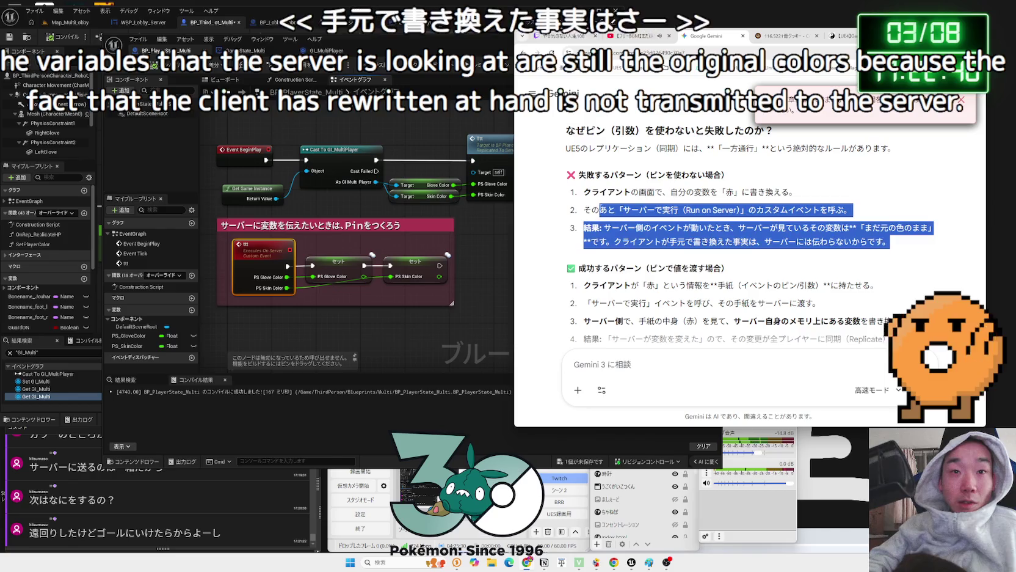
left_click(601, 211)
scroll(601, 211, "down", 1)
scroll(611, 201, "down", 2)
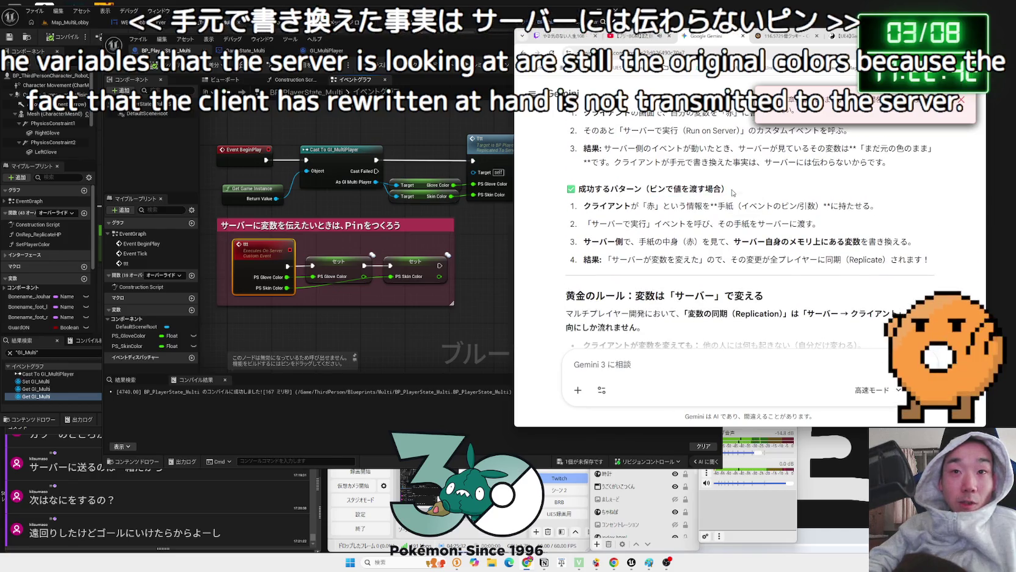
Highlight the four success-pattern steps, where the server reads the passed value
left_click_drag(584, 205, 785, 222)
left_click(814, 224)
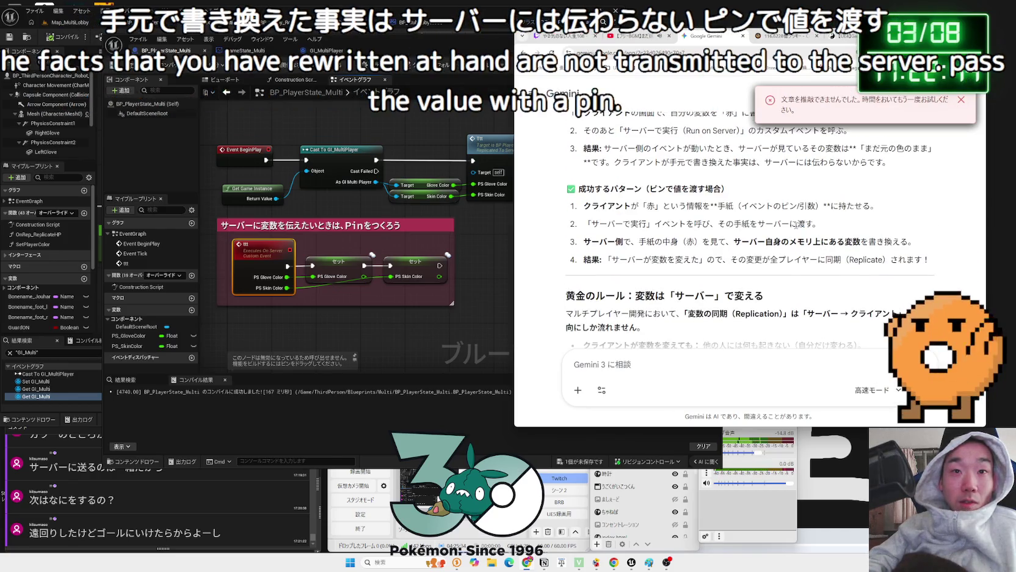
left_click_drag(666, 241, 711, 242)
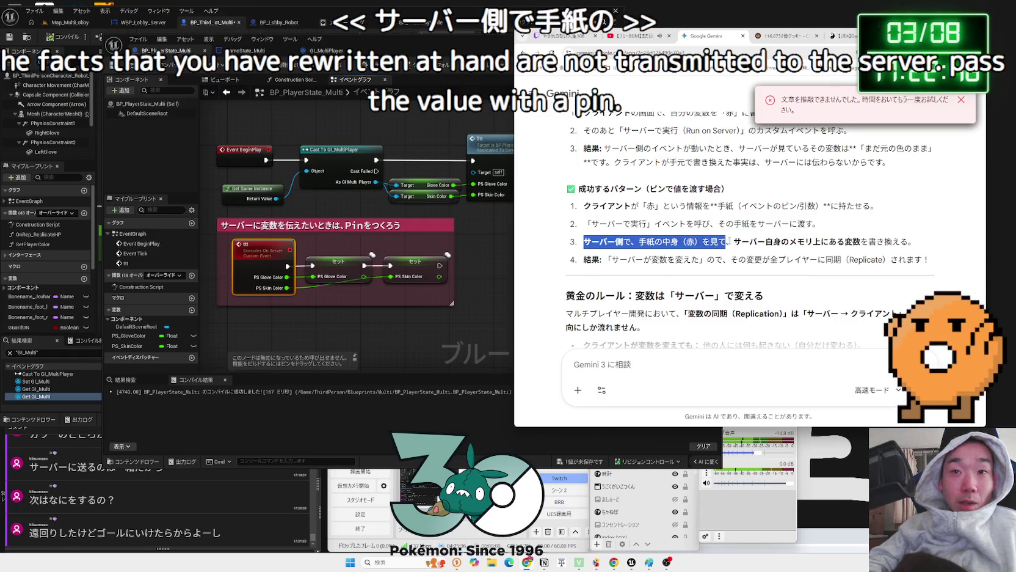
mouse_move(789, 241)
left_mouse_down()
mouse_move(910, 240)
mouse_move(652, 224)
left_mouse_up()
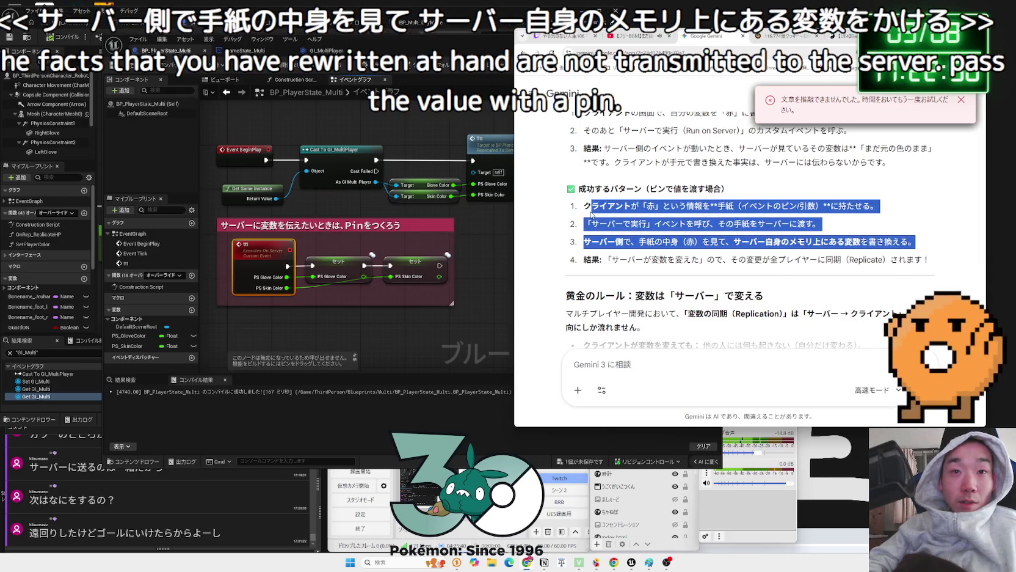
left_click(652, 223)
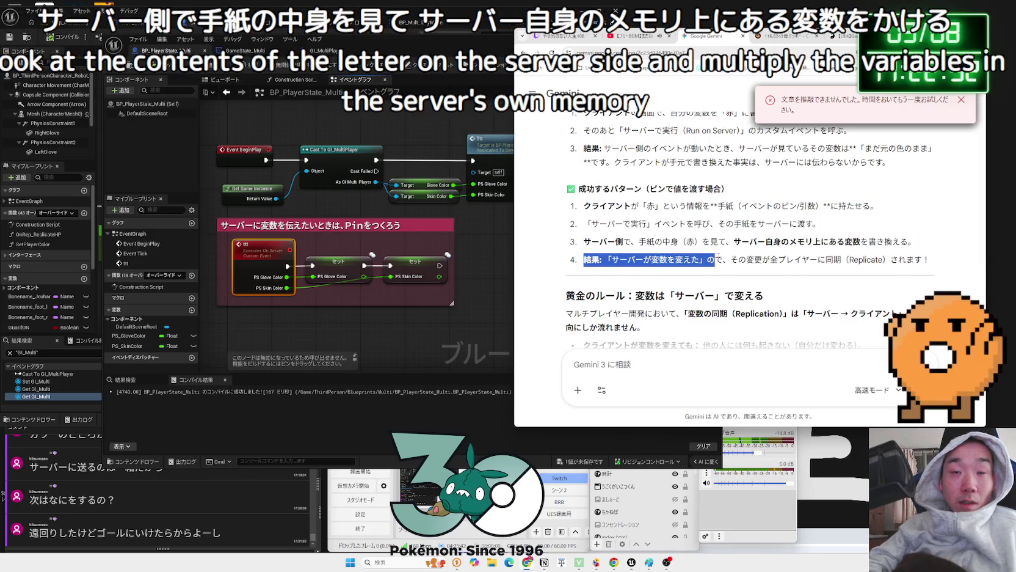
left_click_drag(725, 256, 732, 254)
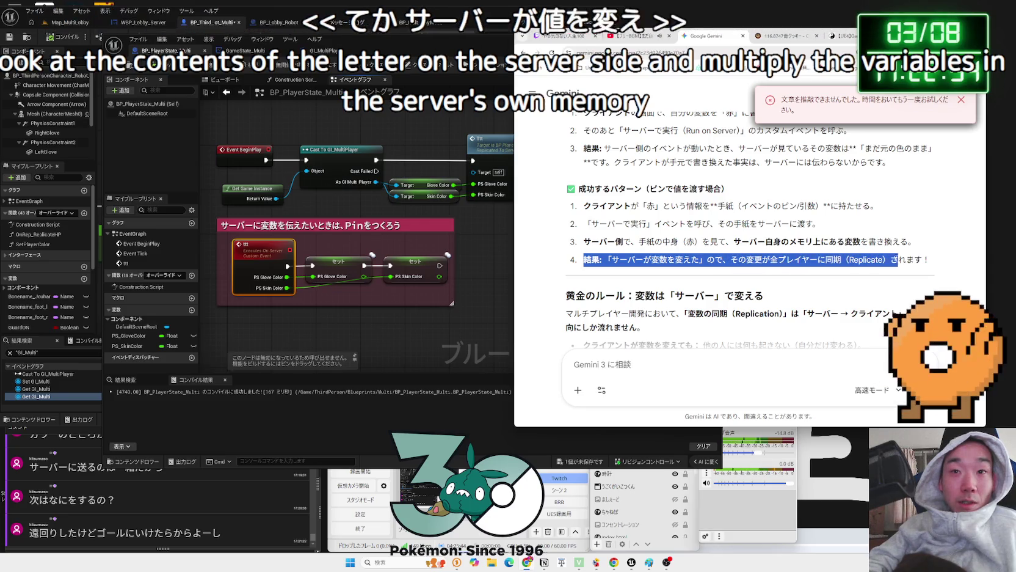
mouse_move(795, 257)
left_mouse_down()
mouse_move(928, 259)
mouse_move(622, 213)
left_mouse_up()
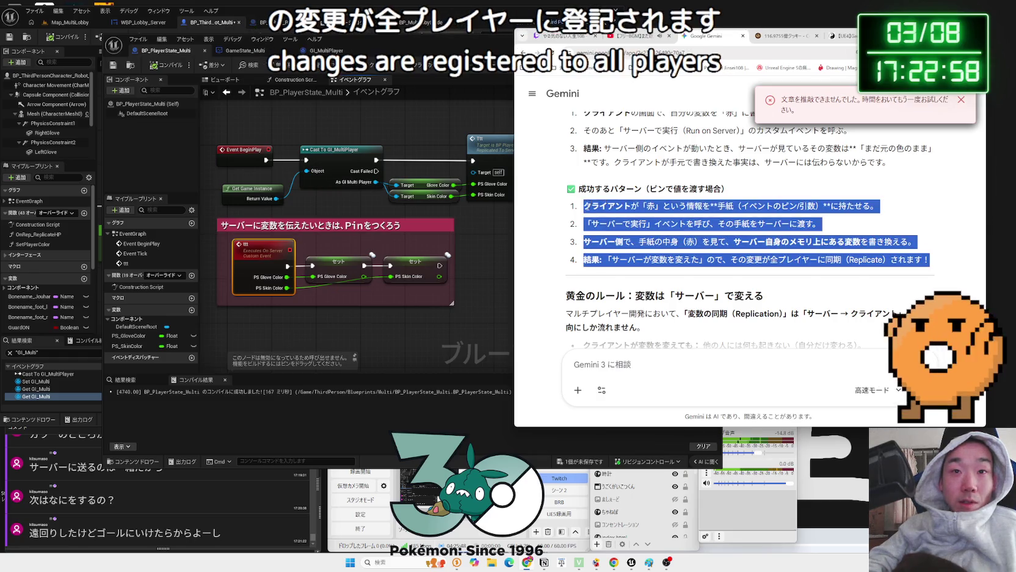
left_click(785, 225)
Reread the failing result and the bullet about clients changing variables
scroll(785, 224, "up", 2)
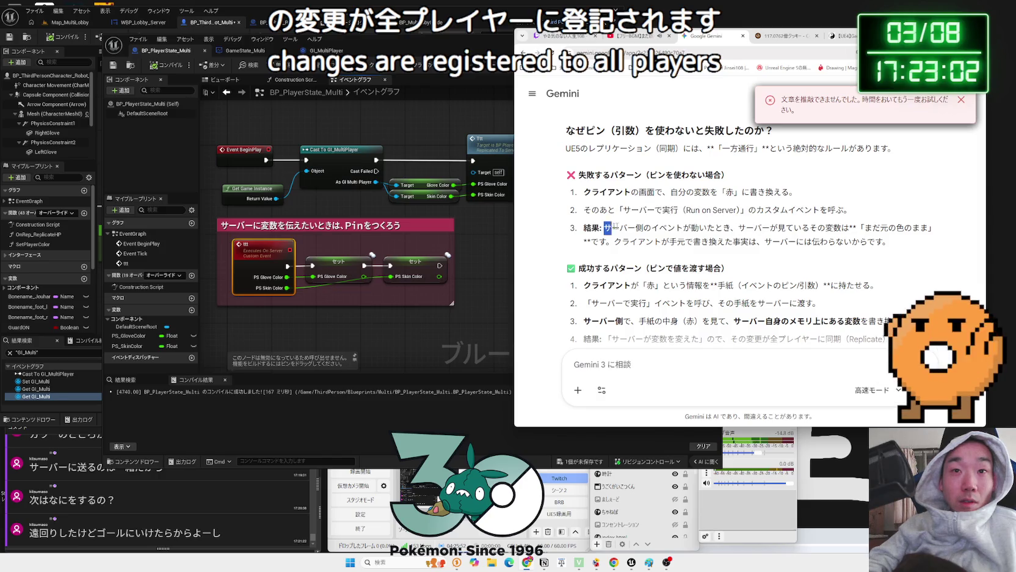
left_click_drag(729, 228, 863, 228)
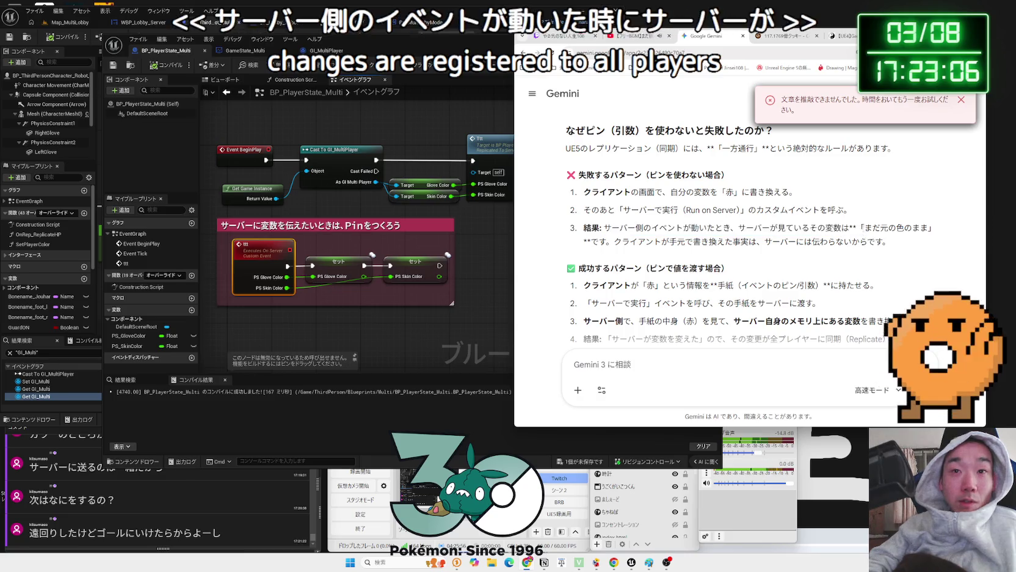
left_click(612, 224)
scroll(612, 224, "up", 3)
scroll(610, 224, "down", 6)
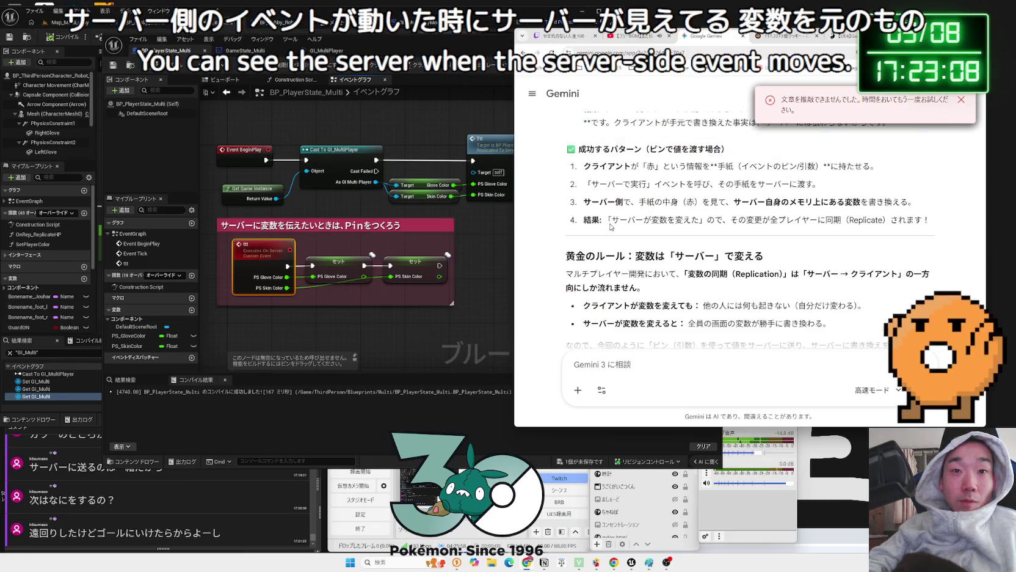
scroll(609, 224, "up", 1)
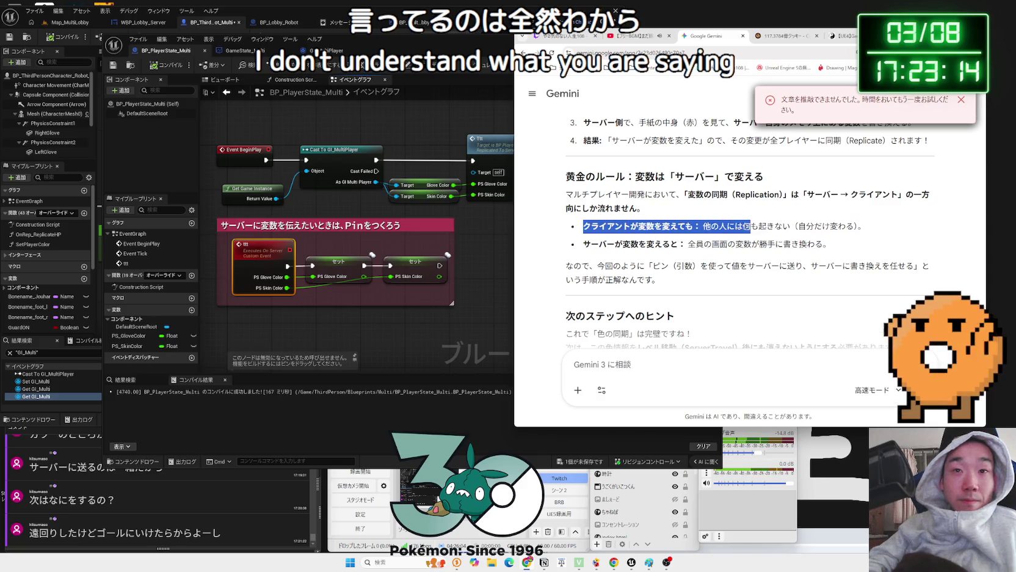
left_click(863, 227)
mouse_move(734, 235)
left_mouse_down()
mouse_move(825, 244)
mouse_move(585, 227)
left_mouse_up()
left_click(610, 228)
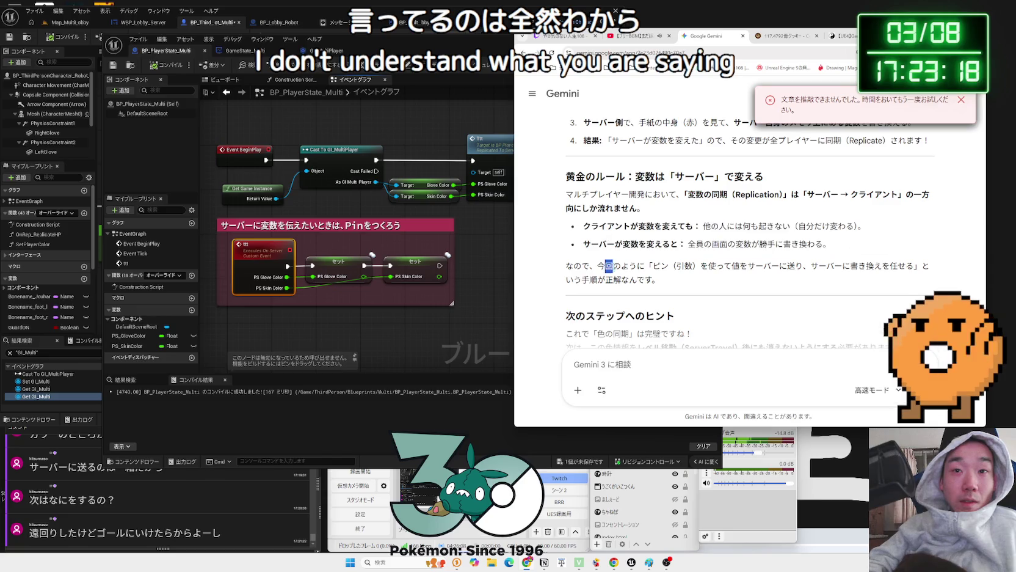
Send Gemini a reply saying the explanation is confusing
scroll(801, 243, "down", 3)
left_click_drag(763, 251, 759, 250)
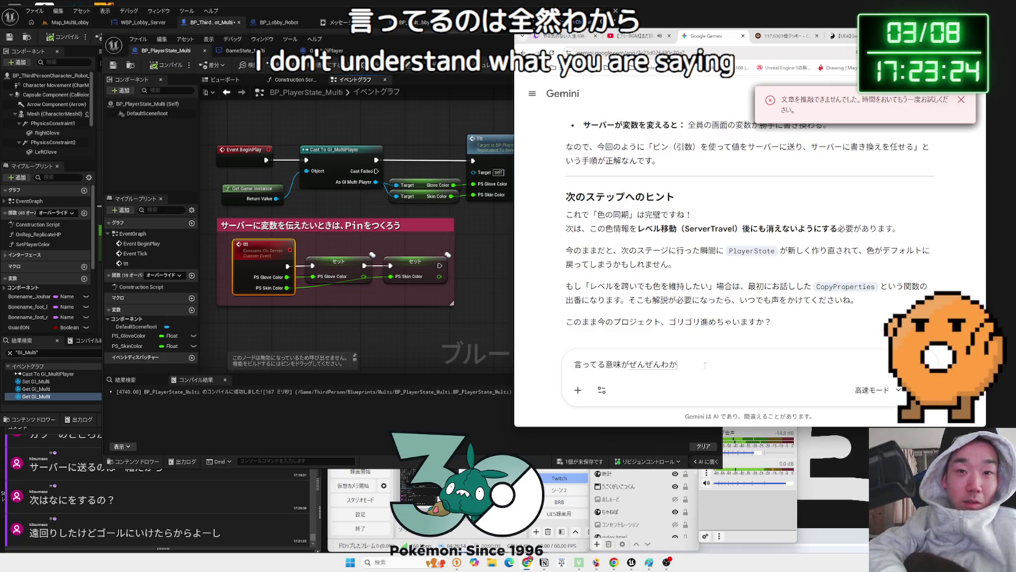
key("Return")
Return to the Unreal Editor's Map_MultiLobby level, moving the Blueprint editor aside
key("alt+Tab")
mouse_move(468, 50)
left_mouse_down()
mouse_move(722, 54)
mouse_move(708, 50)
left_mouse_up()
left_click(69, 22)
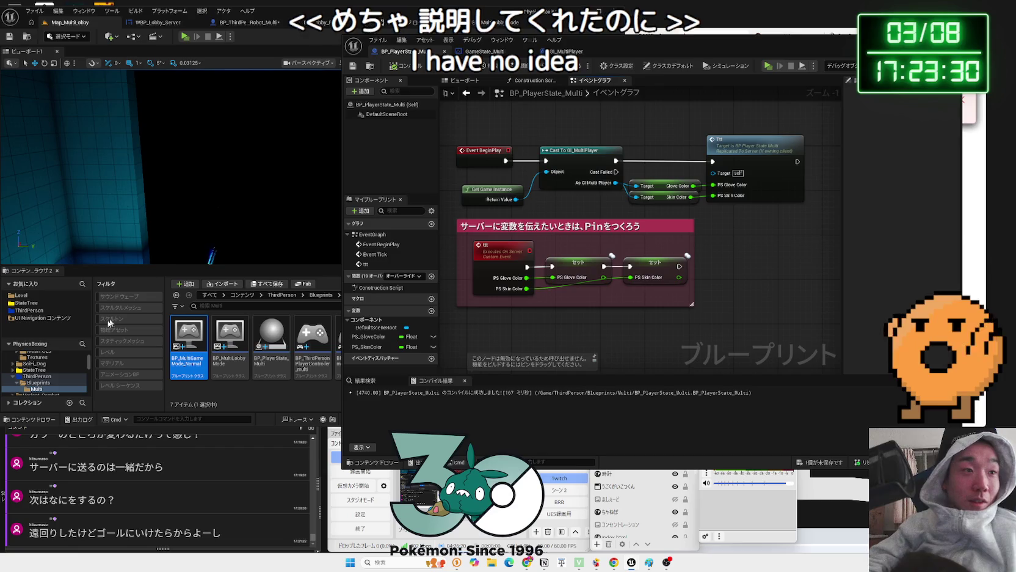
Open the Map_MainMenu level from the Level folder, saving pending changes
scroll(27, 365, "up", 2)
left_click(20, 295)
left_click_drag(471, 50, 735, 54)
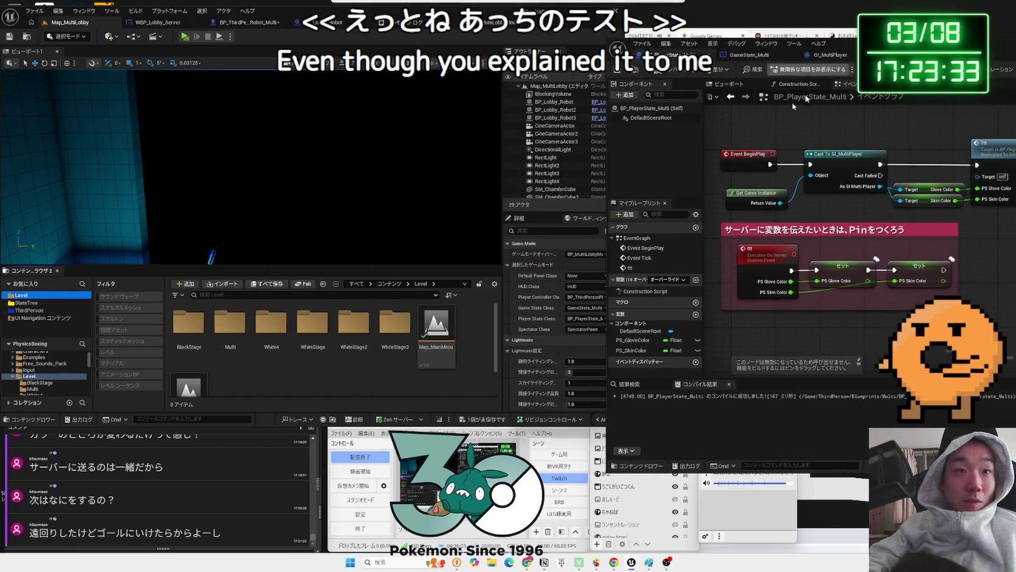
double_click(436, 327)
left_click(538, 373)
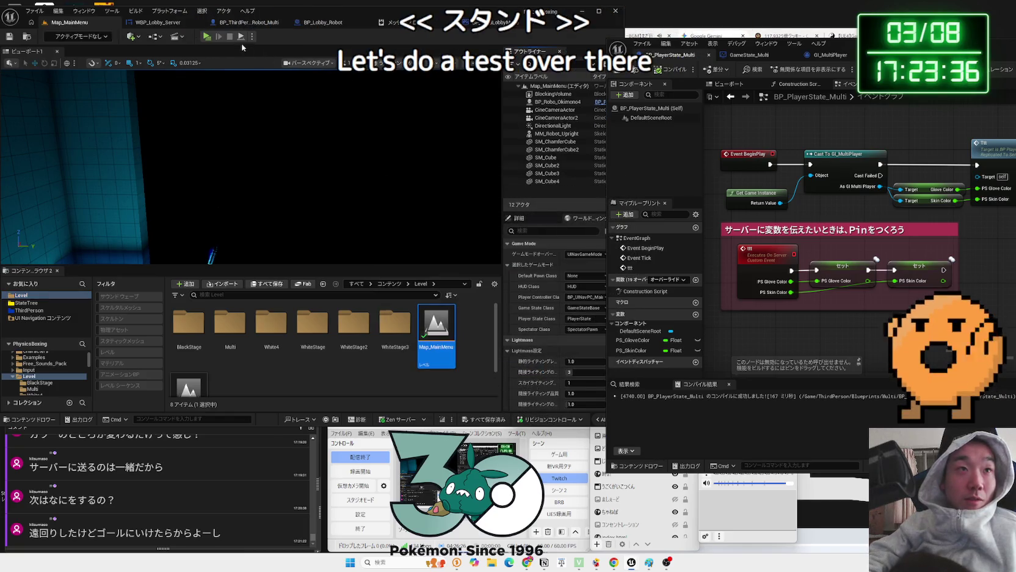
Launch the map as a Standalone Game with 3 players
left_click(231, 36)
mouse_move(317, 197)
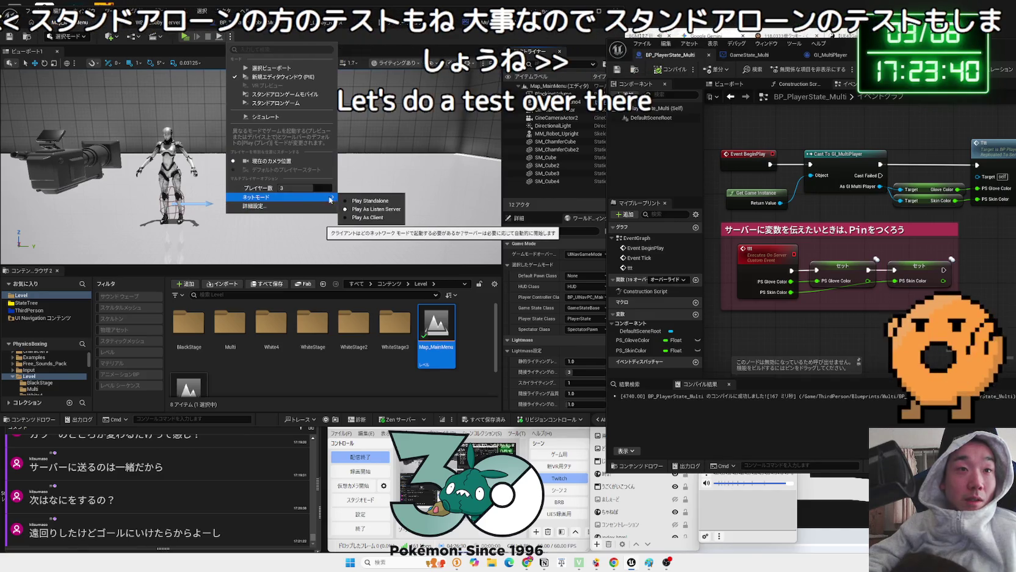
left_click(350, 201)
left_click(230, 37)
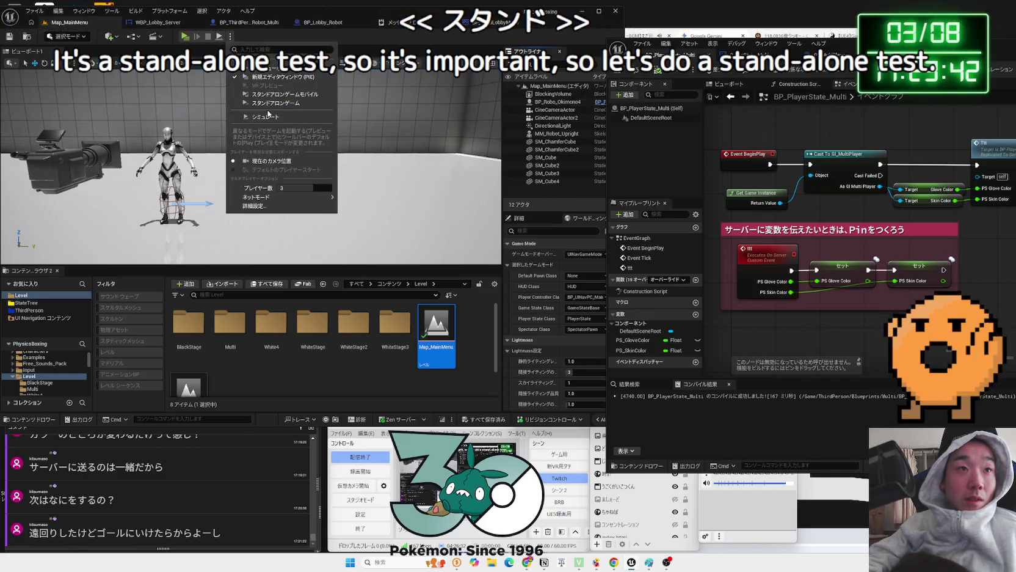
left_click(271, 102)
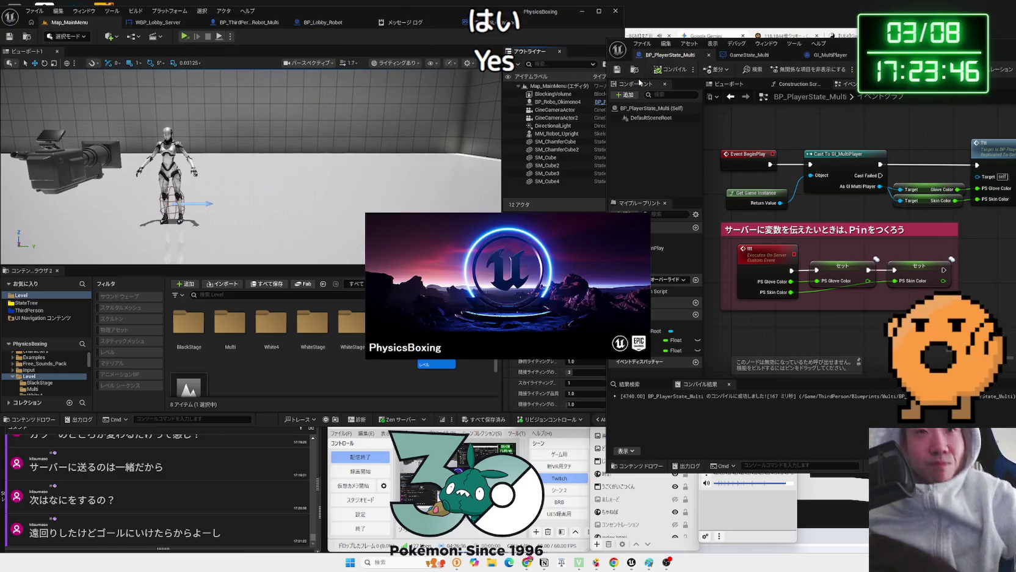
In Gemini, select and copy the explanation of why the event pins are needed
key("alt+Tab")
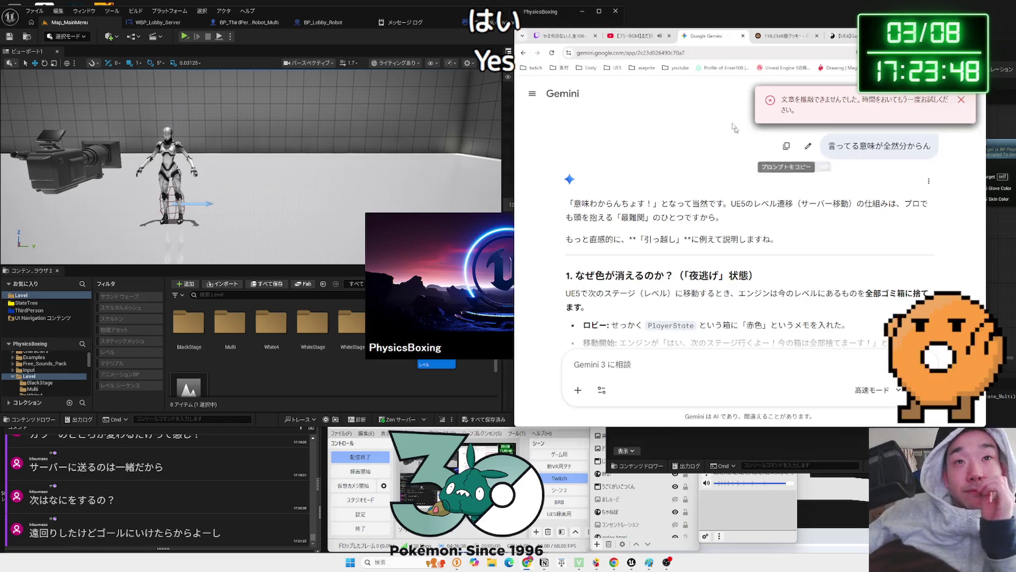
scroll(739, 244, "down", 2)
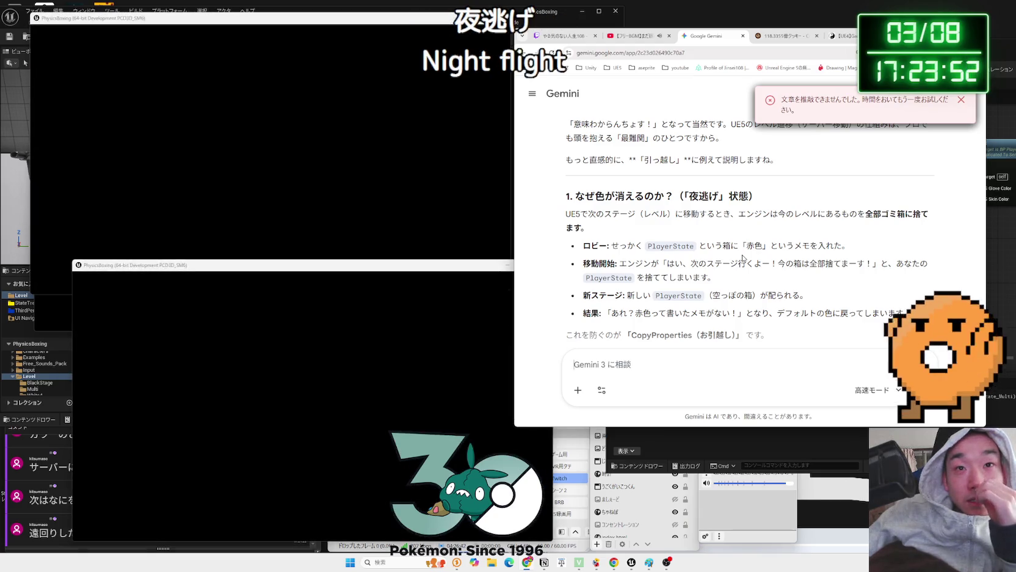
scroll(742, 257, "up", 3)
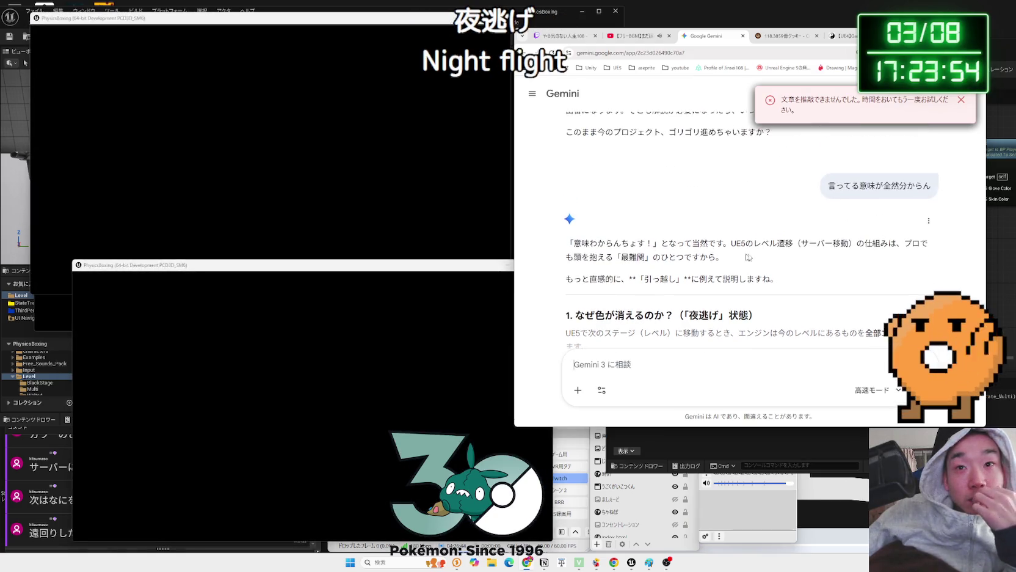
scroll(769, 260, "down", 6)
scroll(768, 259, "down", 2)
scroll(769, 260, "down", 3)
scroll(767, 257, "down", 3)
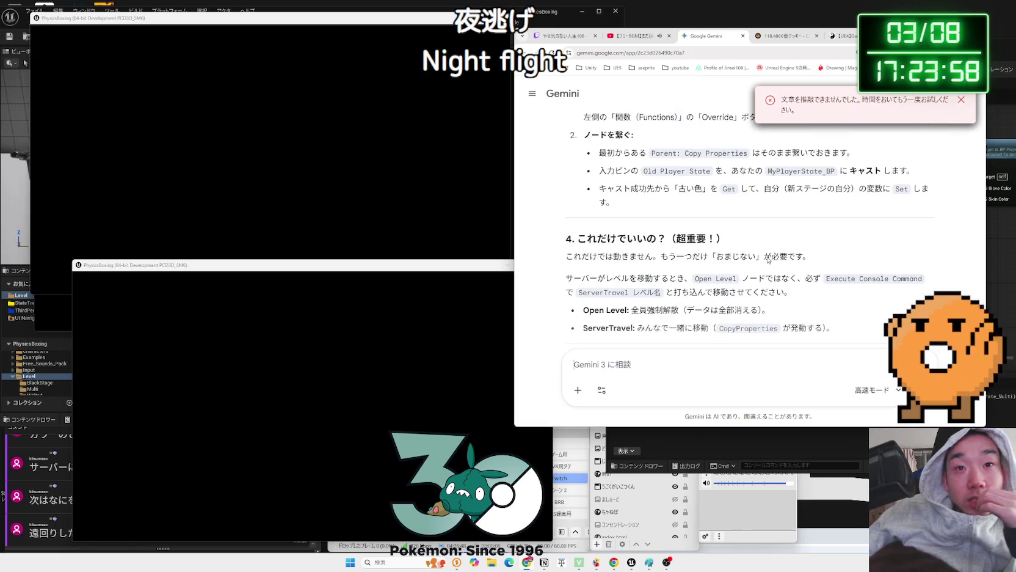
scroll(767, 256, "down", 1)
scroll(769, 263, "up", 10)
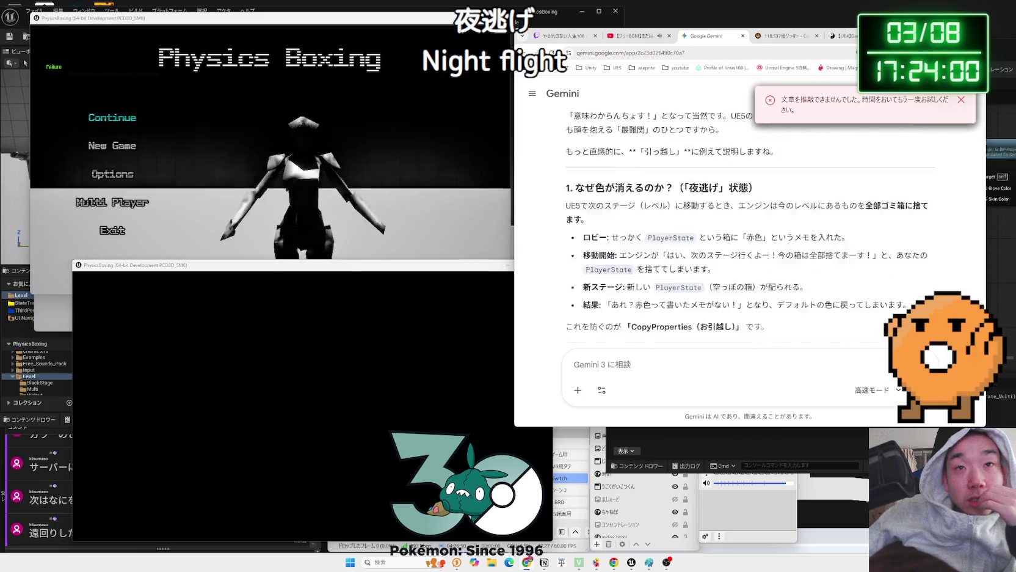
mouse_move(786, 292)
left_mouse_down()
mouse_move(580, 236)
mouse_move(565, 122)
mouse_move(560, 156)
left_mouse_up()
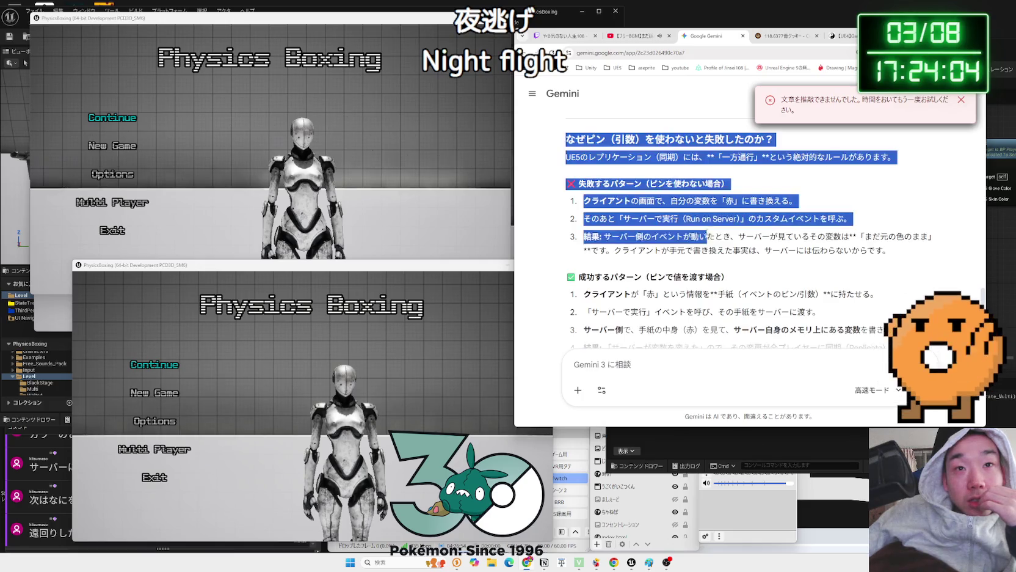
scroll(751, 244, "down", 1)
right_click(894, 274)
left_click(879, 281)
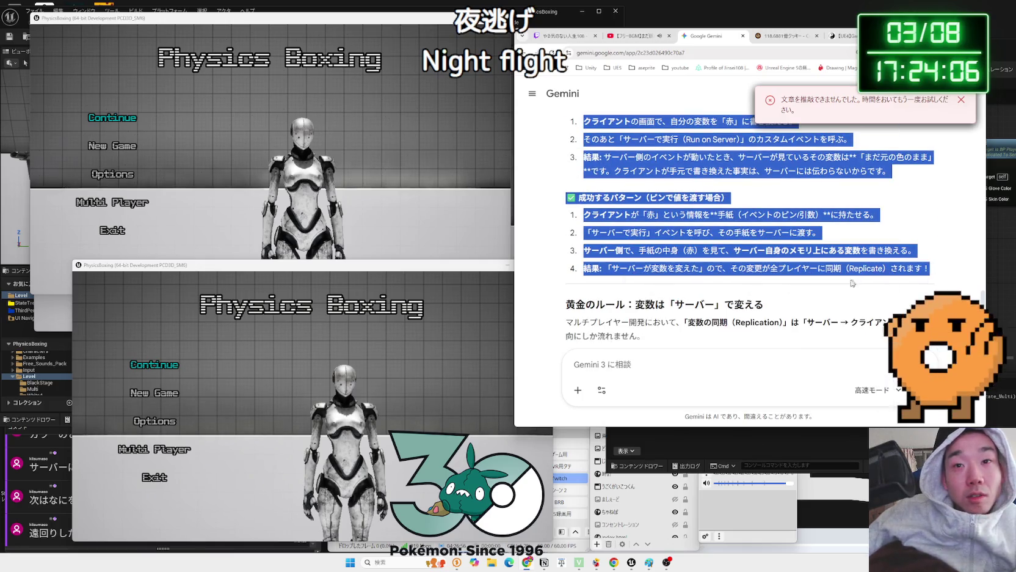
Send a follow-up 'はこれね' with the pasted explanation, then hide the browser
left_click(759, 363)
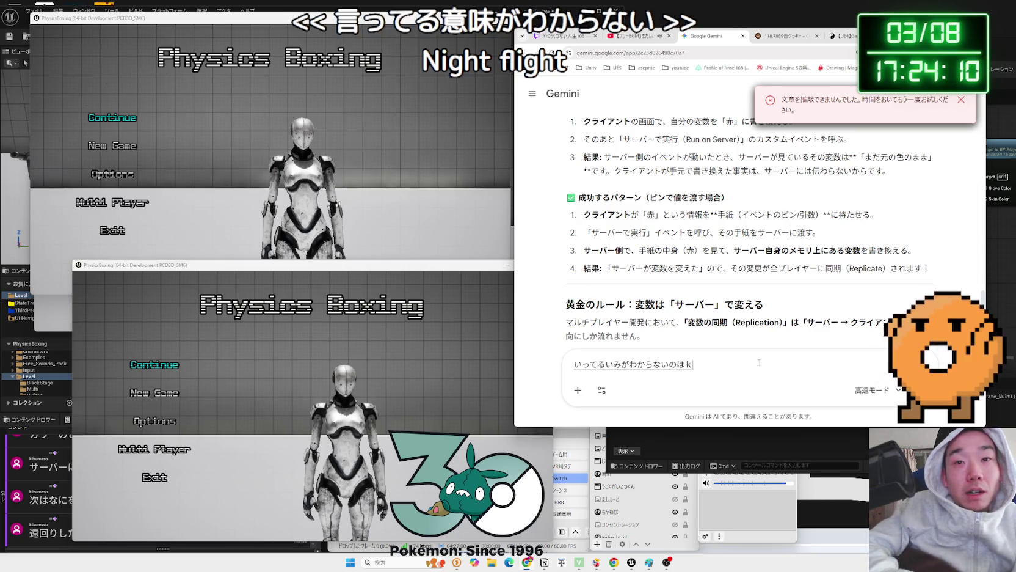
type("はこれね")
key("ctrl+v")
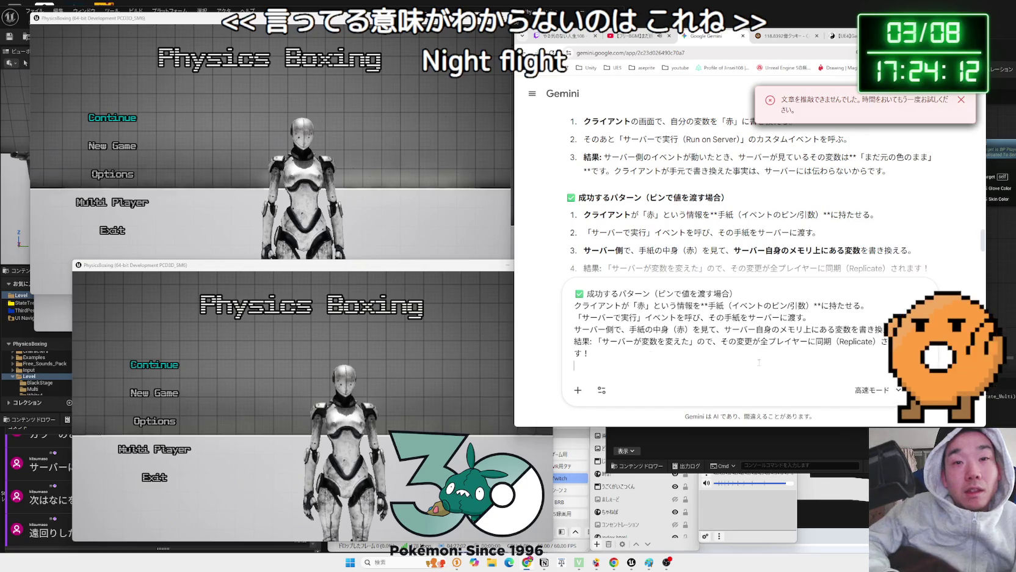
key("Return")
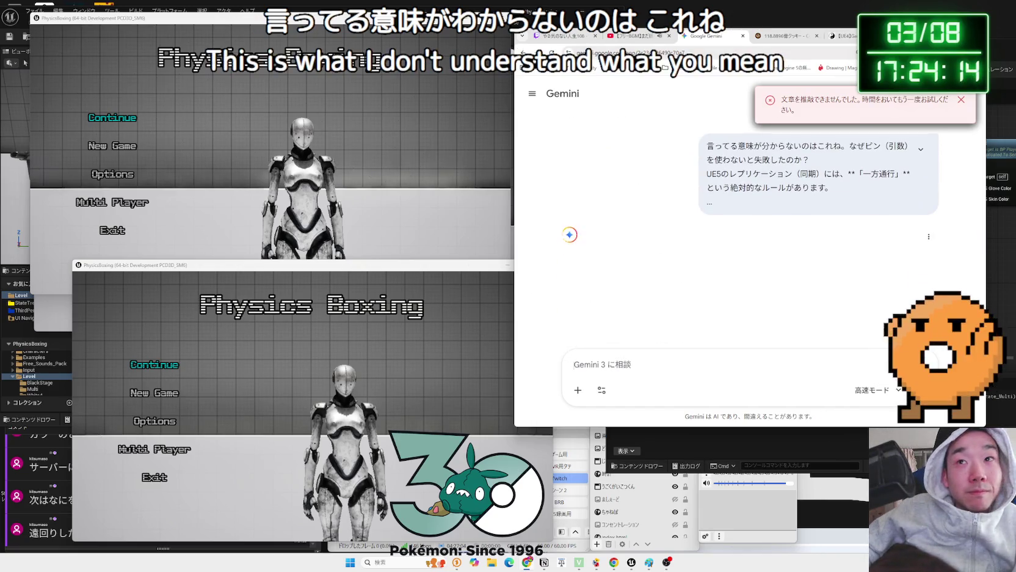
key("alt+Tab")
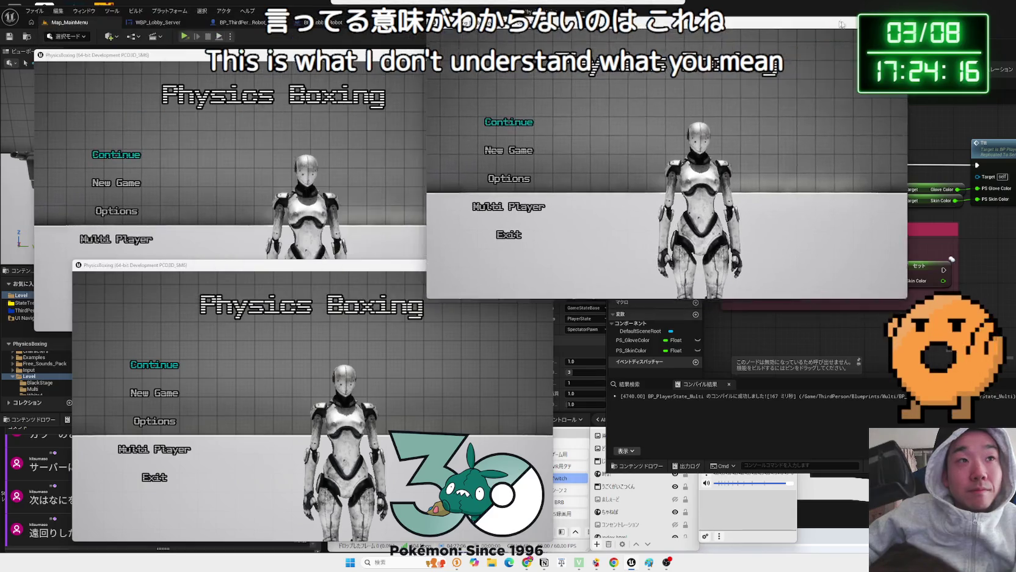
Start searching for sessions in all three game windows
left_click(609, 212)
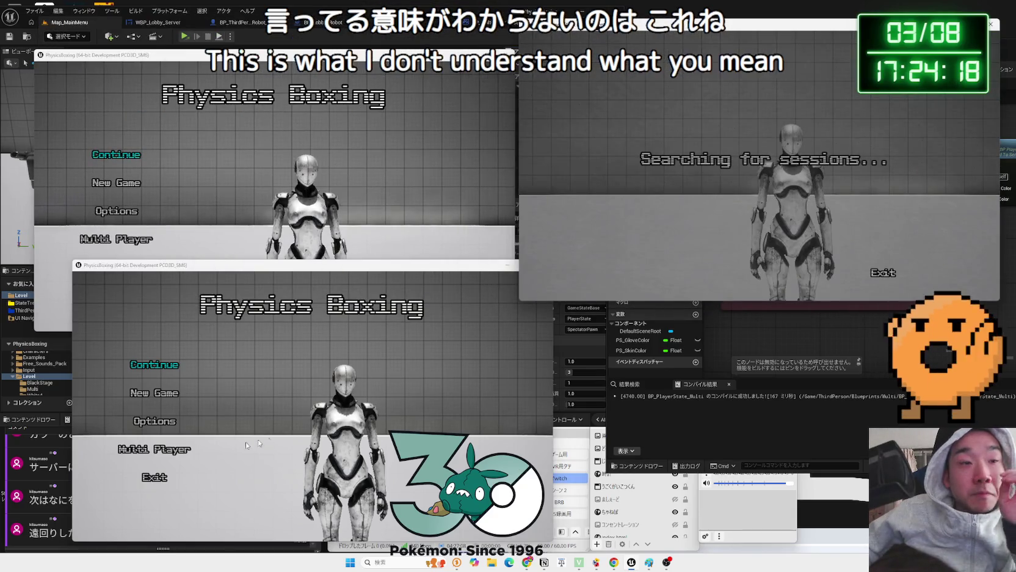
left_click(153, 446)
left_click(103, 226)
left_click(221, 302)
left_click(113, 239)
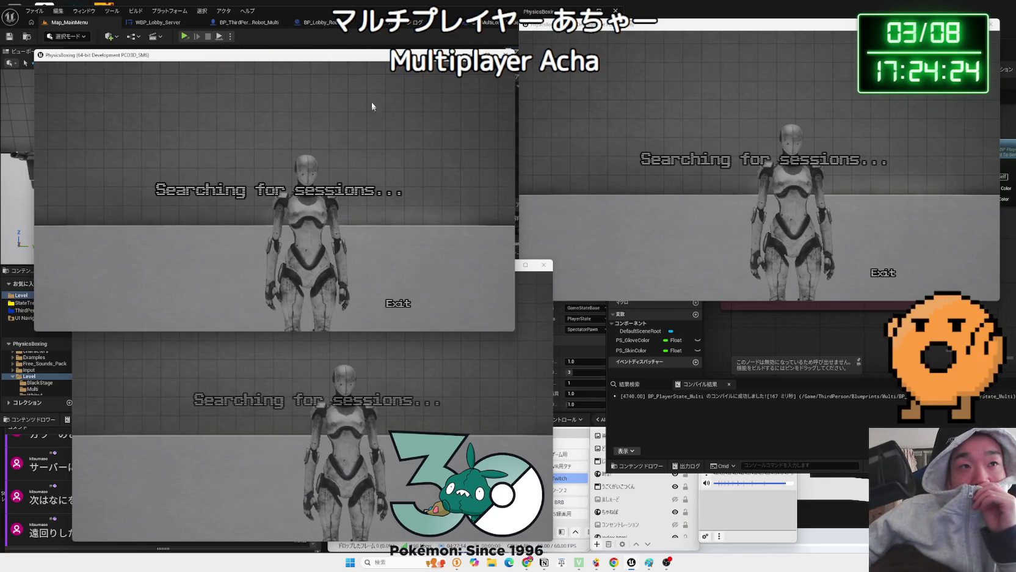
left_click_drag(346, 59, 346, 16)
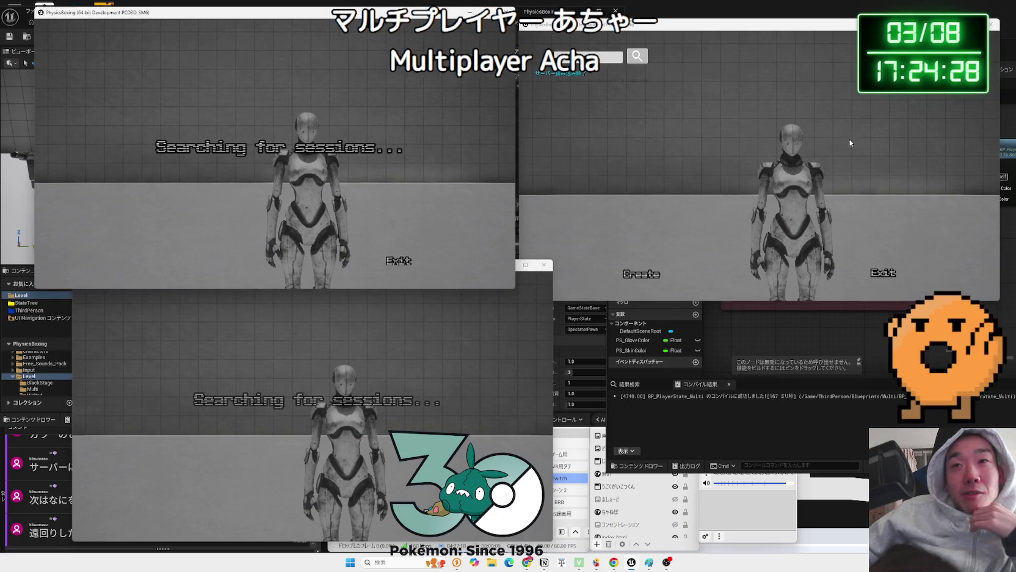
Create a session named '1' in the right window and cancel the top-left one
left_click(633, 277)
left_click(785, 127)
type("1")
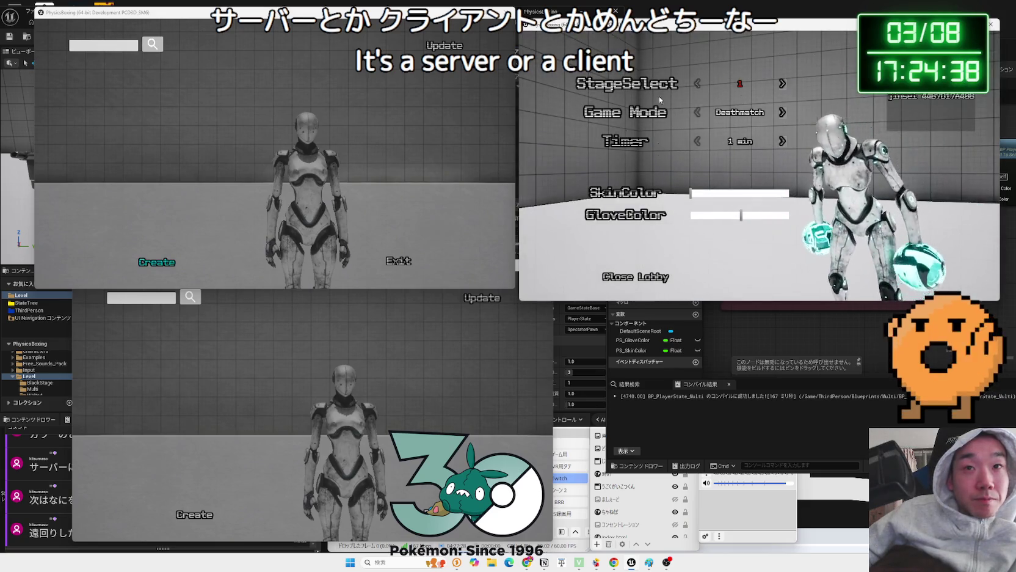
left_click(166, 259)
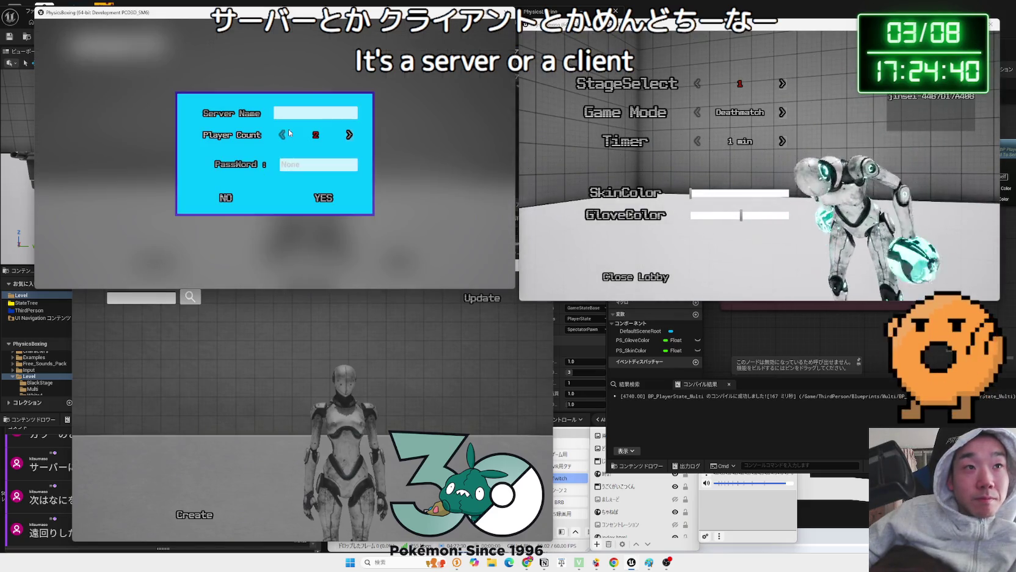
left_click(223, 199)
left_click(454, 44)
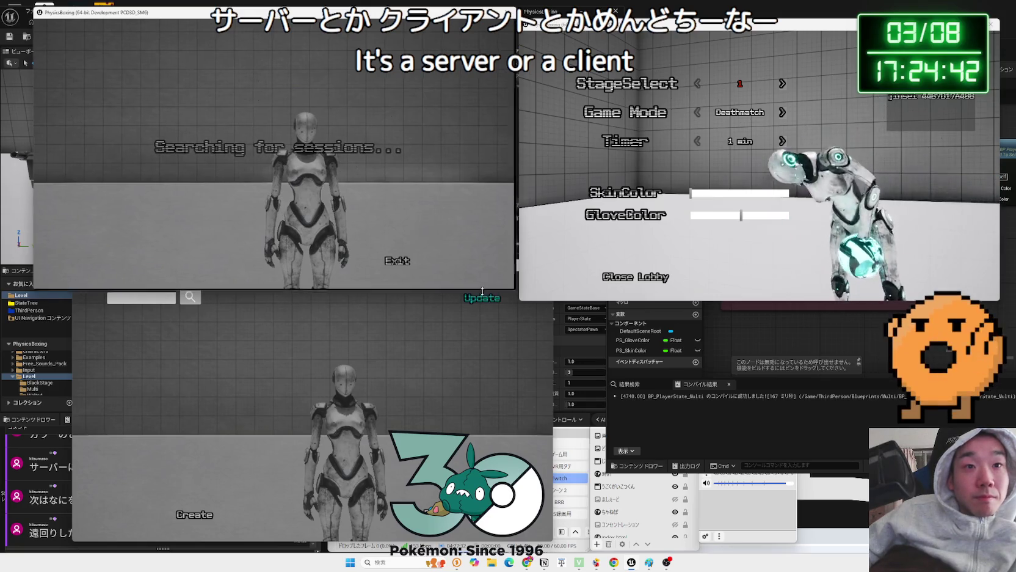
left_click(482, 299)
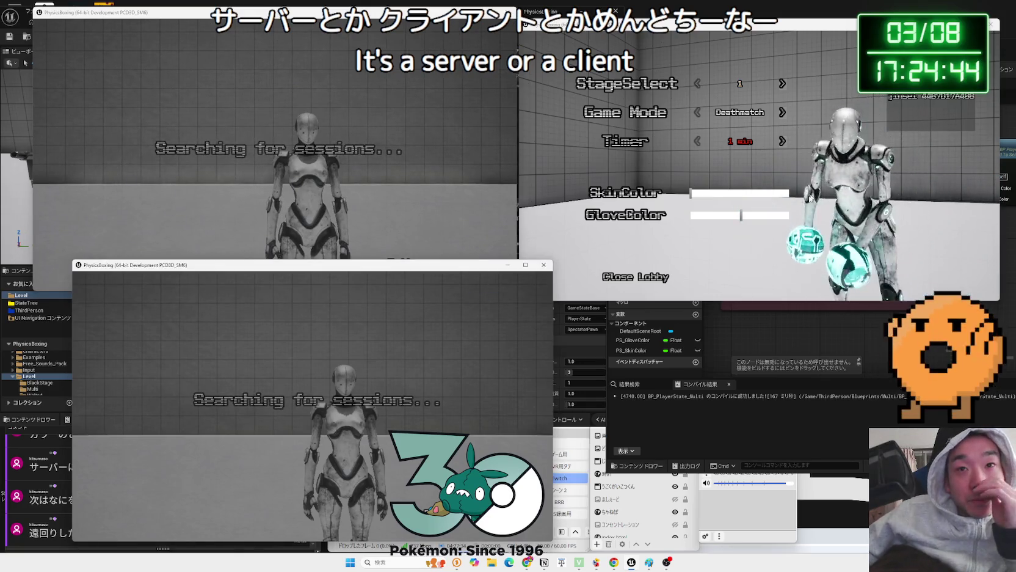
Set the lobby player's skin and glove colour to blue
left_click(707, 193)
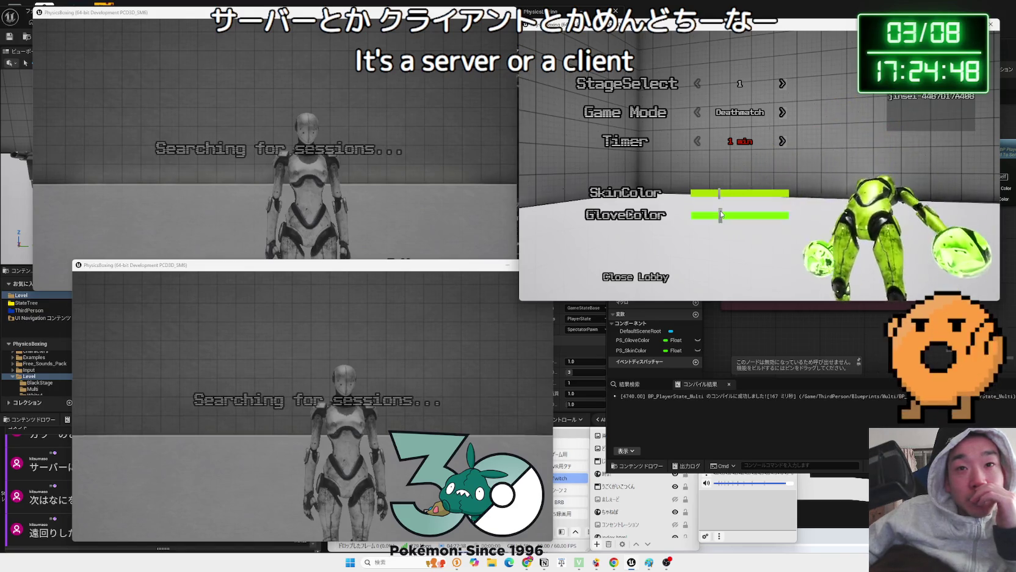
left_click(756, 193)
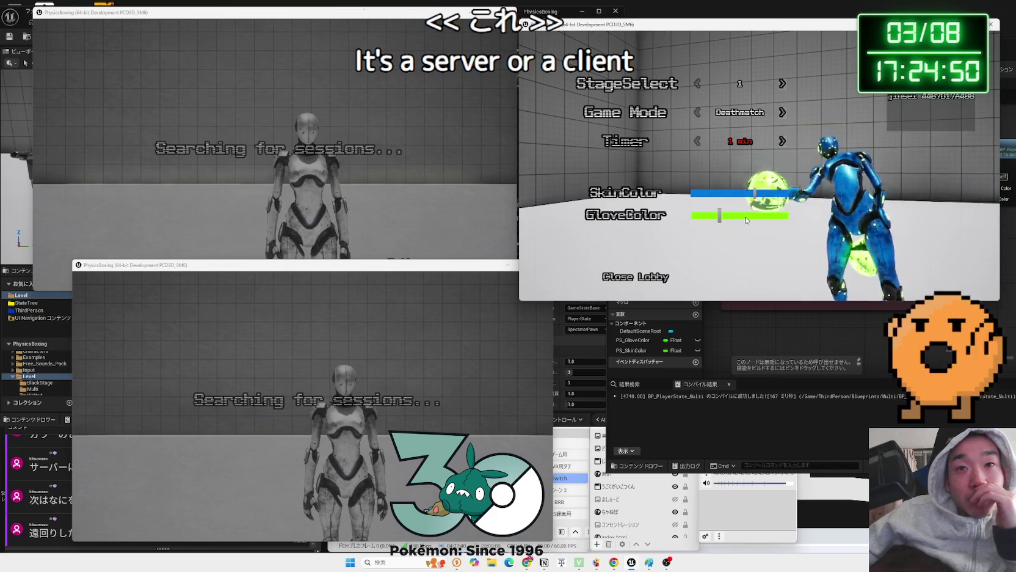
left_click(755, 215)
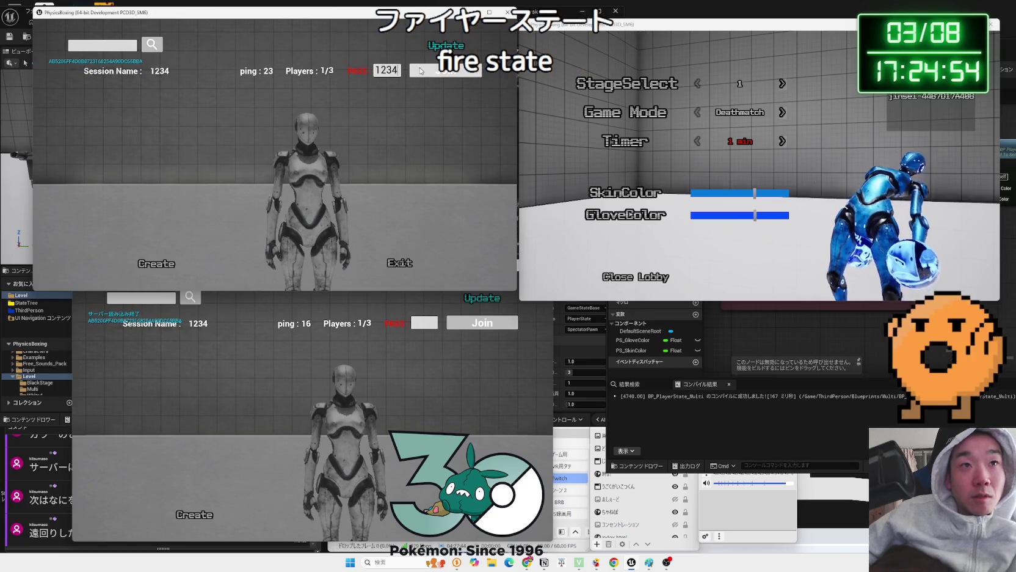
Enter the password and join session 1234 from the lower window
left_click(423, 321)
type("1234")
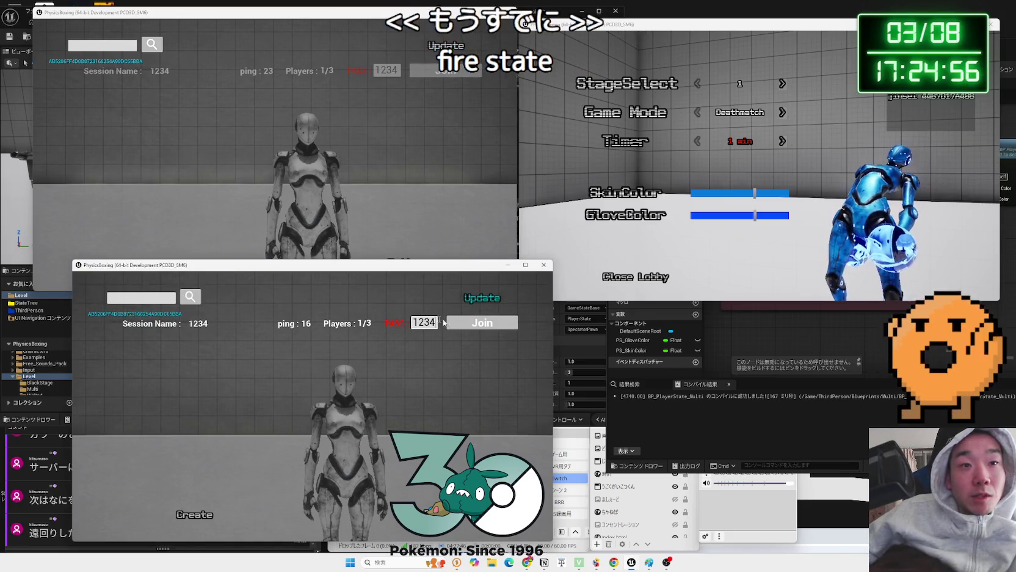
left_click(482, 322)
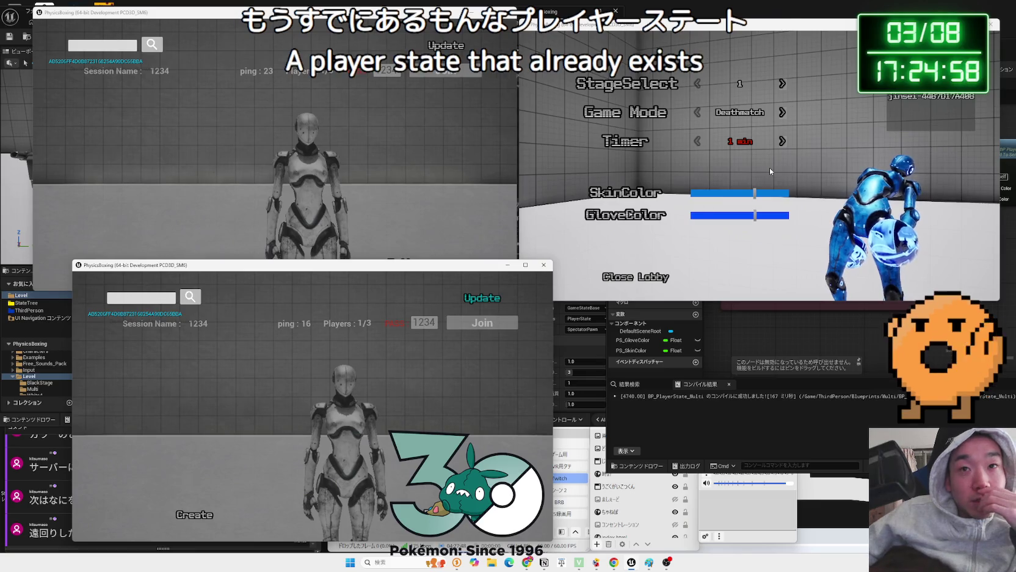
Cycle the lobby stage between 1 and 3, leaving it at 1
left_click(784, 85)
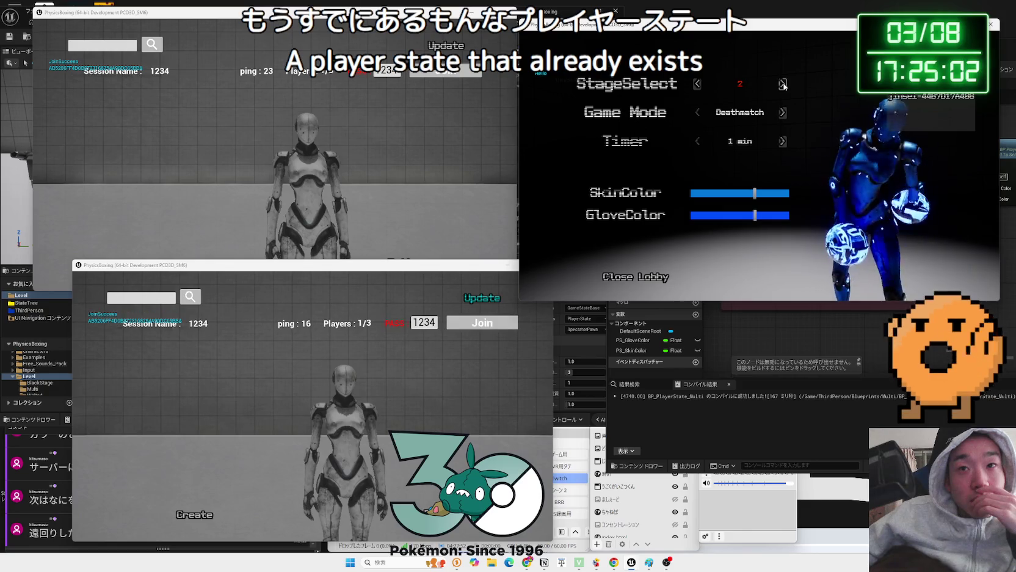
left_click(784, 84)
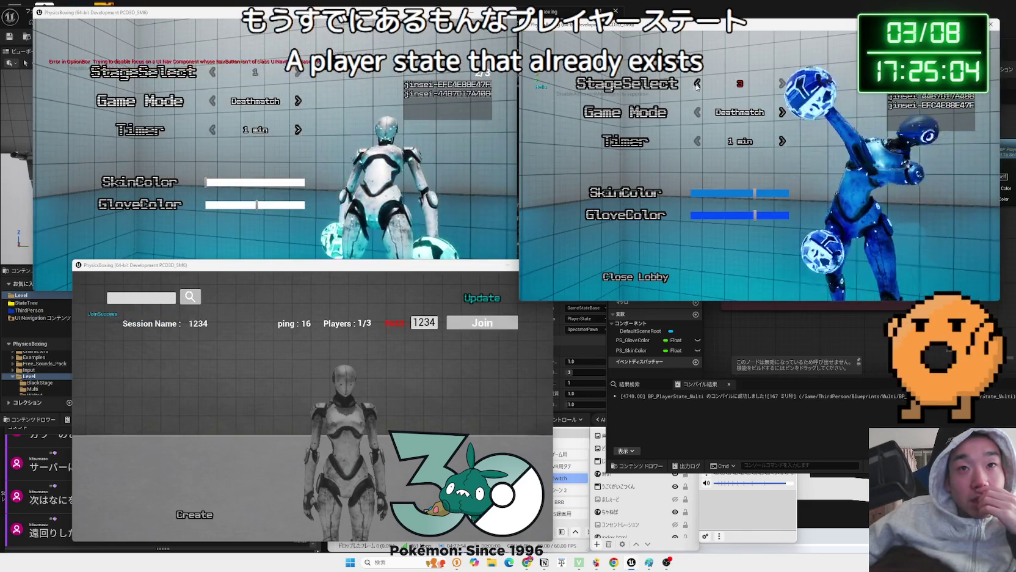
left_click(697, 84)
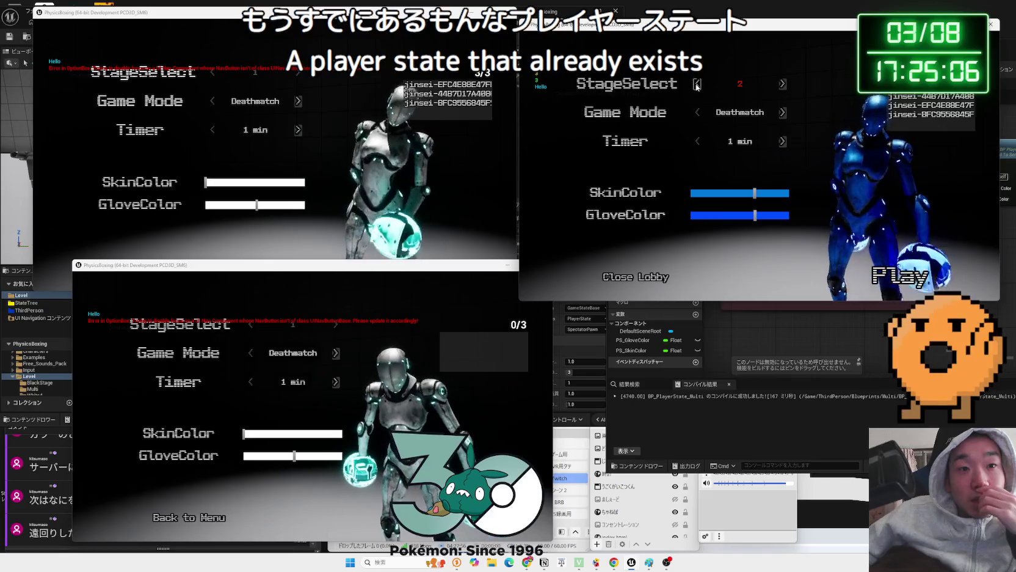
left_click(697, 84)
left_click(784, 85)
left_click(783, 85)
left_click(697, 83)
left_click(696, 83)
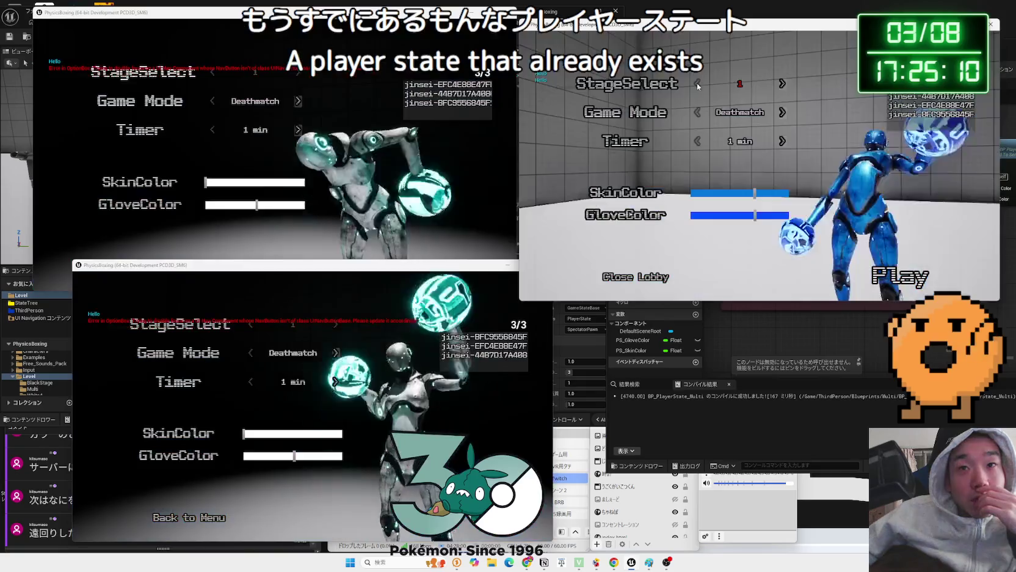
Give the top-left boxer yellow skin and gloves, the bottom one red gloves, and start the match
left_click(230, 183)
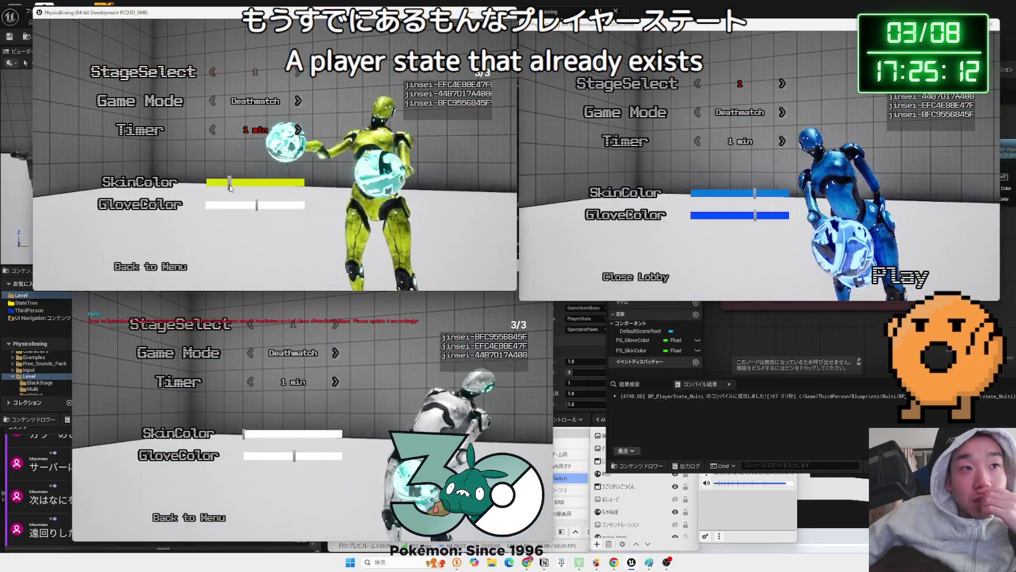
left_click(231, 204)
left_click(283, 423)
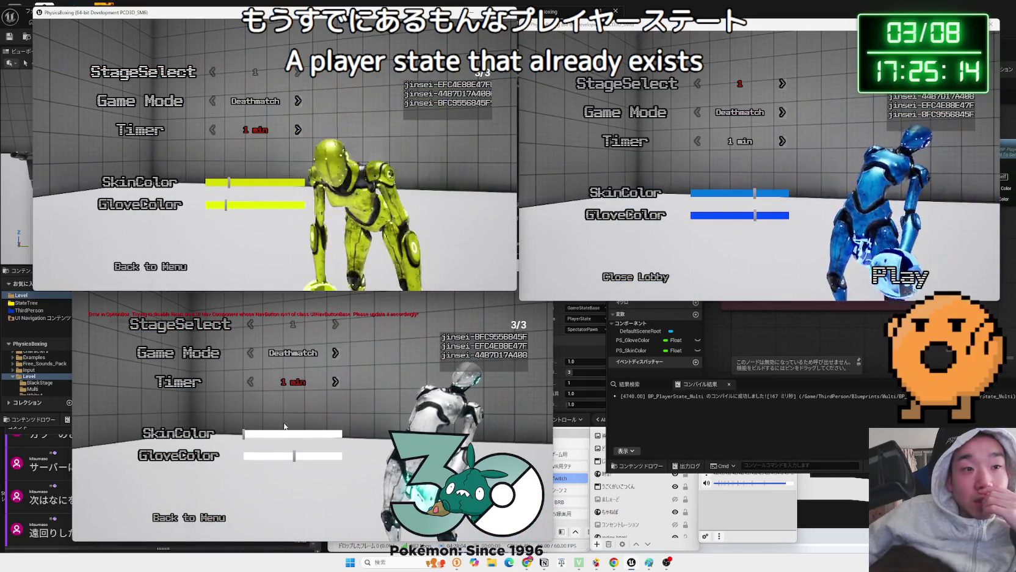
left_click_drag(290, 458, 244, 455)
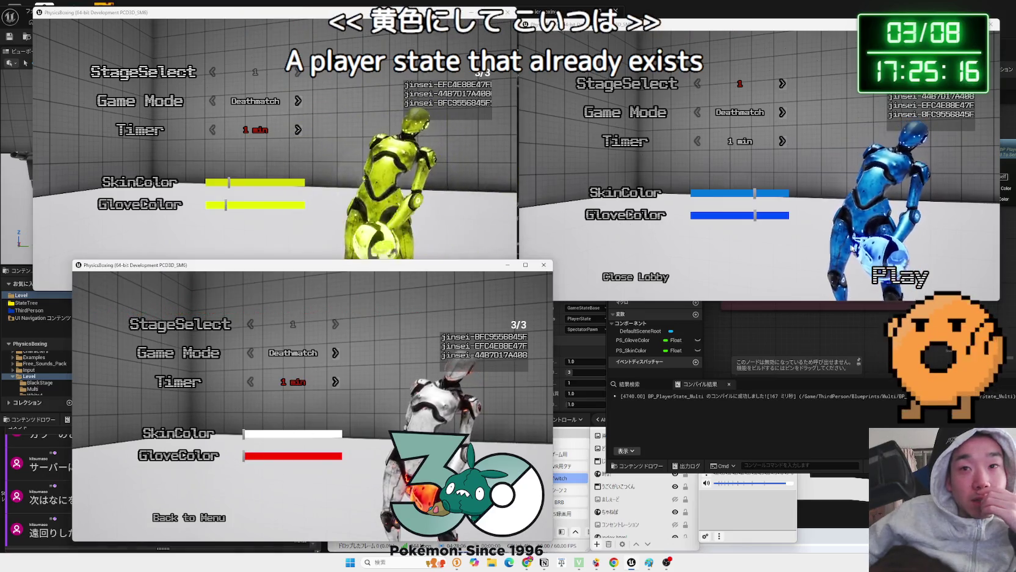
left_click(880, 275)
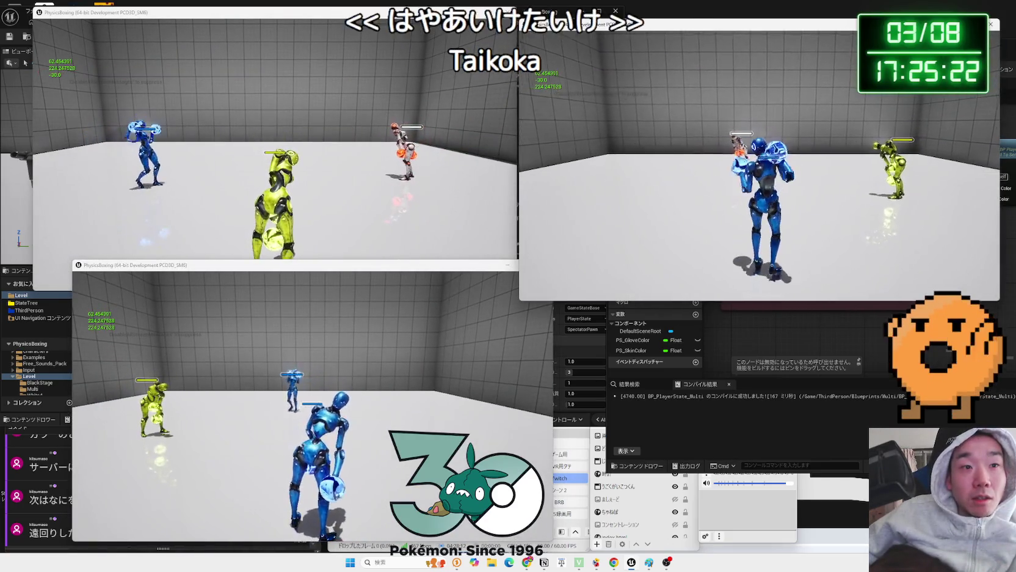
key("alt+Tab")
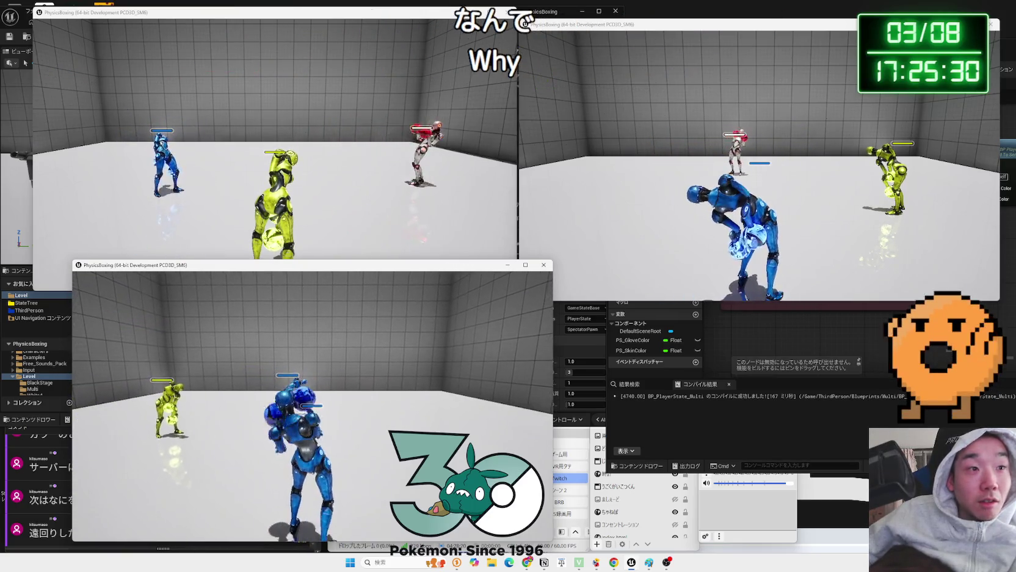
key("alt+Tab")
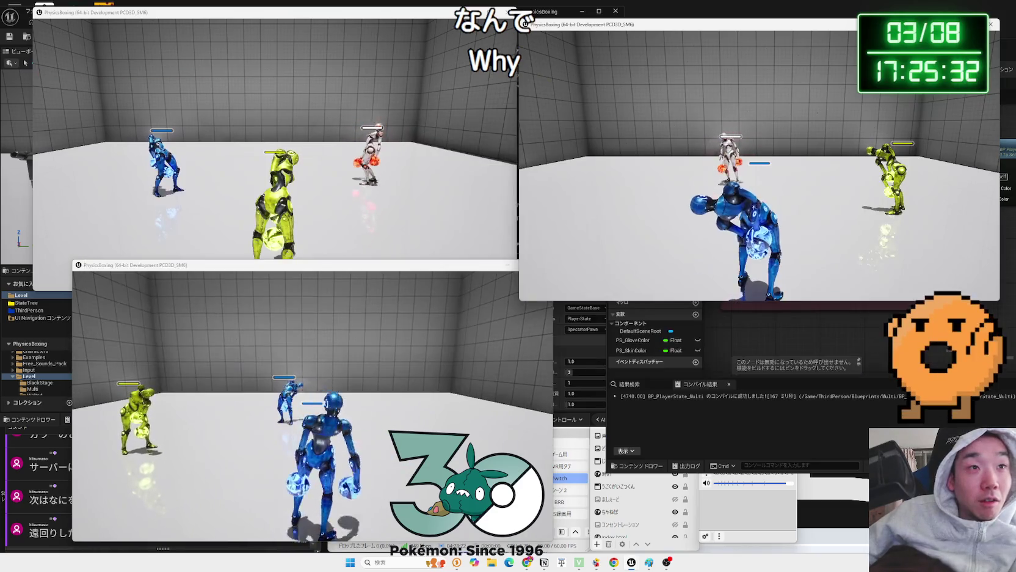
key("alt+Tab")
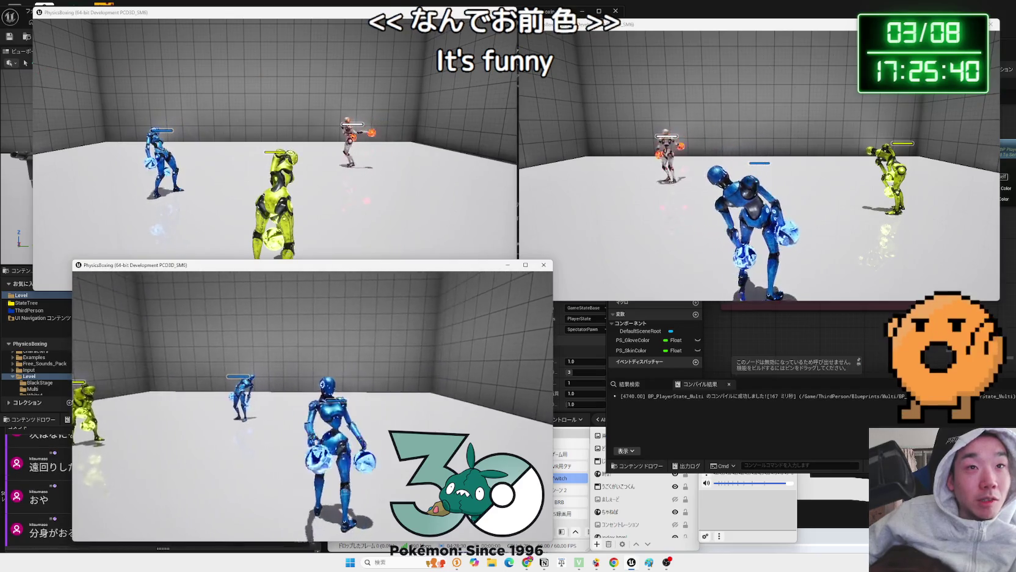
key("alt+Tab")
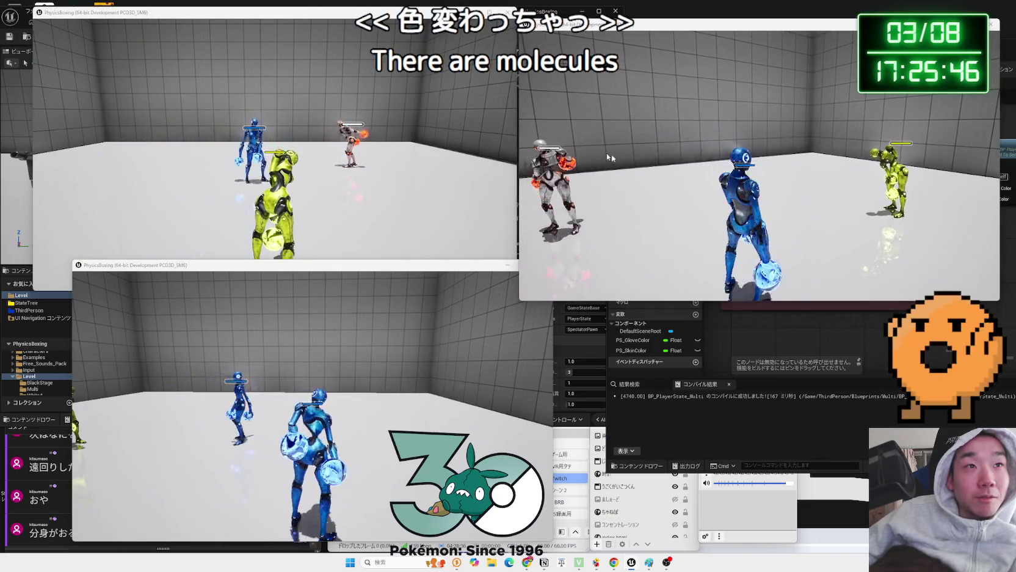
key("alt+Tab")
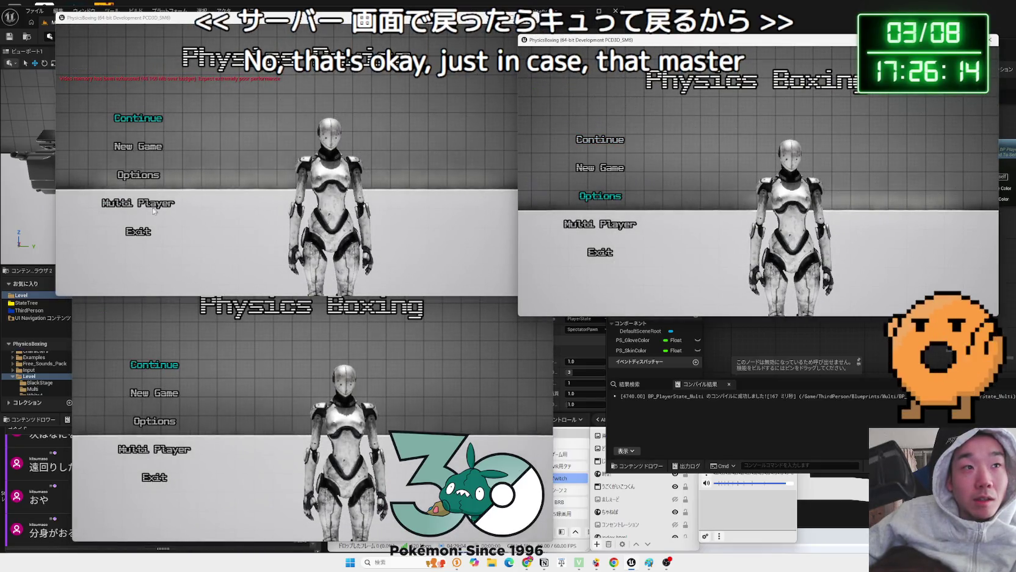
Start searching for sessions in the top-left, top-right and bottom clients
left_click(158, 211)
left_click(601, 222)
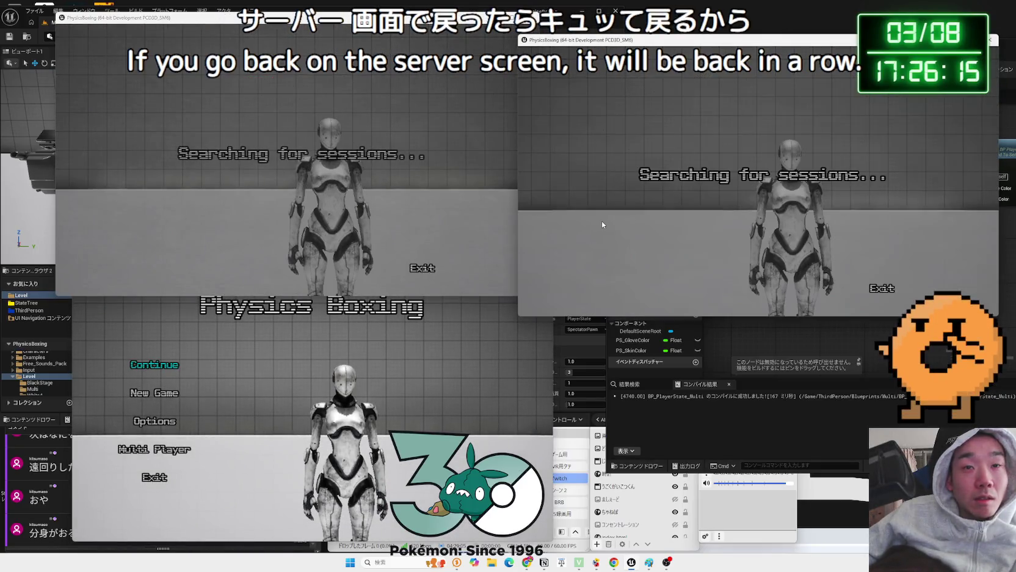
left_click(304, 383)
left_click(178, 446)
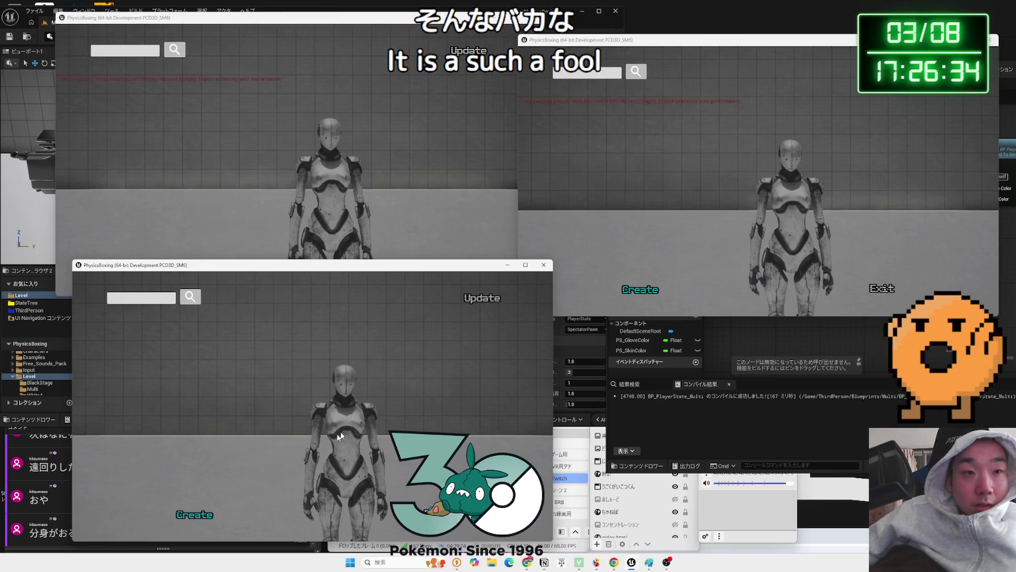
Create a password-protected 3-player server from the bottom client and open its lobby
left_click(201, 515)
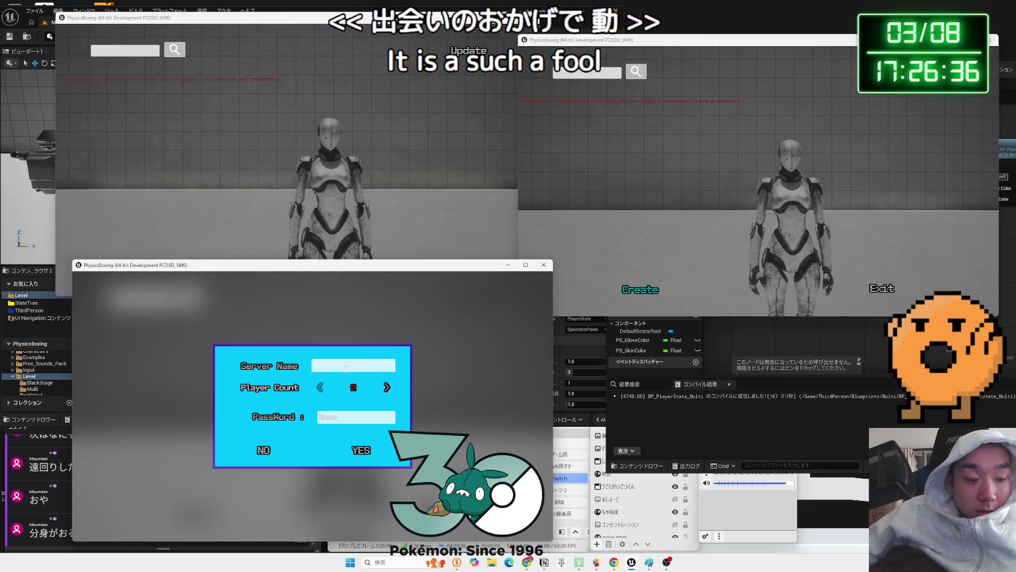
type("1234")
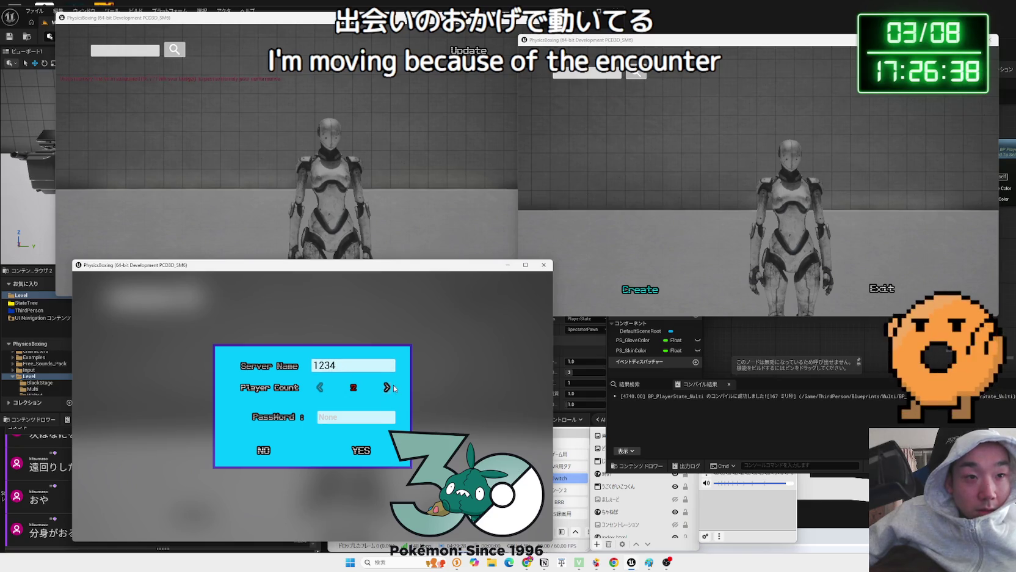
left_click(362, 452)
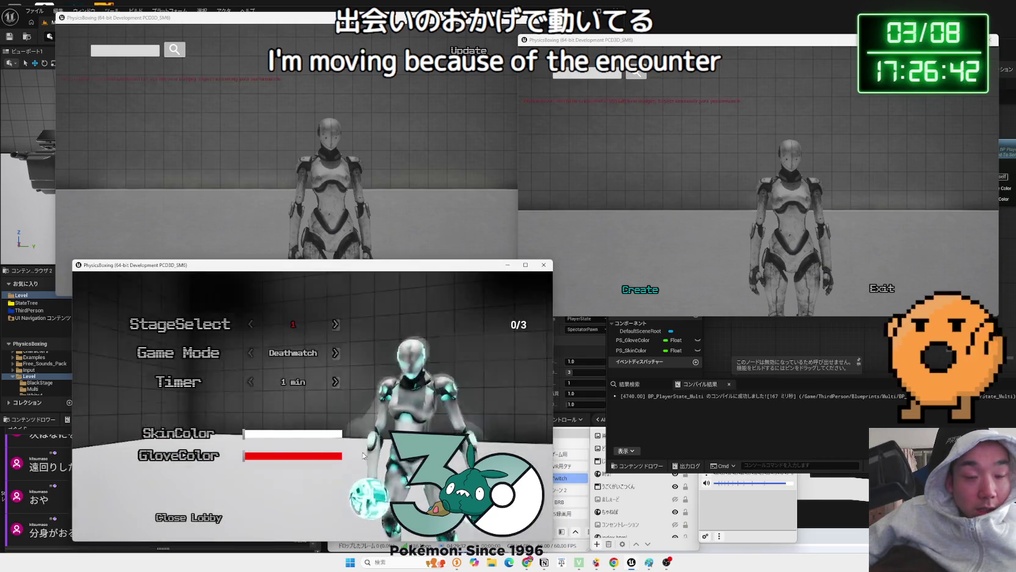
Cancel server creation in the top-left client and search for sessions in the right client
key("alt+Tab")
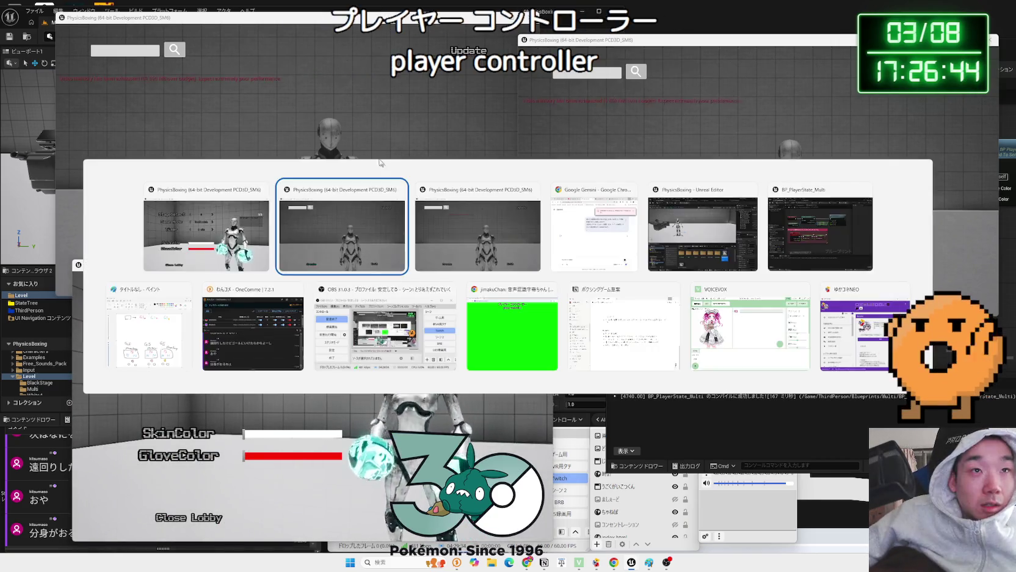
left_click(196, 267)
left_click(344, 199)
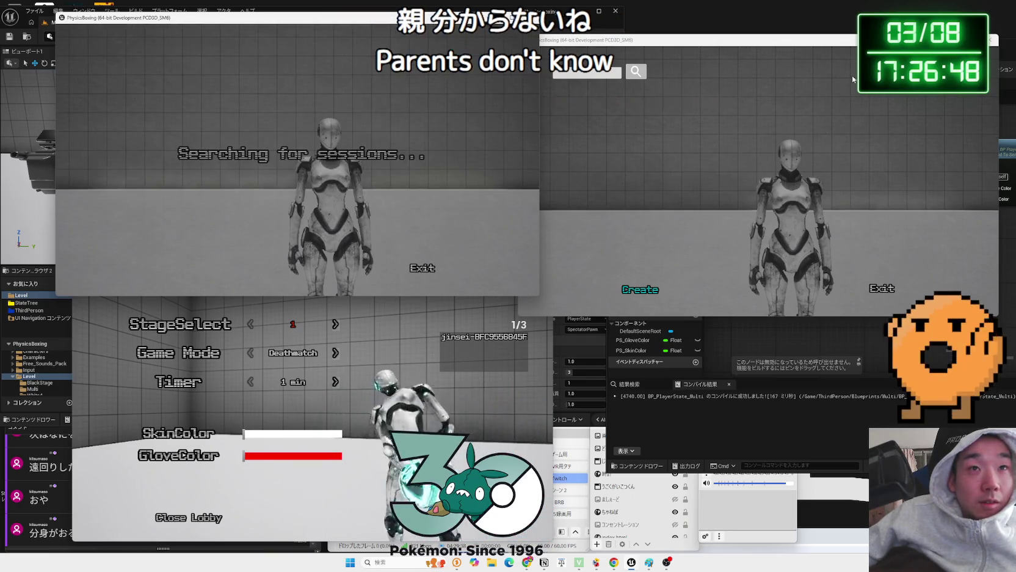
left_click(636, 71)
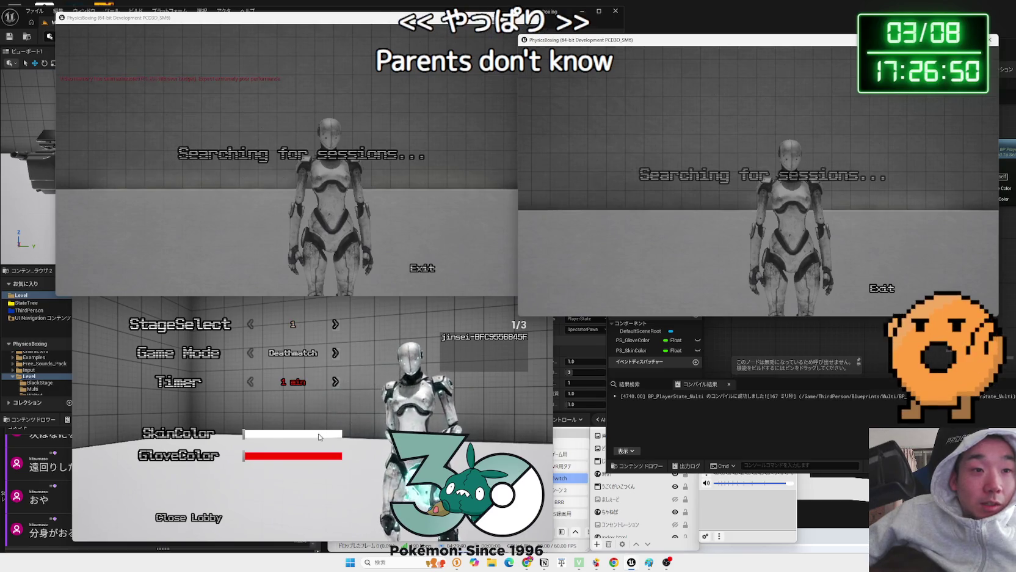
Try glove and skin colours on the lobby boxer, then join 1234 from the right client
left_click(347, 377)
left_click_drag(250, 460, 240, 457)
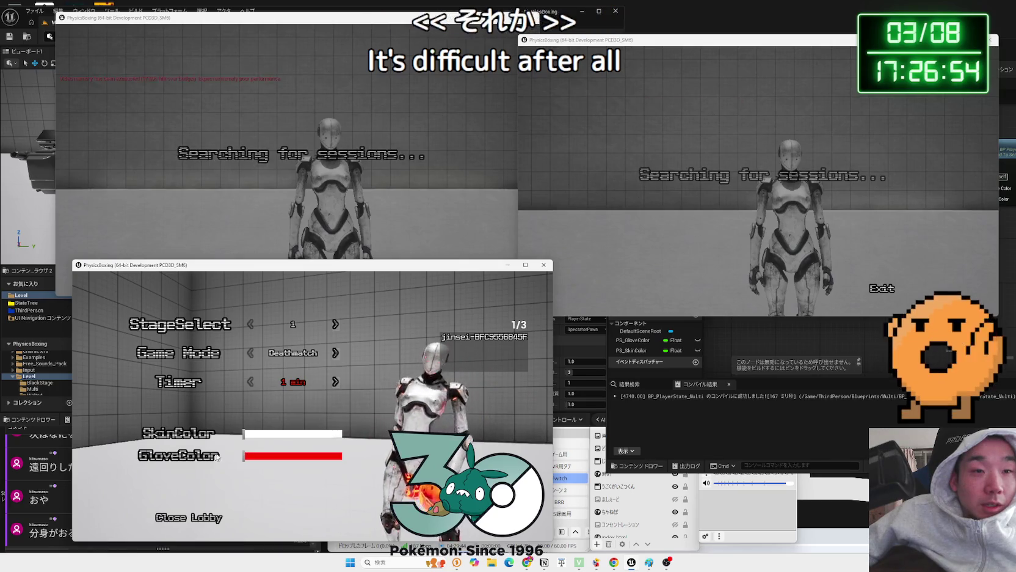
left_click_drag(327, 433, 373, 433)
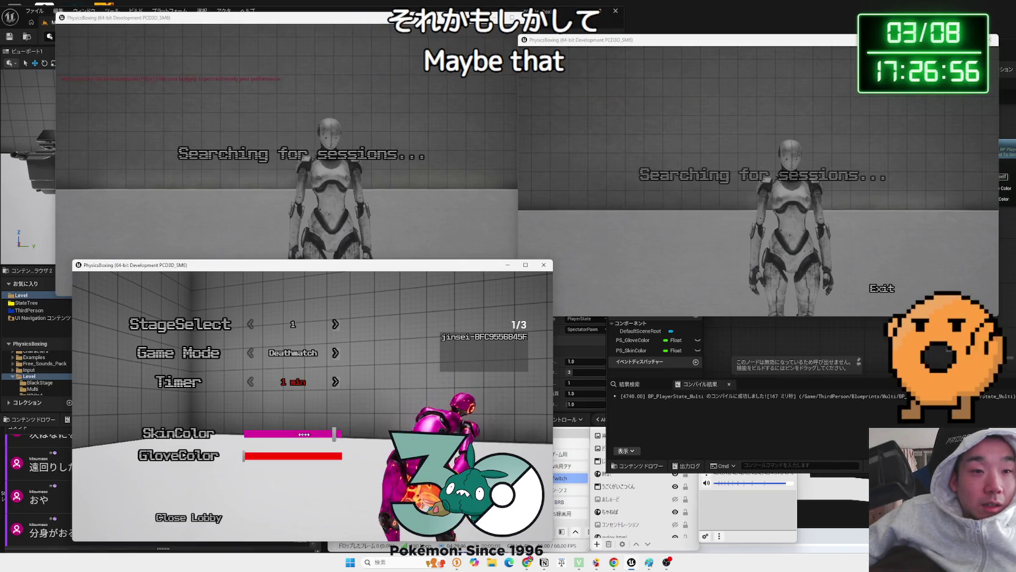
left_click_drag(234, 438, 235, 438)
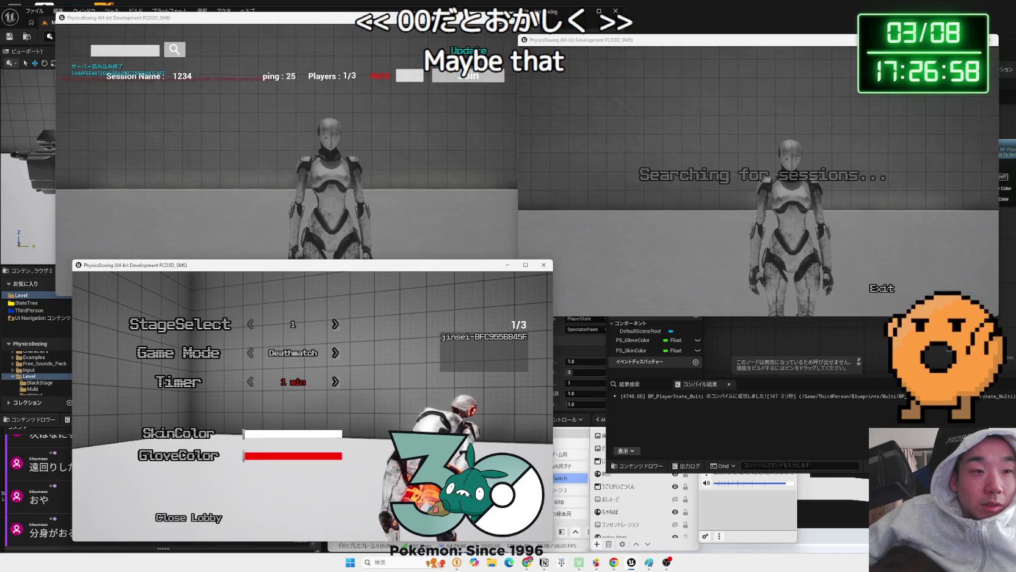
type("12")
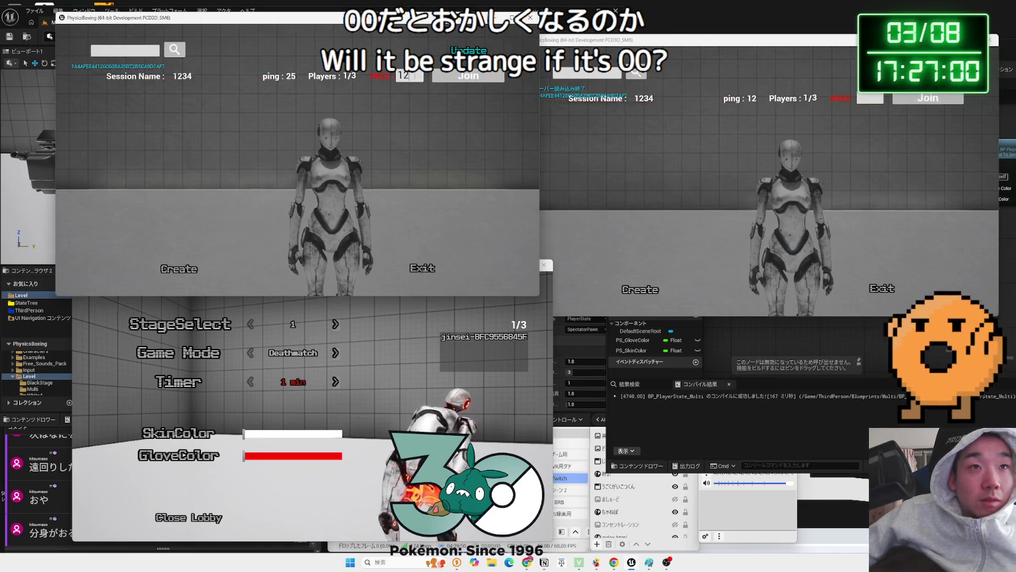
type("234")
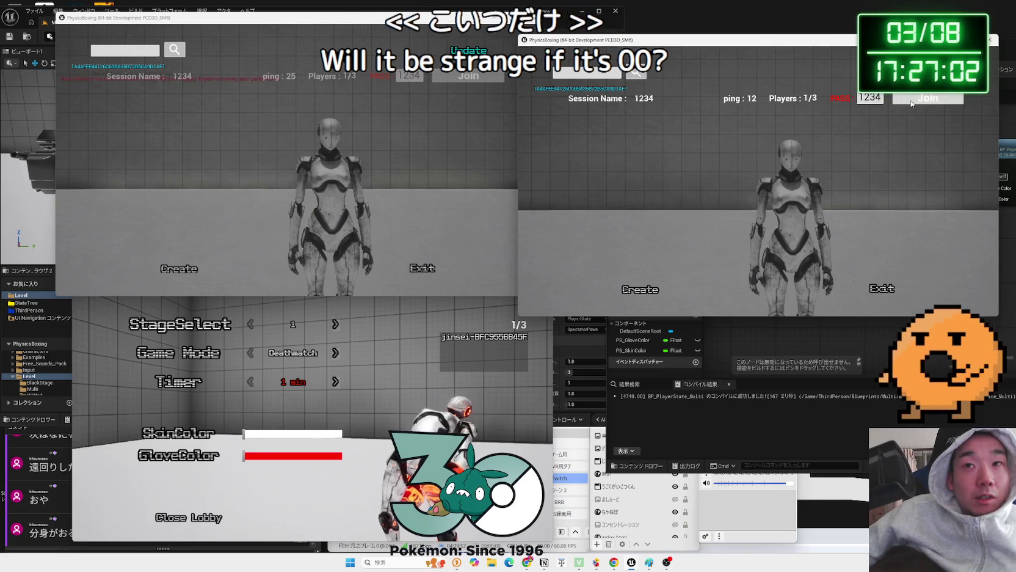
left_click(912, 104)
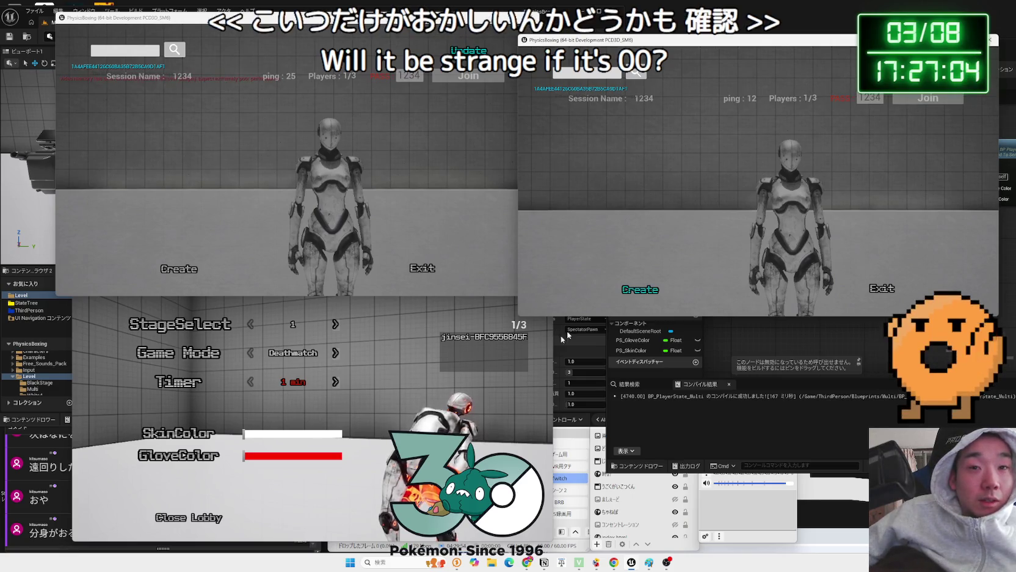
Make the host's skin and gloves purple and join lobby 1234 from the top-left client
left_click(281, 443)
left_click(320, 435)
left_click(322, 455)
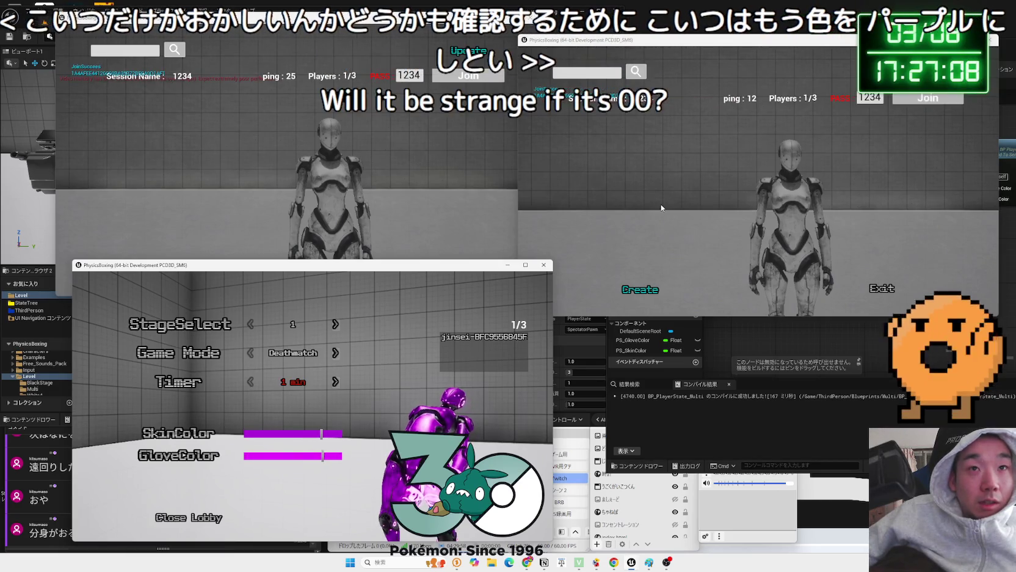
left_click(469, 75)
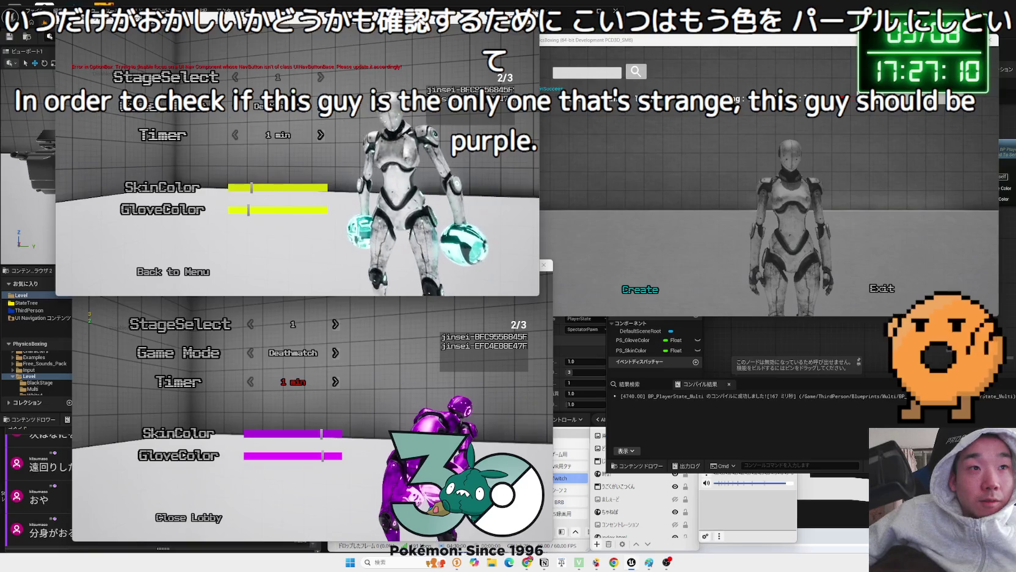
Make the right client's gloves blue, then start the arena match from the lobby
key("alt+Tab")
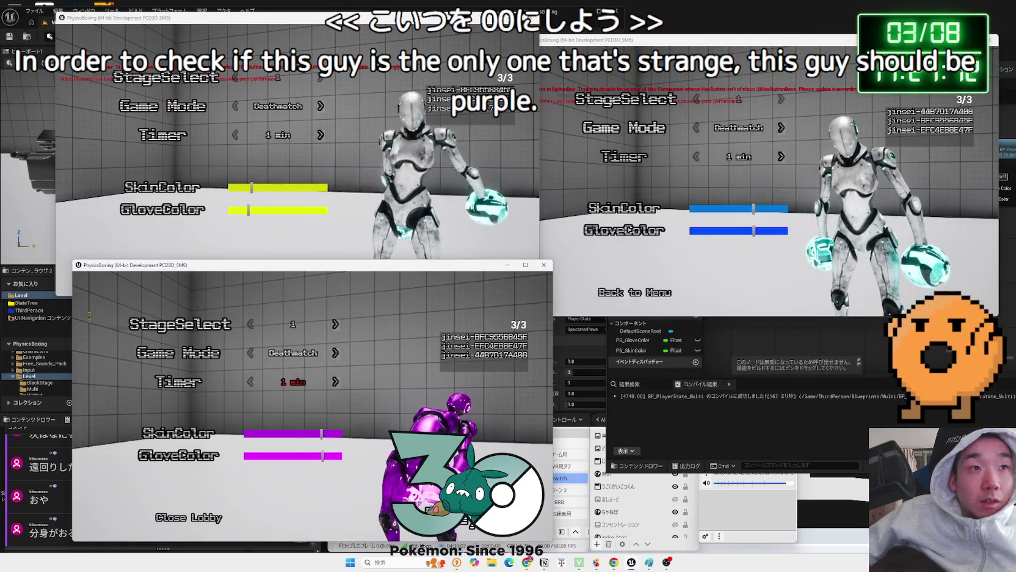
key("alt+Tab")
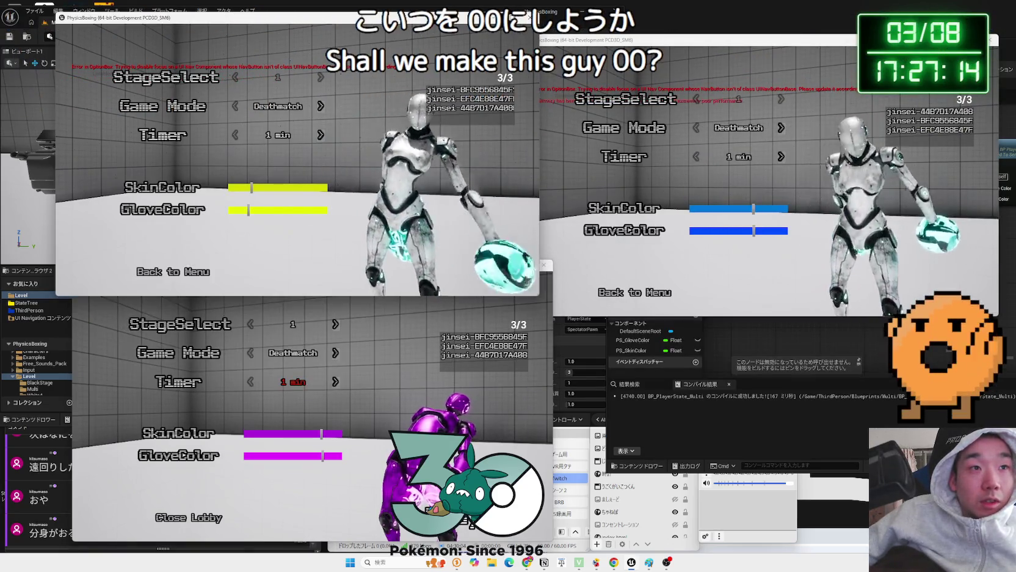
key("alt+Tab")
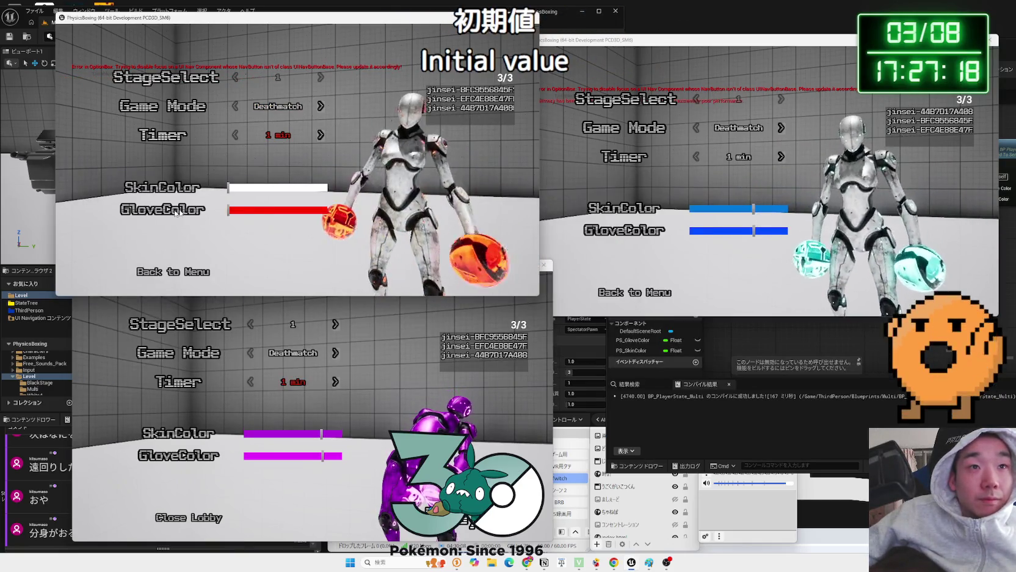
left_click(803, 207)
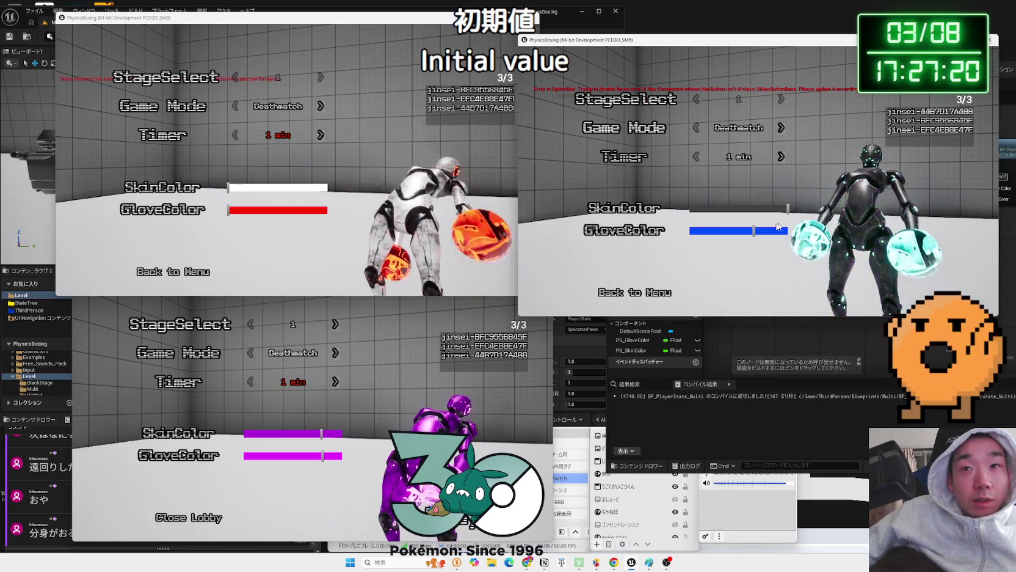
left_click(753, 231)
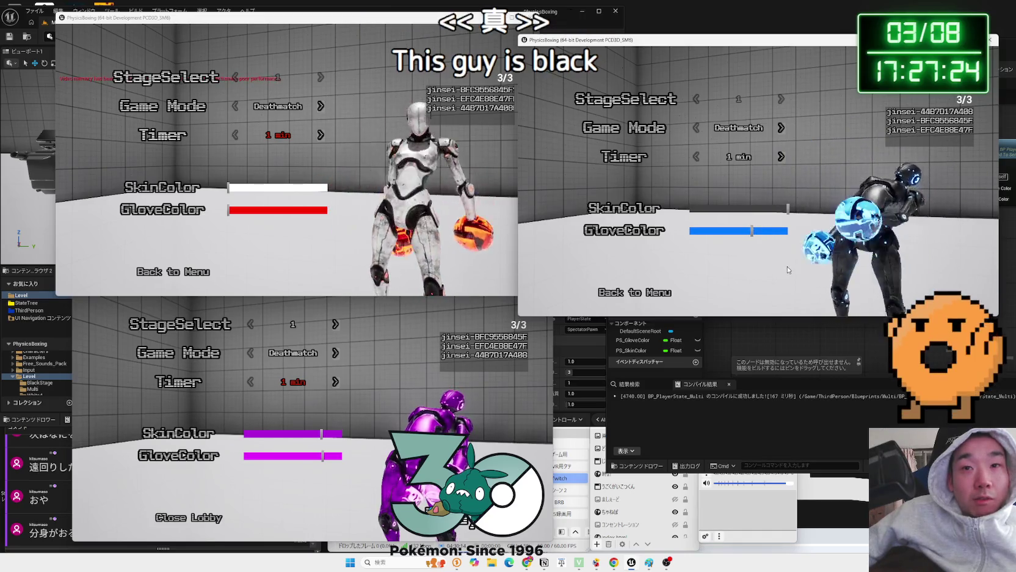
left_click(459, 354)
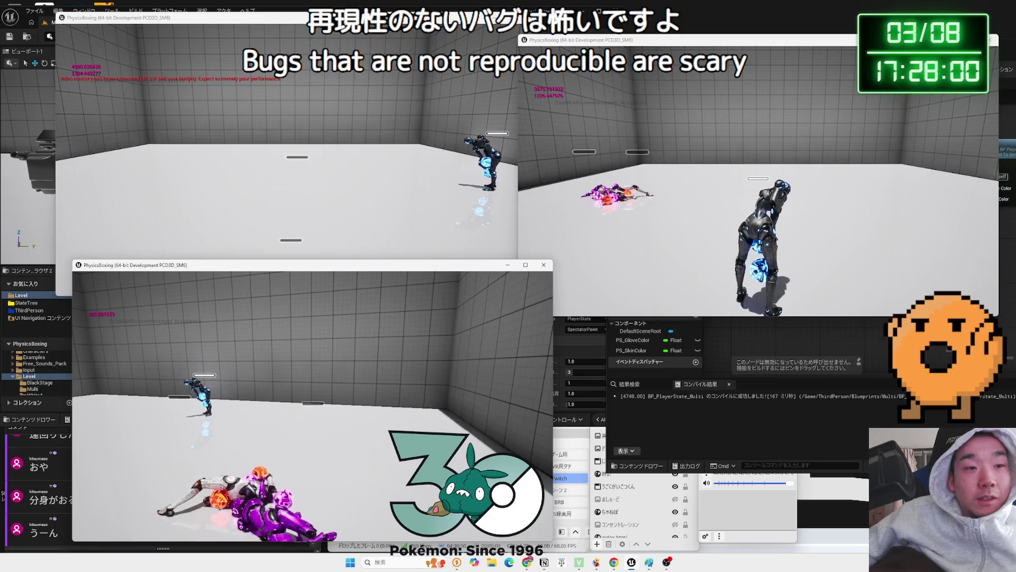
Switch to the top-right game client and pause its match with Esc
key("alt+Tab")
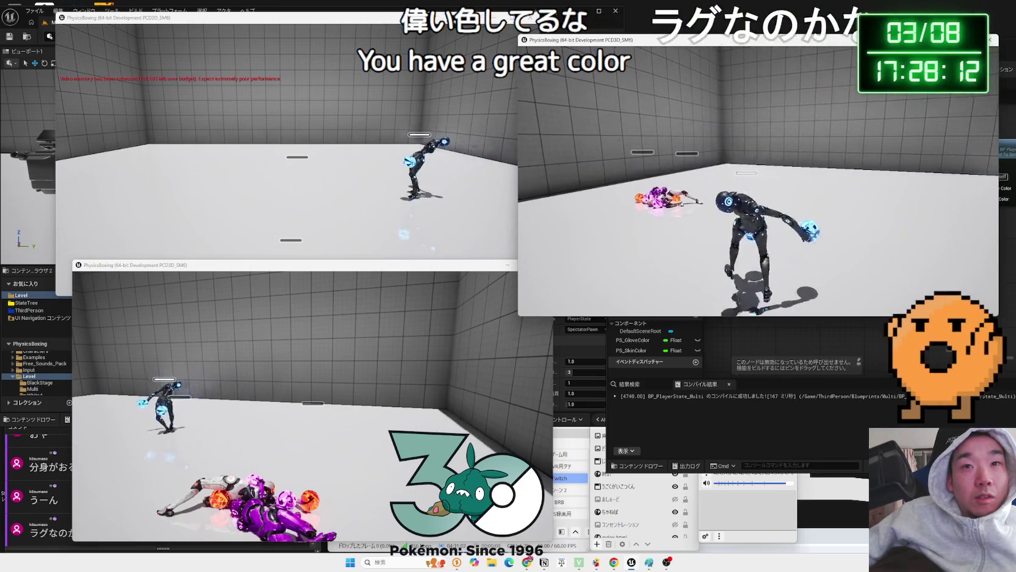
key("Escape")
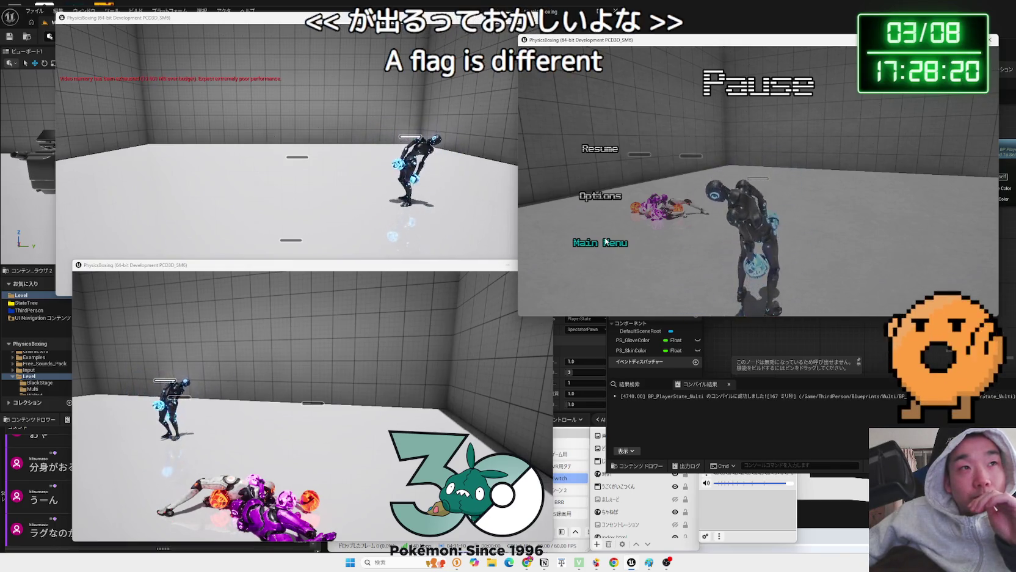
Return the first two game clients to the main menu
left_click(607, 241)
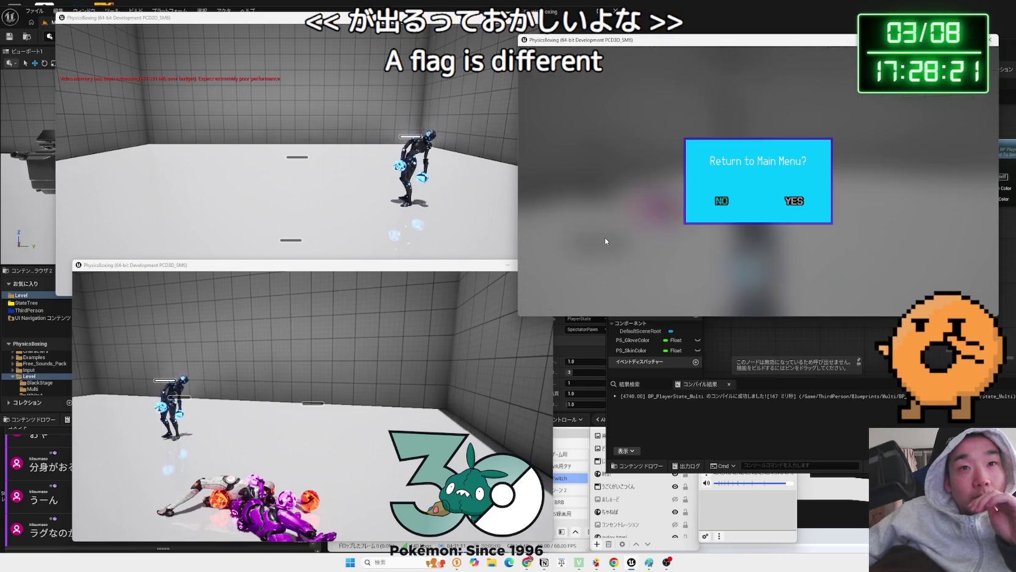
left_click(800, 204)
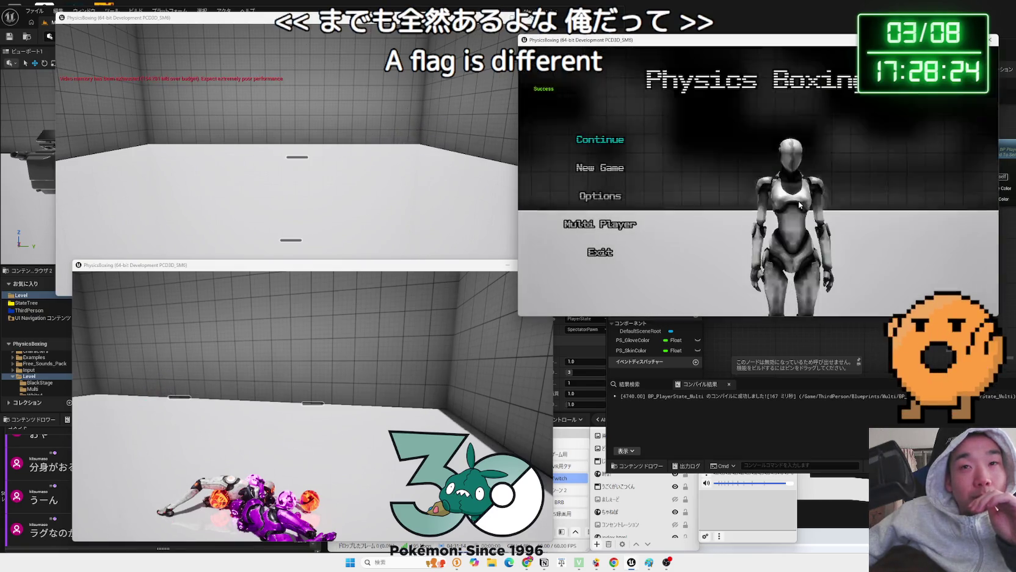
key("Escape")
key("Escape")
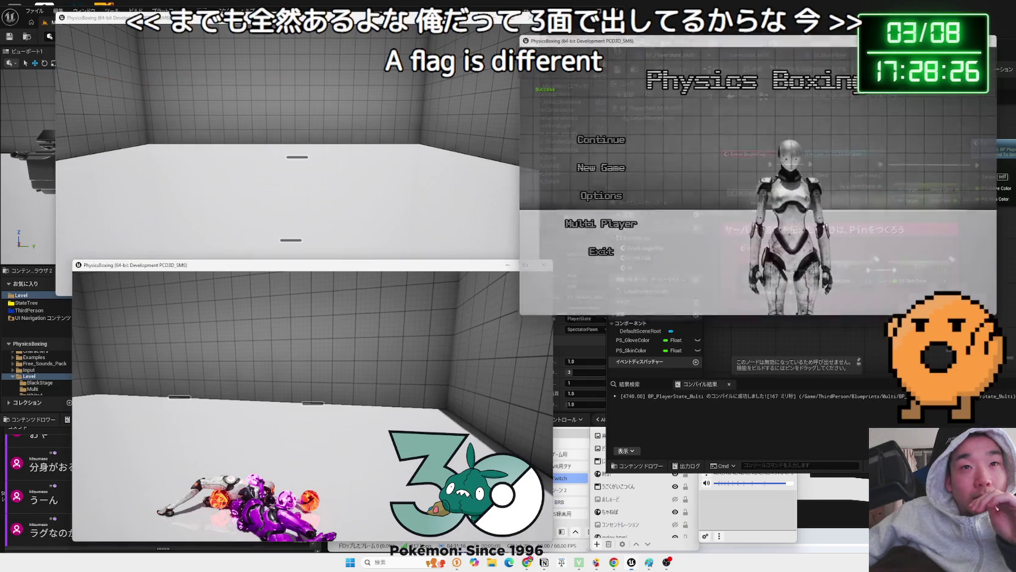
key("alt+Tab")
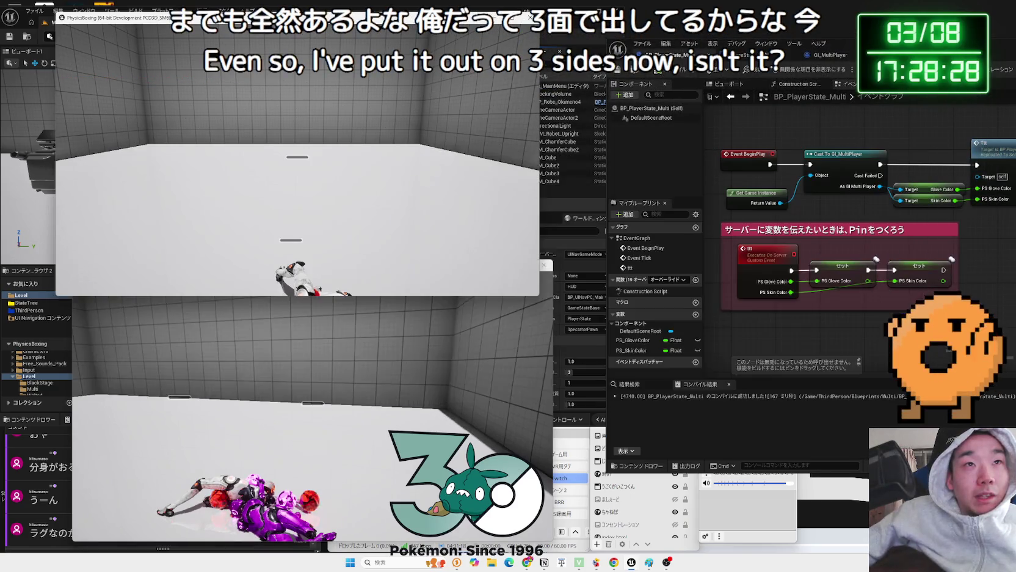
key("Escape")
left_click(160, 225)
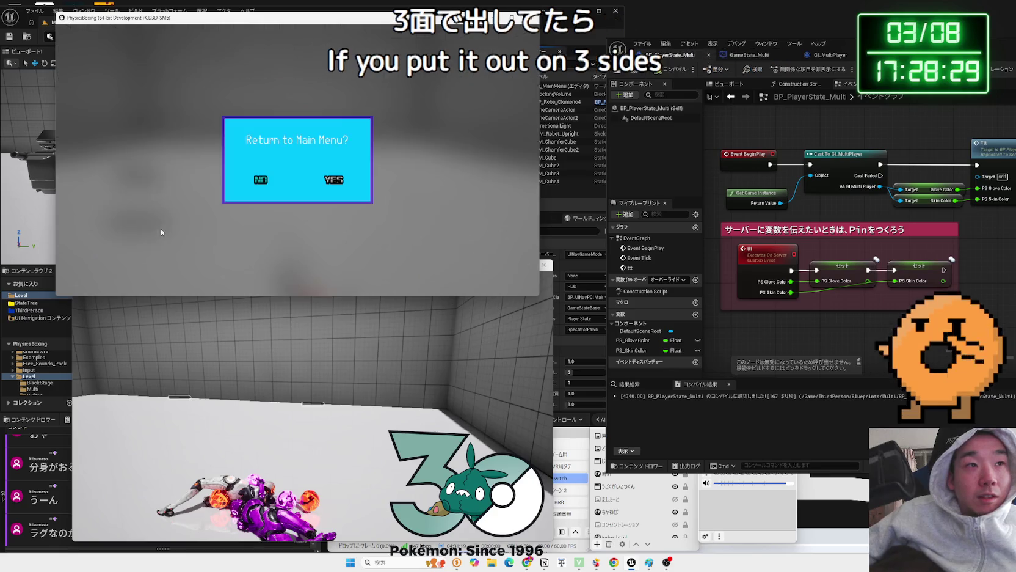
left_click(331, 178)
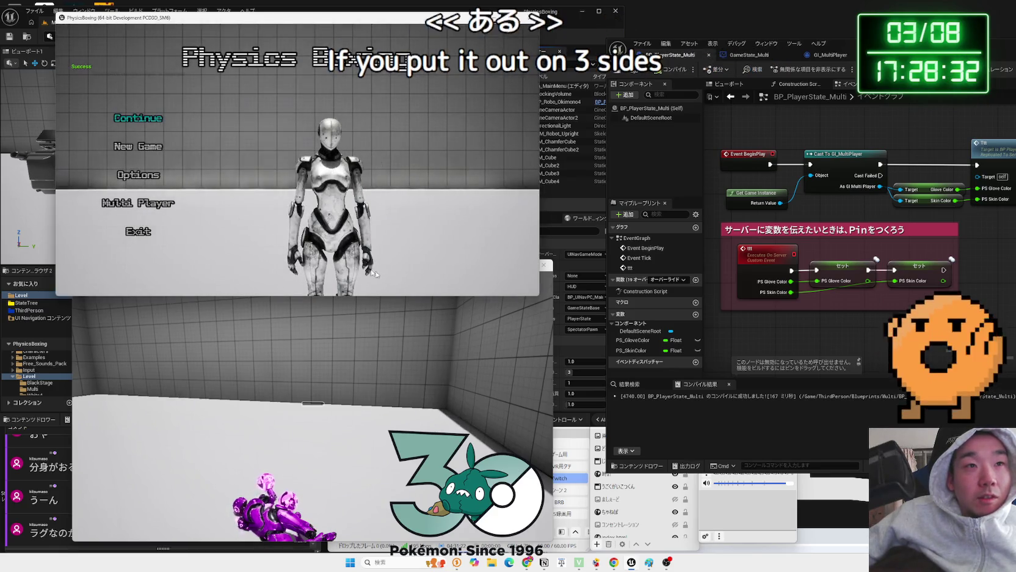
key("Escape")
key("Escape")
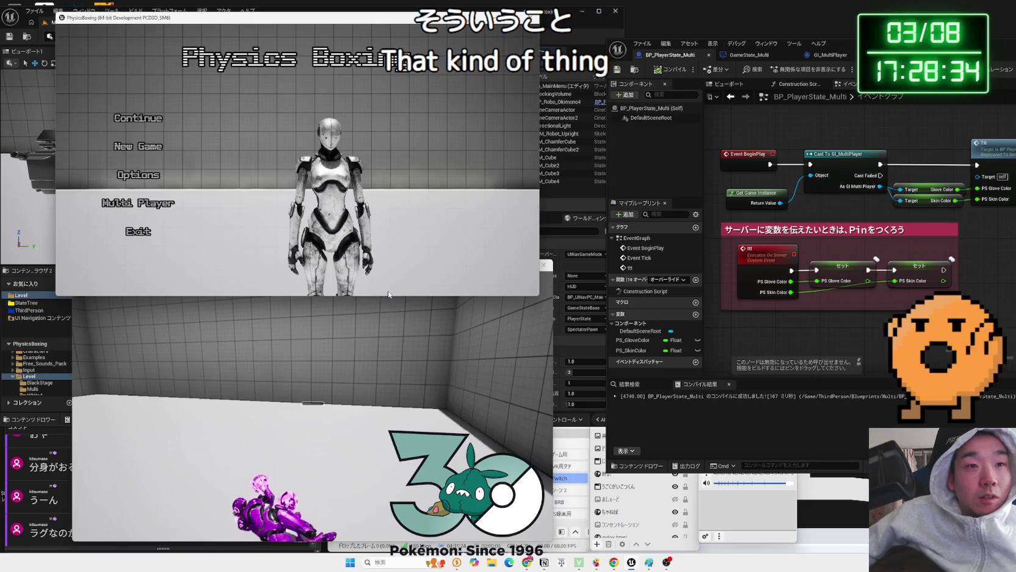
Return the last client to the main menu, exit the game, and show the play options
key("alt+Tab")
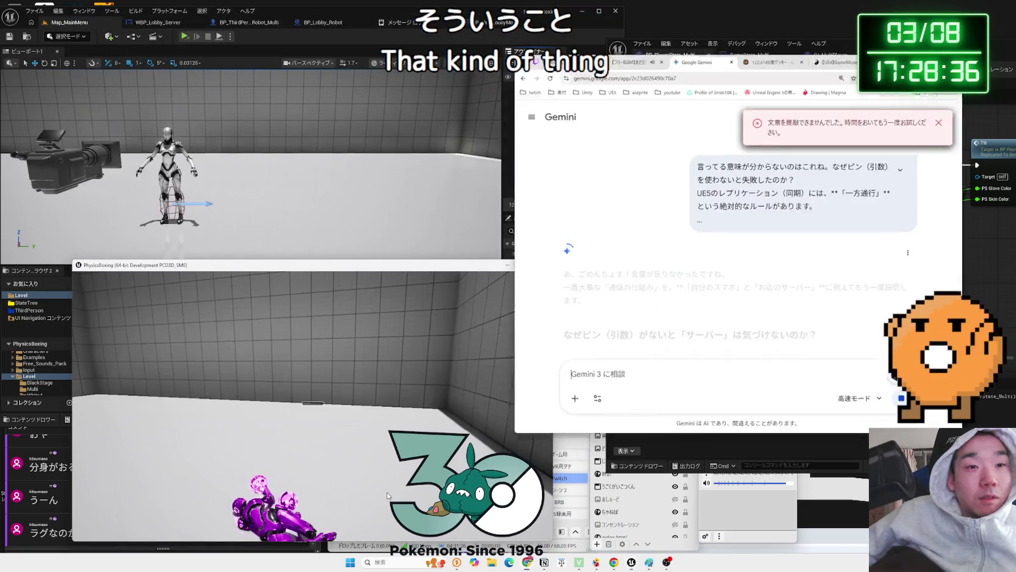
key("alt+Tab")
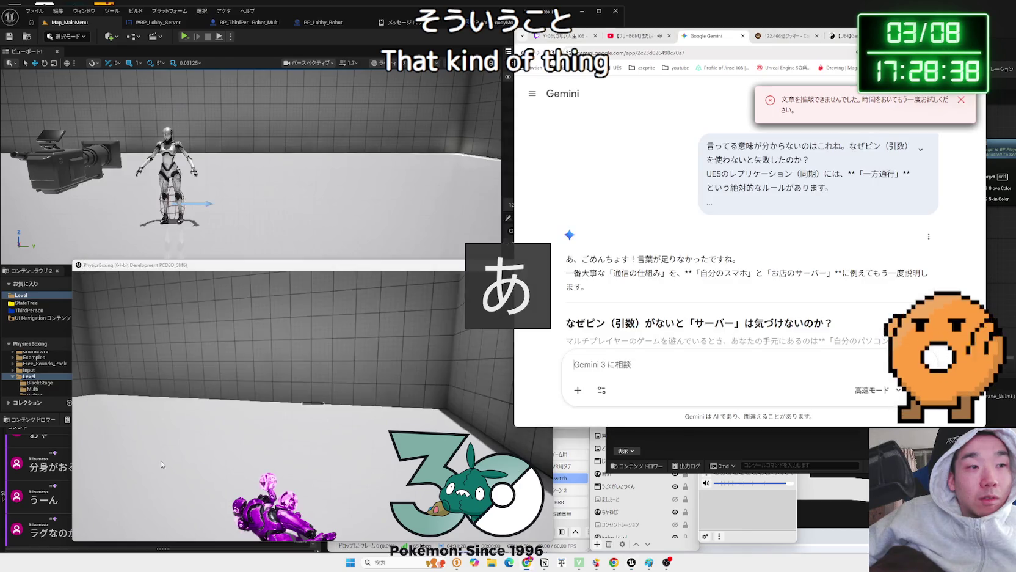
left_click(234, 288)
key("Escape")
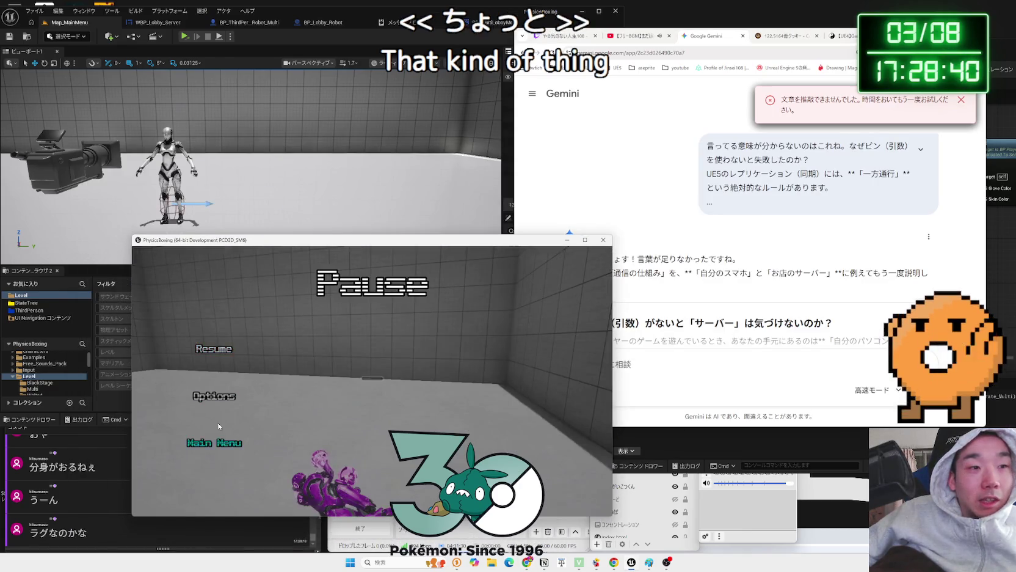
left_click(216, 429)
left_click(408, 400)
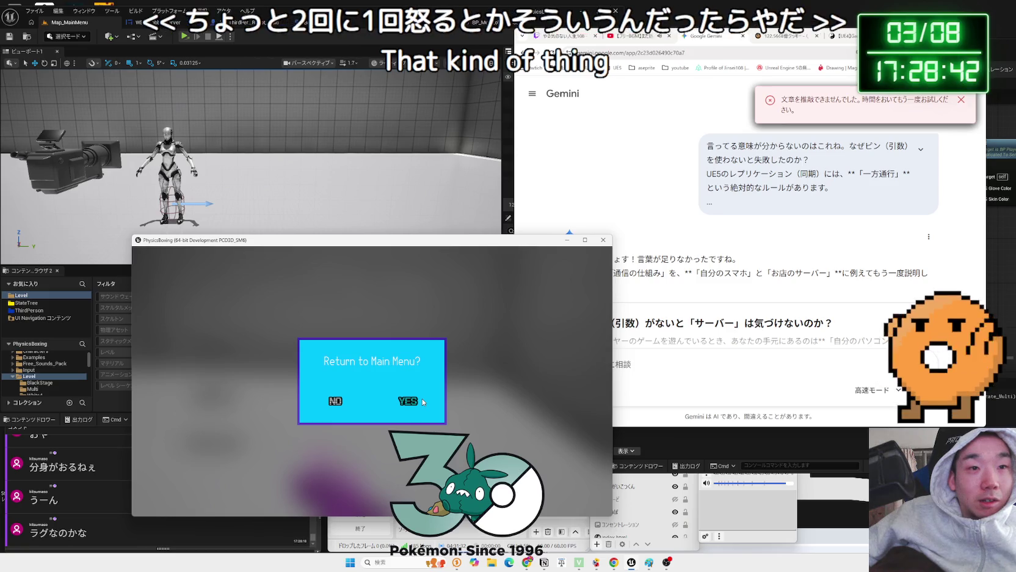
left_click(214, 452)
left_click(408, 401)
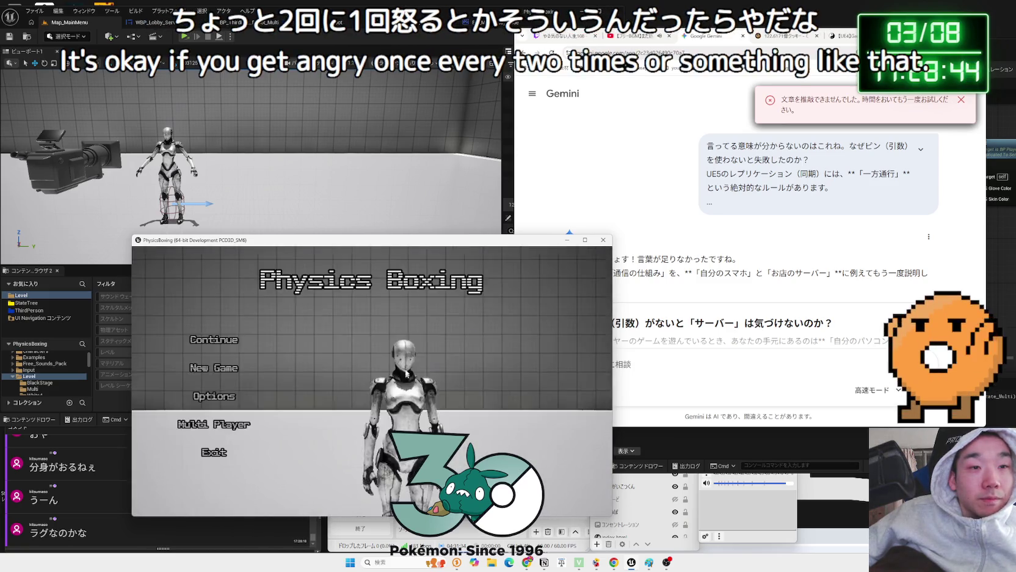
left_click(232, 37)
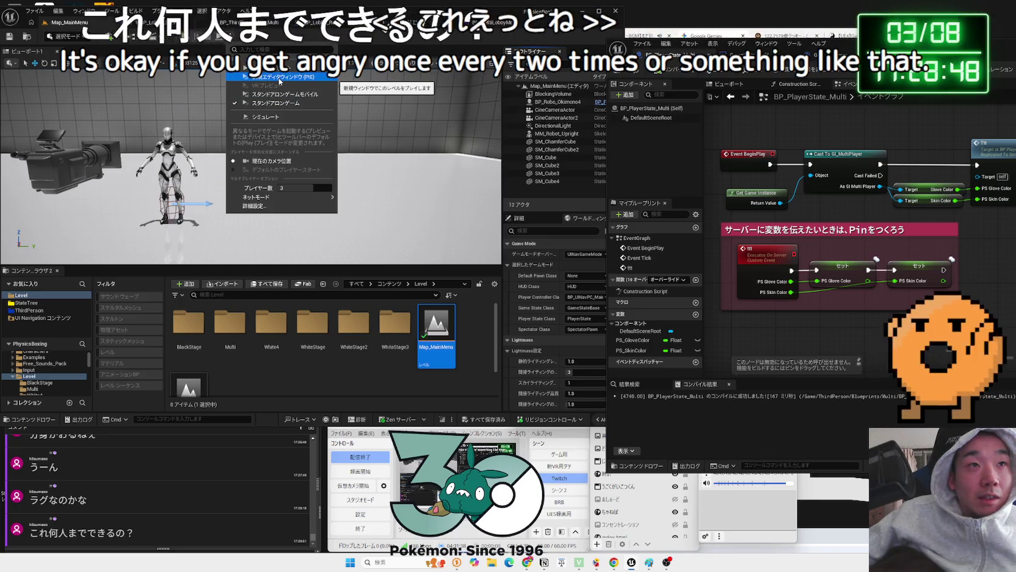
Launch three standalone clients and start Multi Player session searches, widening Standalone 2
left_click(279, 77)
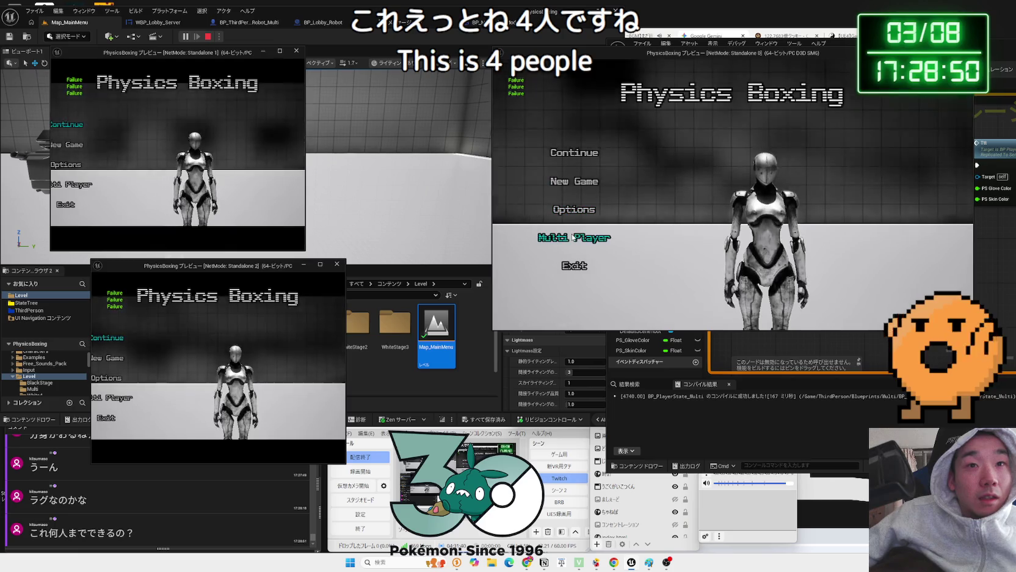
left_click(572, 238)
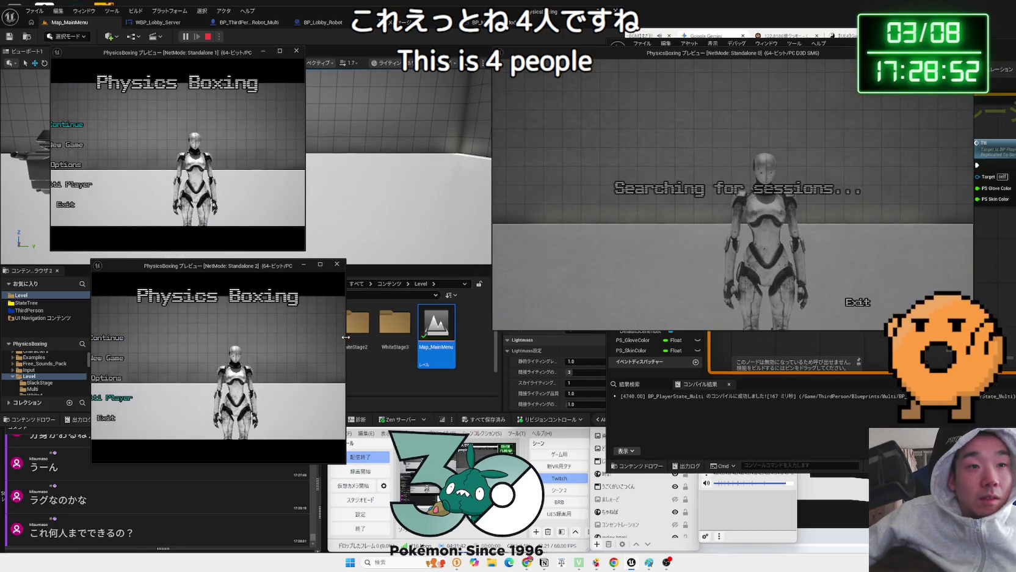
left_click_drag(345, 337, 438, 336)
left_click(155, 389)
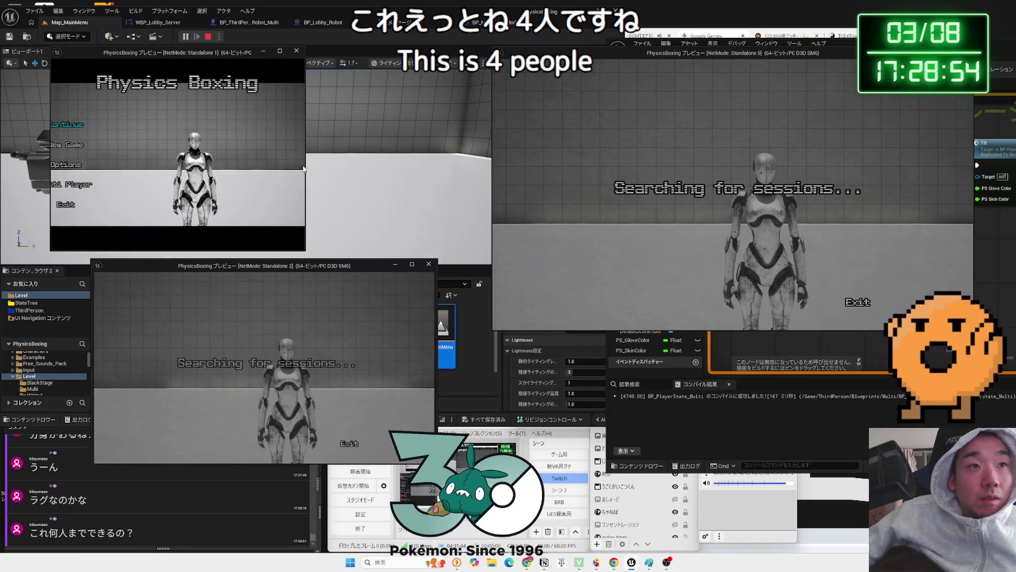
Return to the editor, then bring the preview clients and Standalone 2 back to the front
key("Escape")
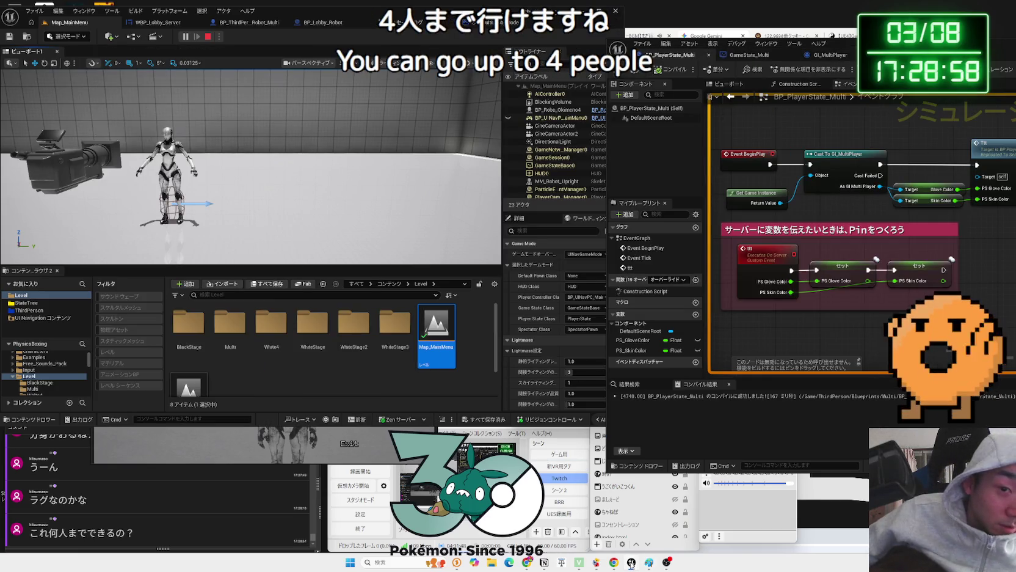
mouse_move(631, 566)
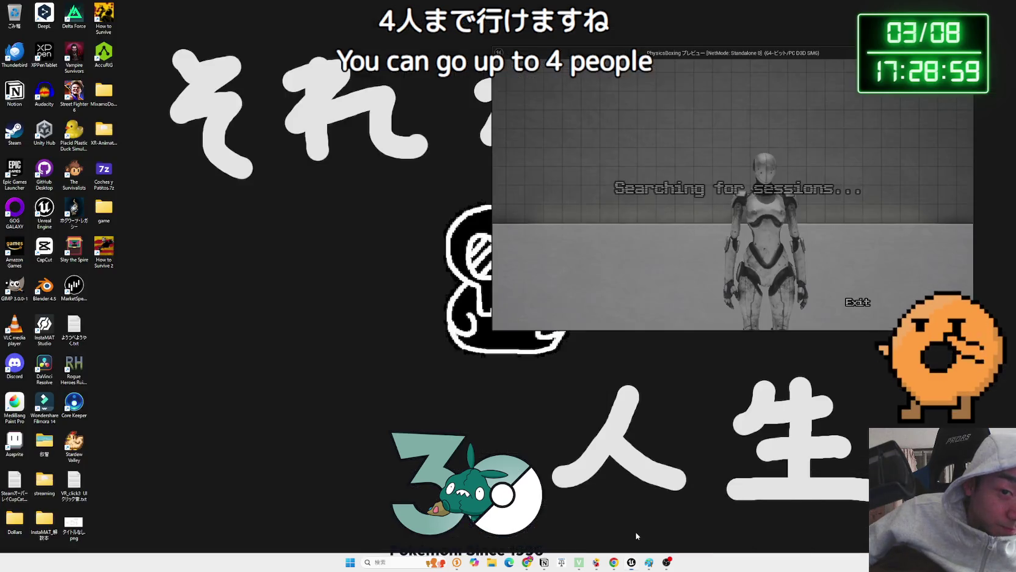
left_click(637, 536)
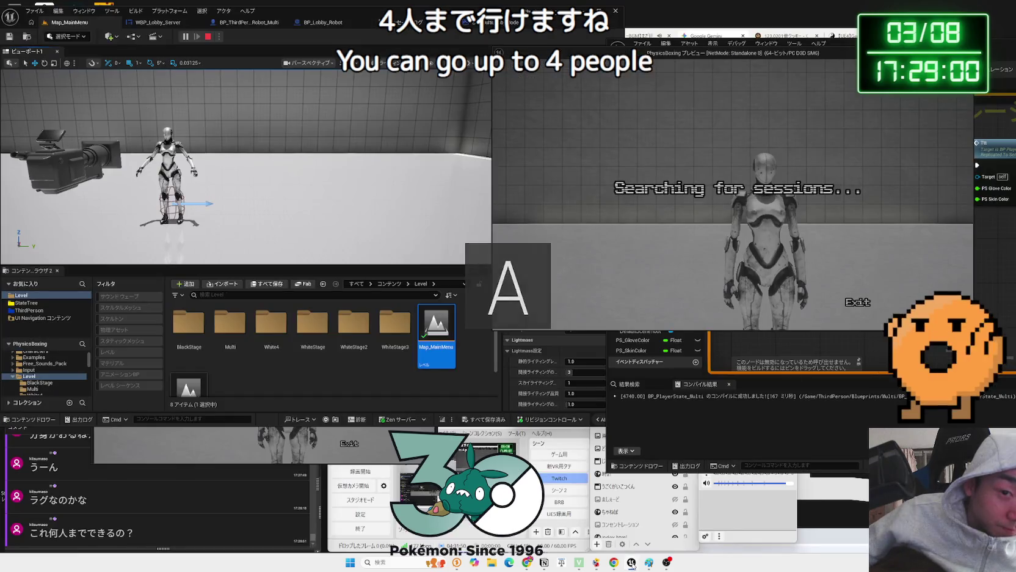
mouse_move(631, 567)
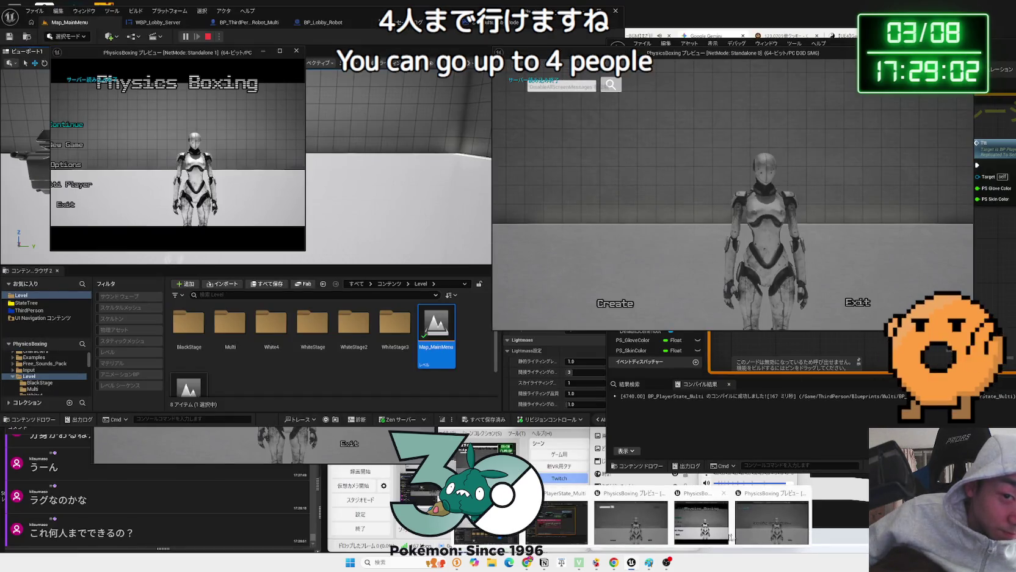
left_click(748, 527)
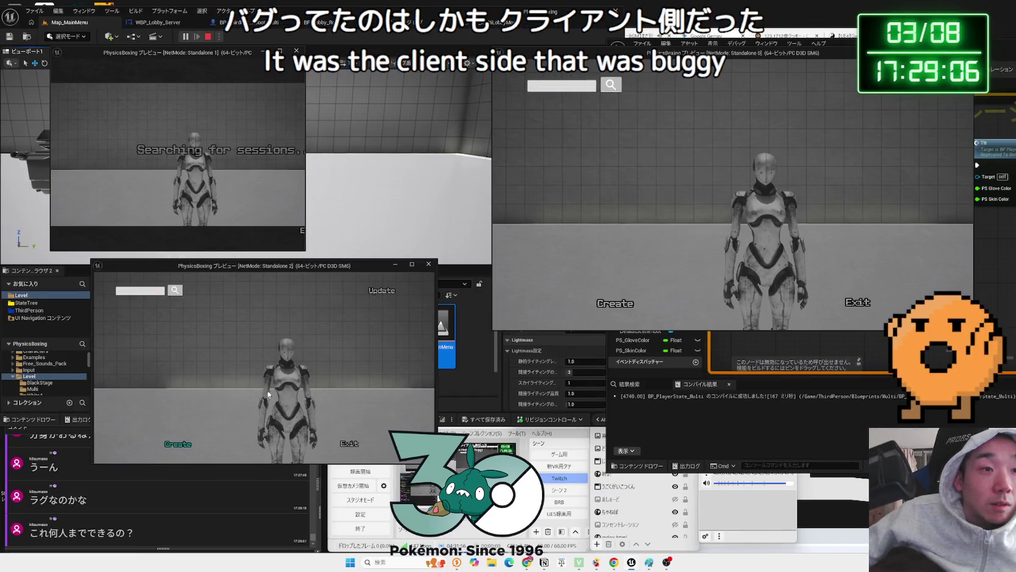
Create and confirm a new hosted session on Standalone 2, opening its lobby
left_click(177, 443)
left_click(282, 338)
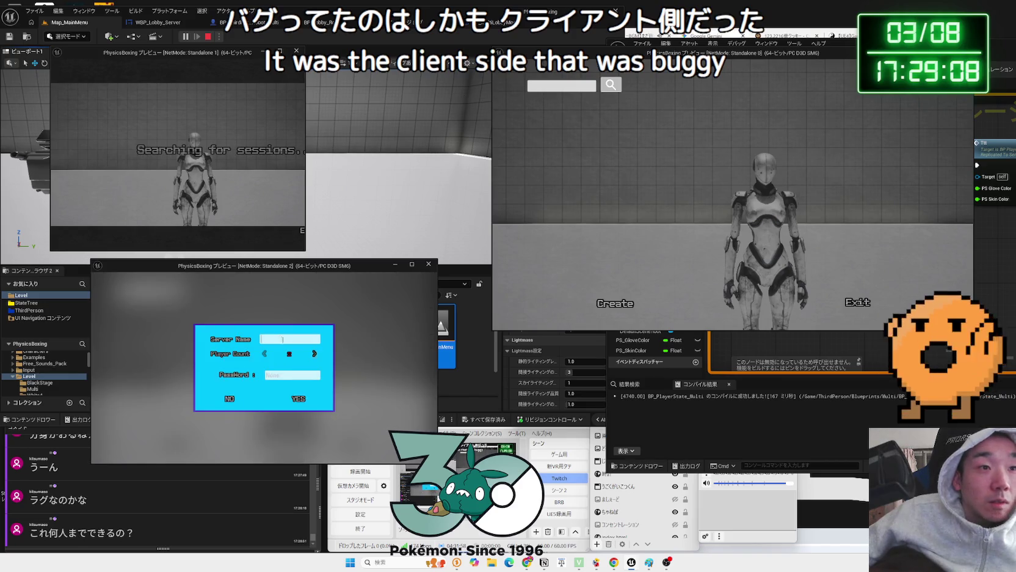
left_click(300, 398)
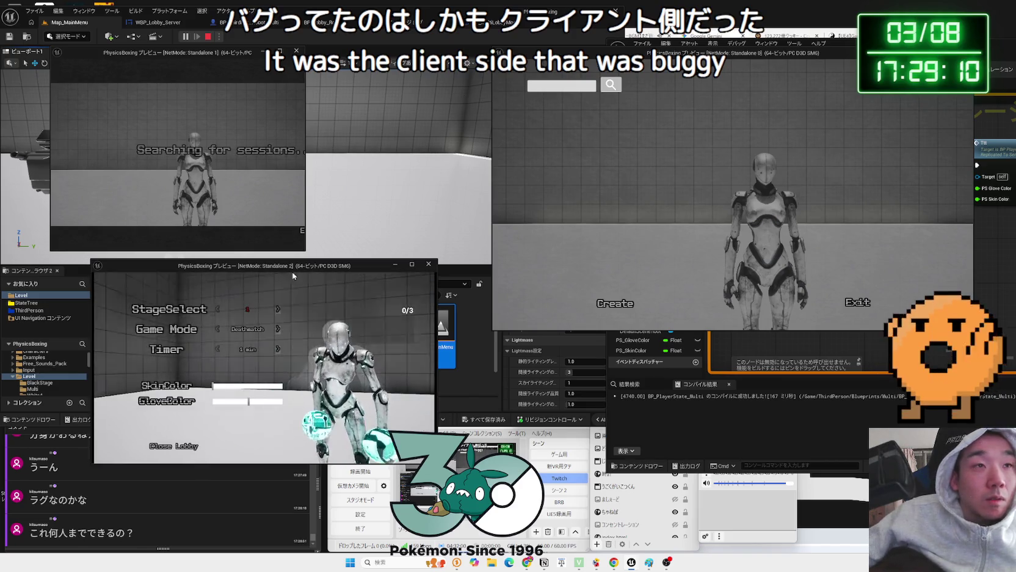
Widen Standalone 1 and join the listed session from it
key("alt+Tab")
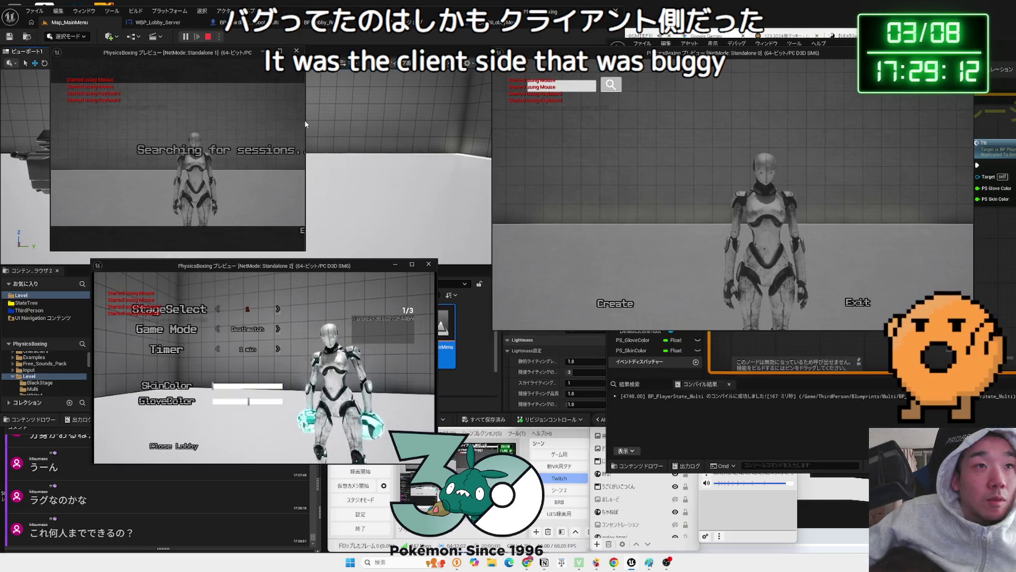
left_click_drag(306, 121, 400, 121)
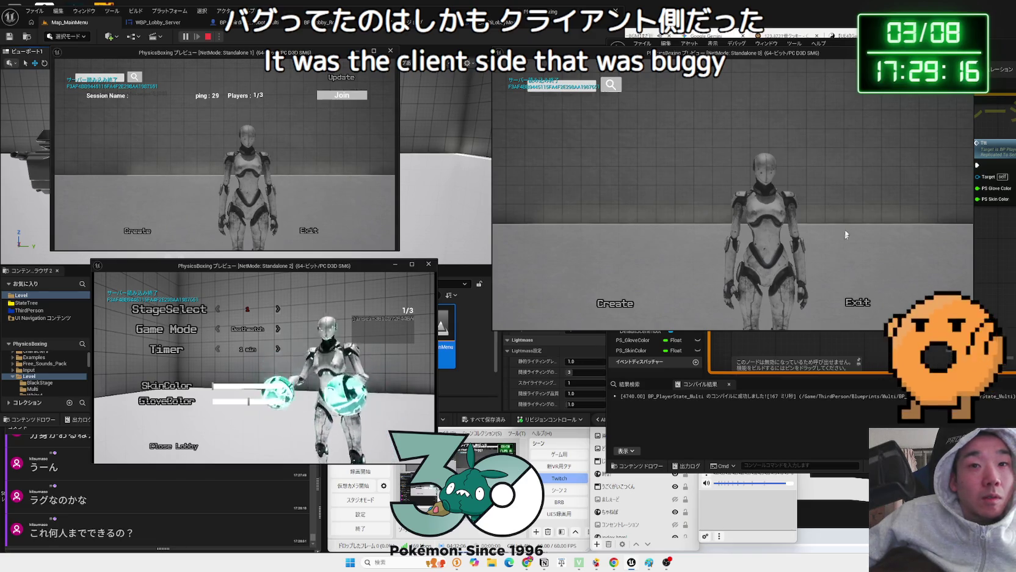
left_click(337, 96)
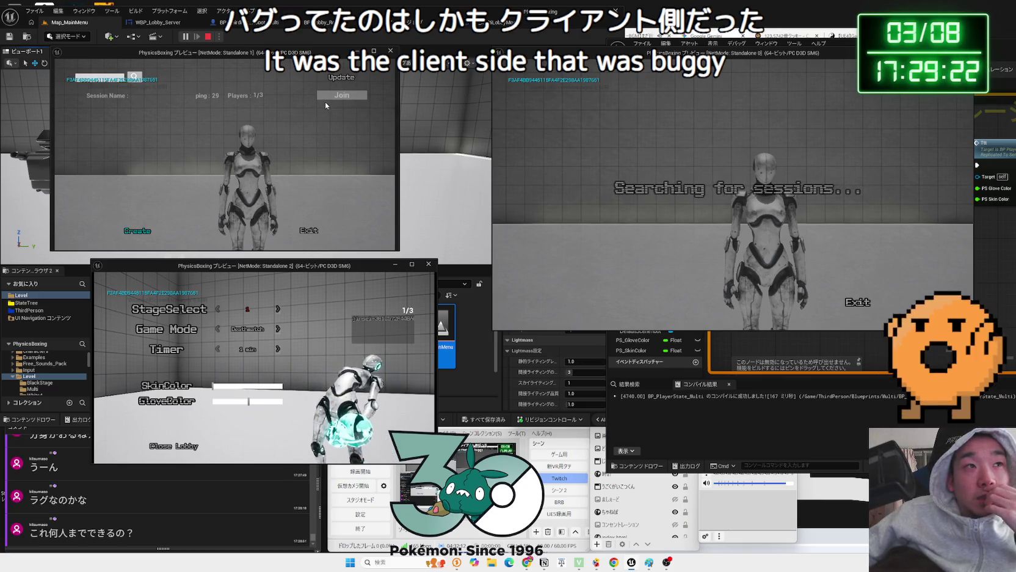
left_click(340, 96)
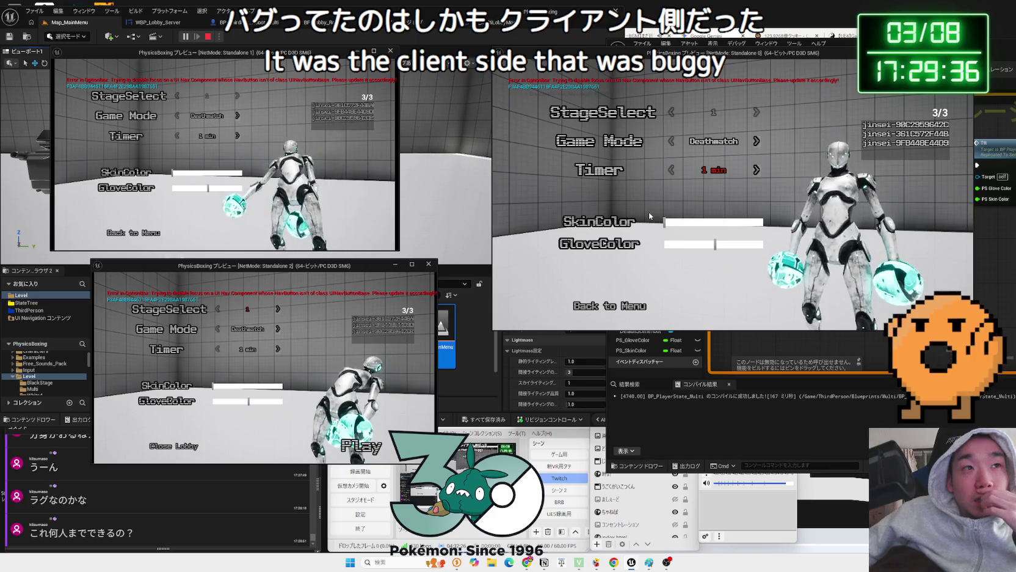
Make Standalone 0's robot green and Standalone 1's robot blue with yellow gloves
left_click(697, 227)
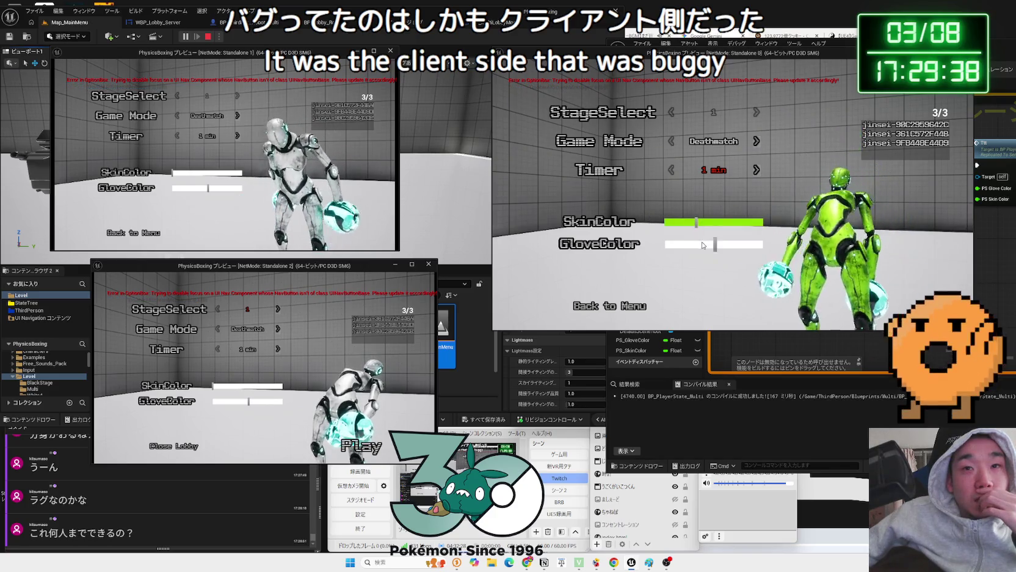
key("alt+Tab")
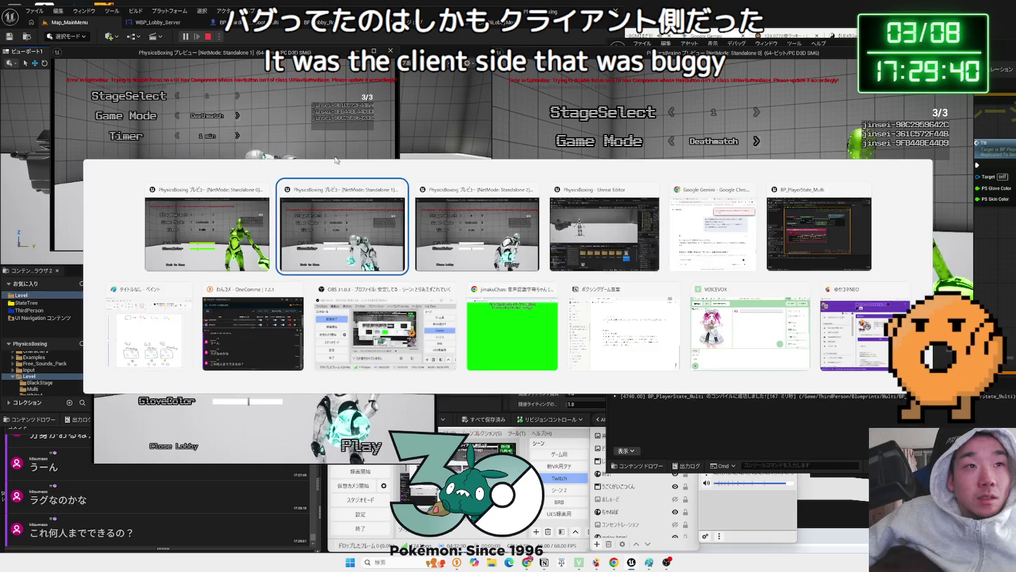
key("alt+Tab")
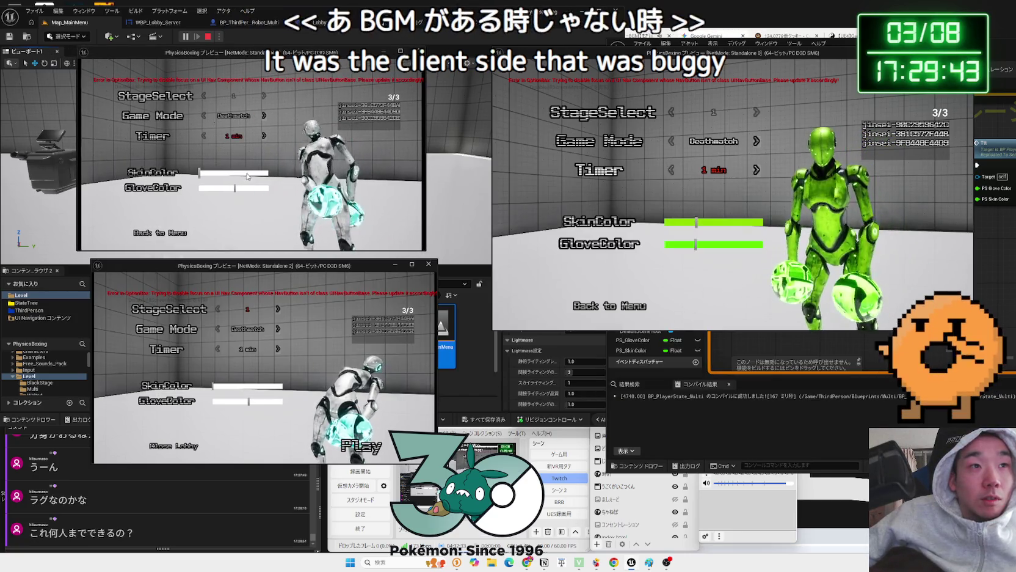
left_click(247, 173)
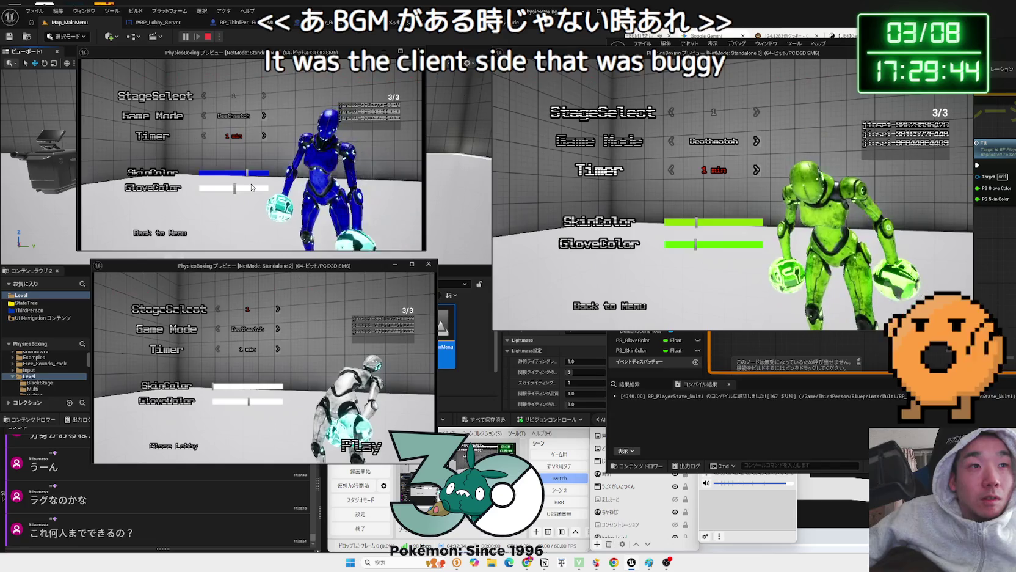
left_click(253, 187)
left_click_drag(252, 187, 214, 192)
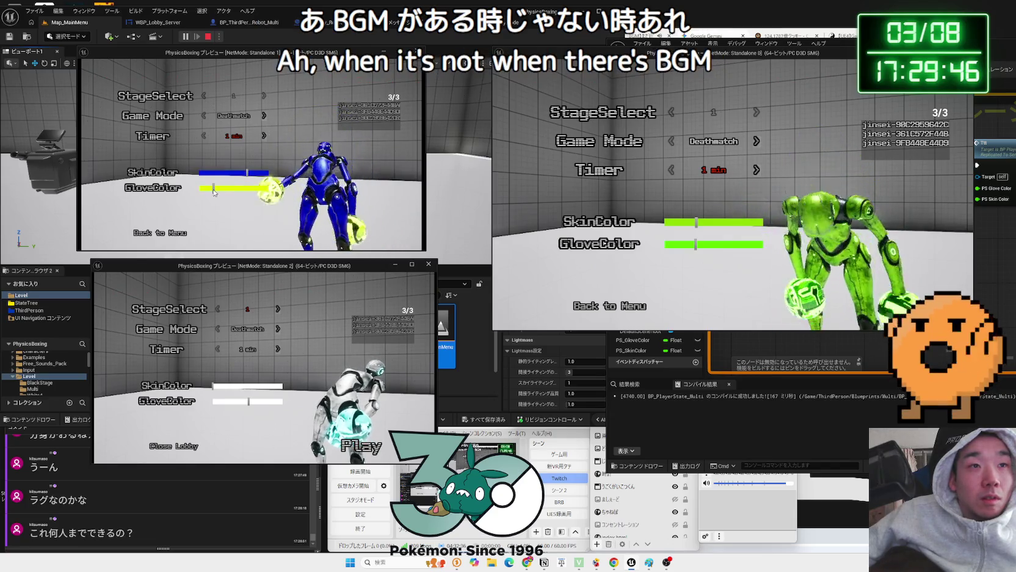
Adjust Standalone 2's skin and glove sliders, ending with yellow-green skin
left_click(265, 386)
left_click_drag(265, 386, 310, 405)
left_click(224, 401)
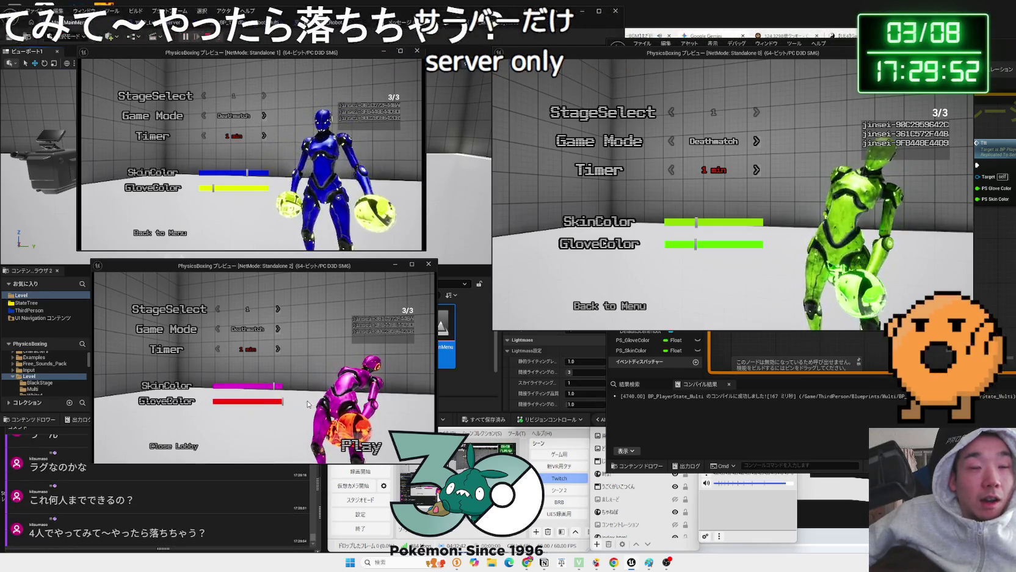
left_click(232, 386)
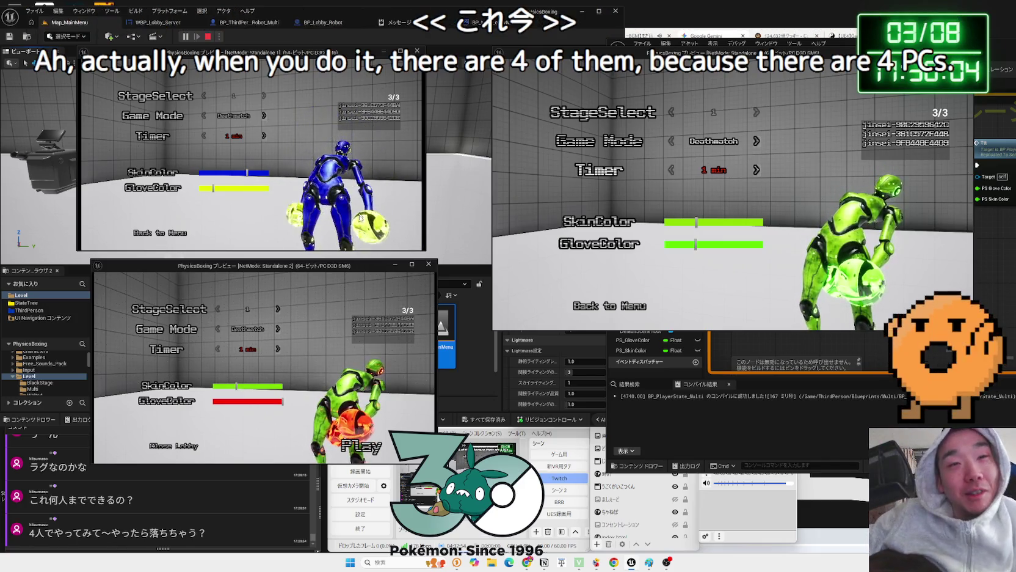
Shift Standalone 2's skin toward yellow, play the match, then choose Main Menu in Standalone 0
mouse_move(236, 385)
left_mouse_down()
mouse_move(215, 385)
mouse_move(217, 393)
left_mouse_up()
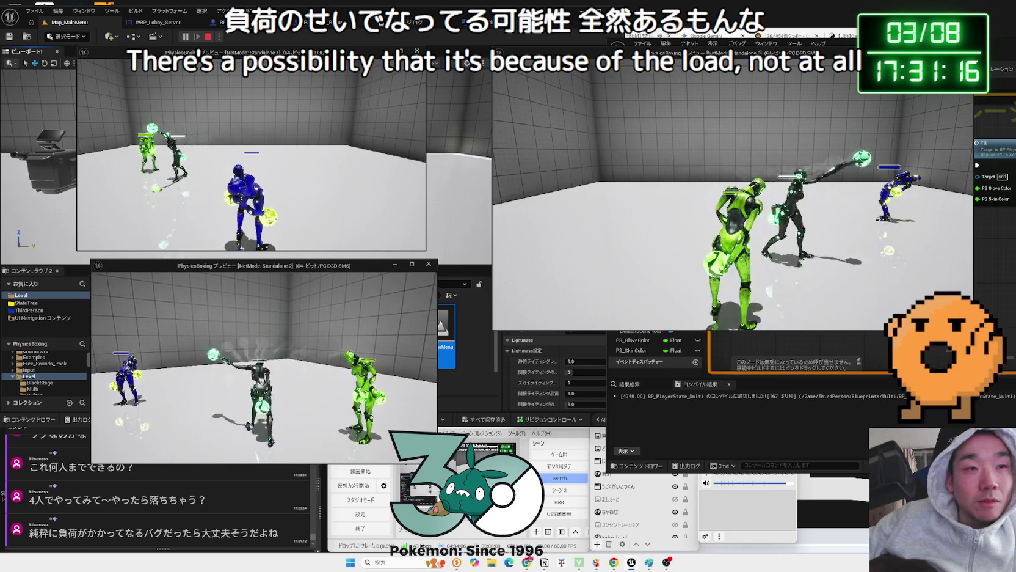
key("alt+Tab")
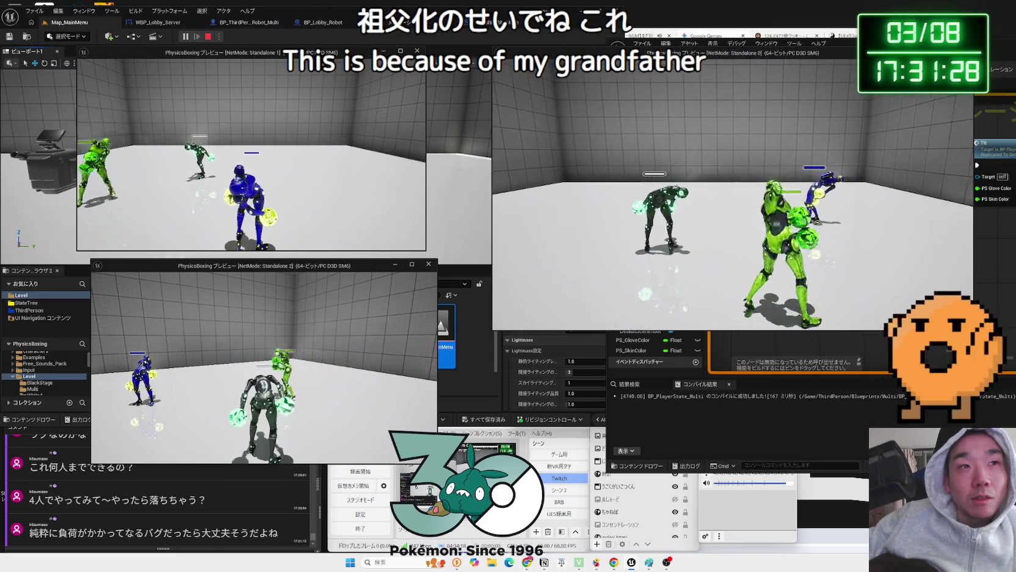
key("Escape")
left_click(564, 256)
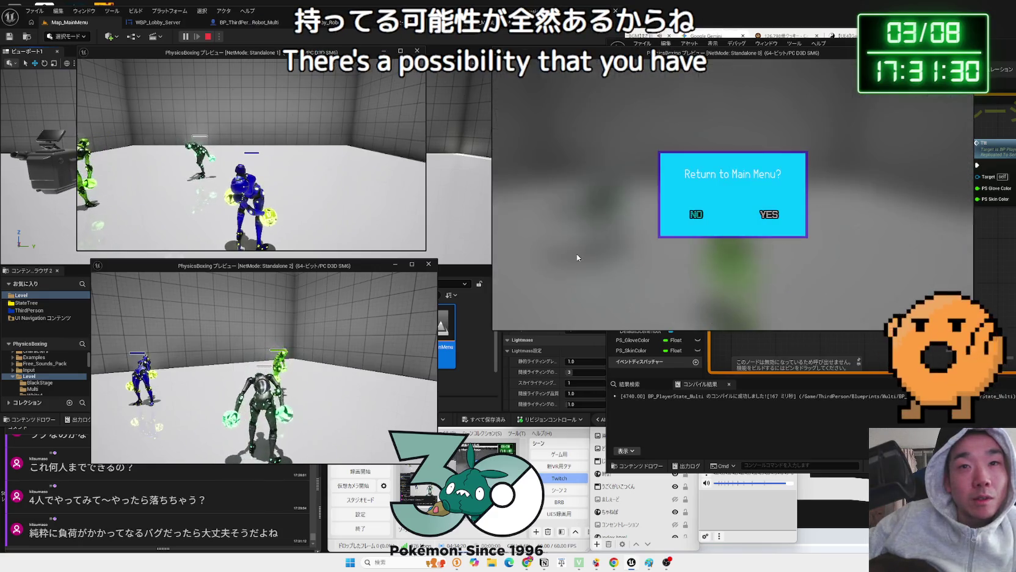
Confirm Standalone 0's return to the main menu and shift the Standalone 1 window right
left_click(765, 217)
key("alt+Tab")
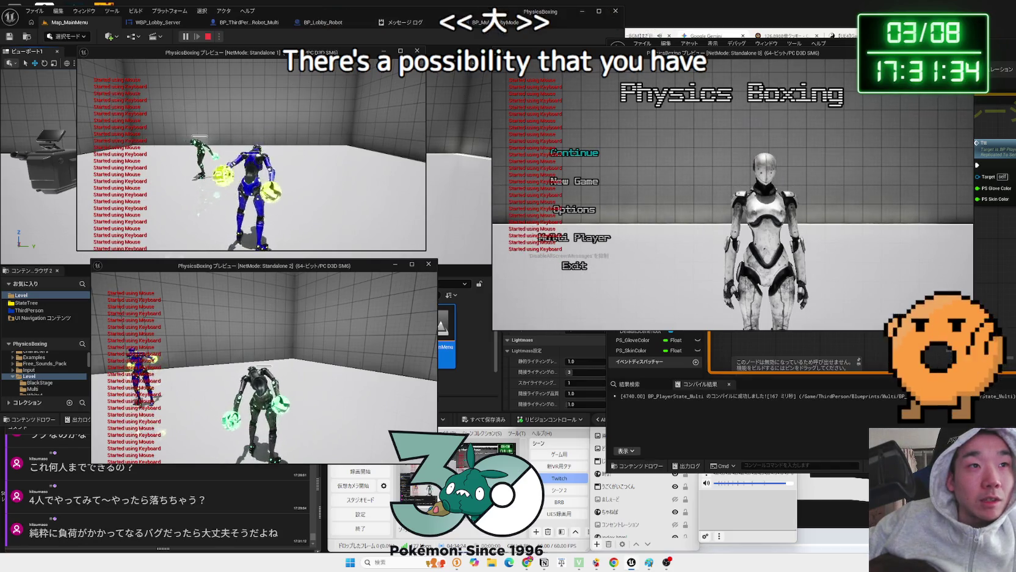
key("alt+Tab")
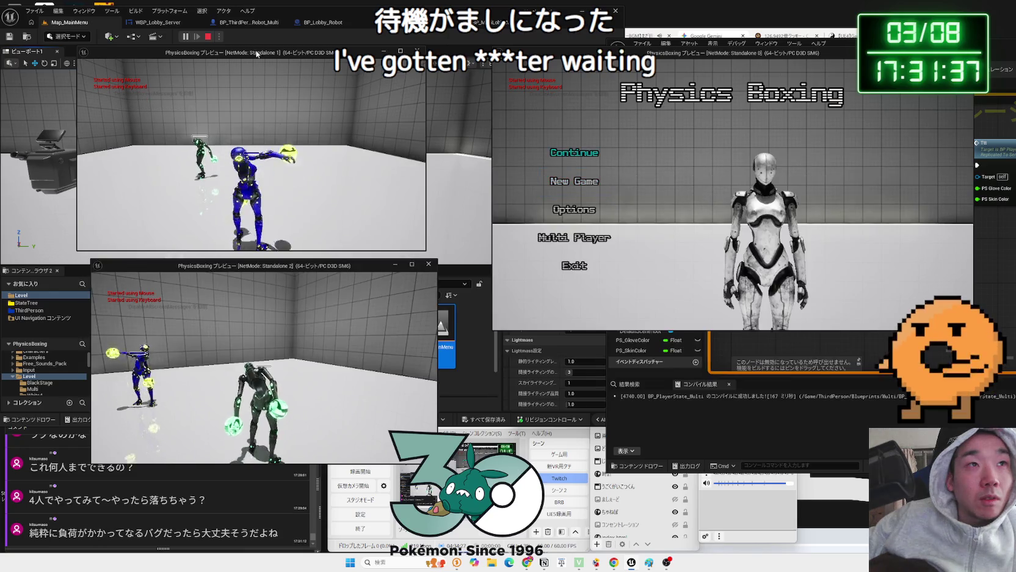
left_click_drag(256, 53, 286, 56)
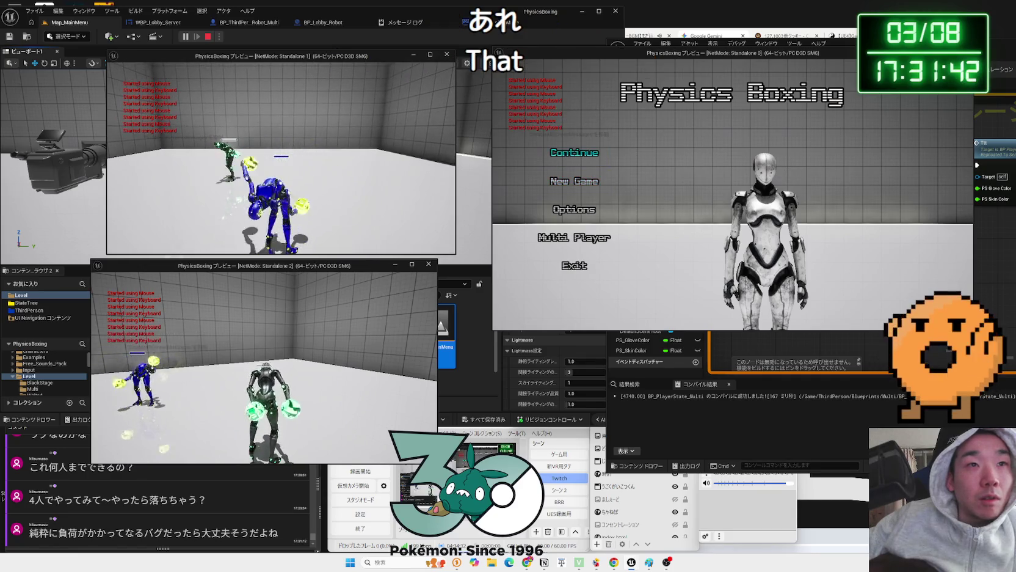
key("alt+Tab")
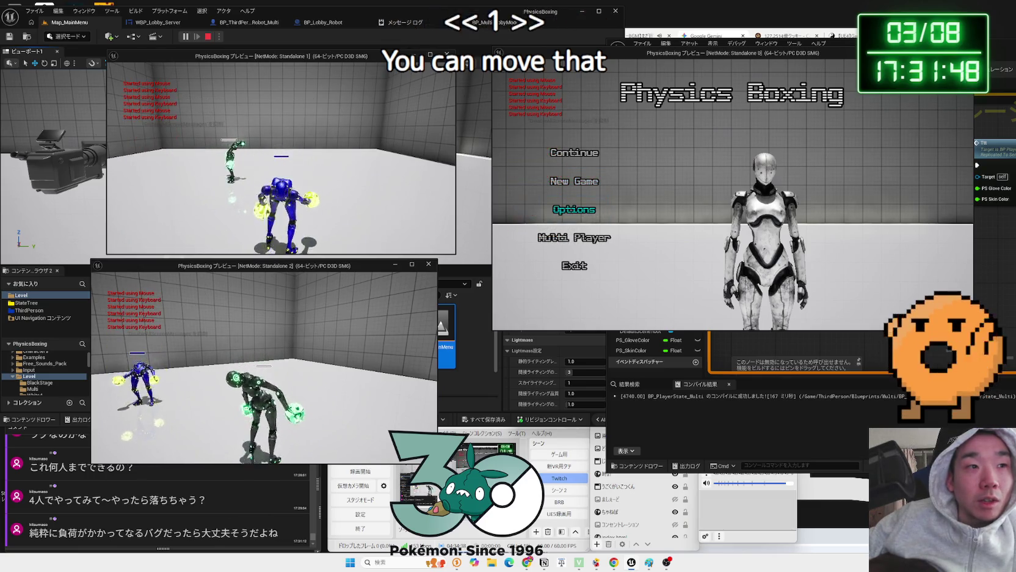
key("alt+Tab")
key("Up")
key("Up")
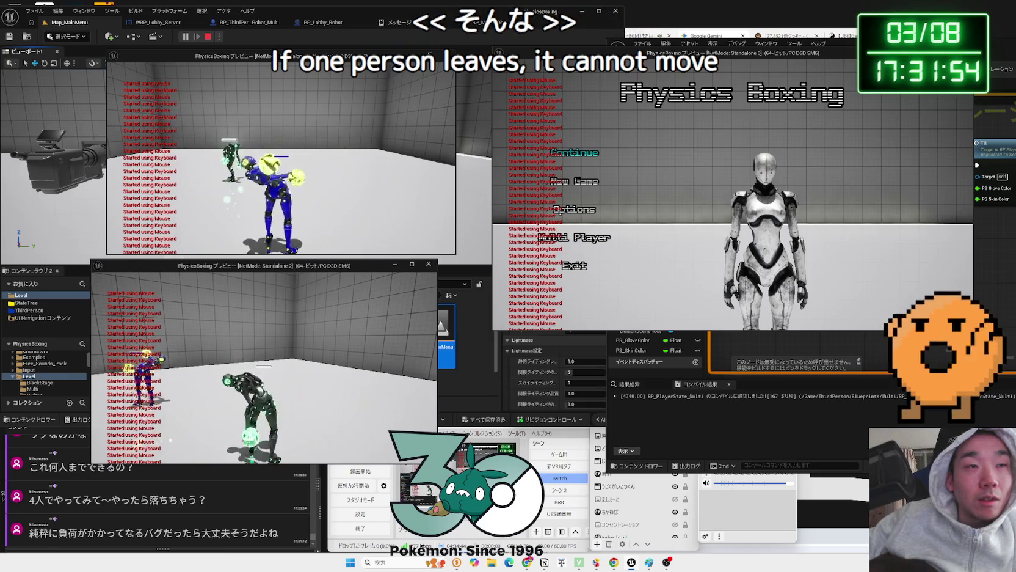
key("alt+Tab")
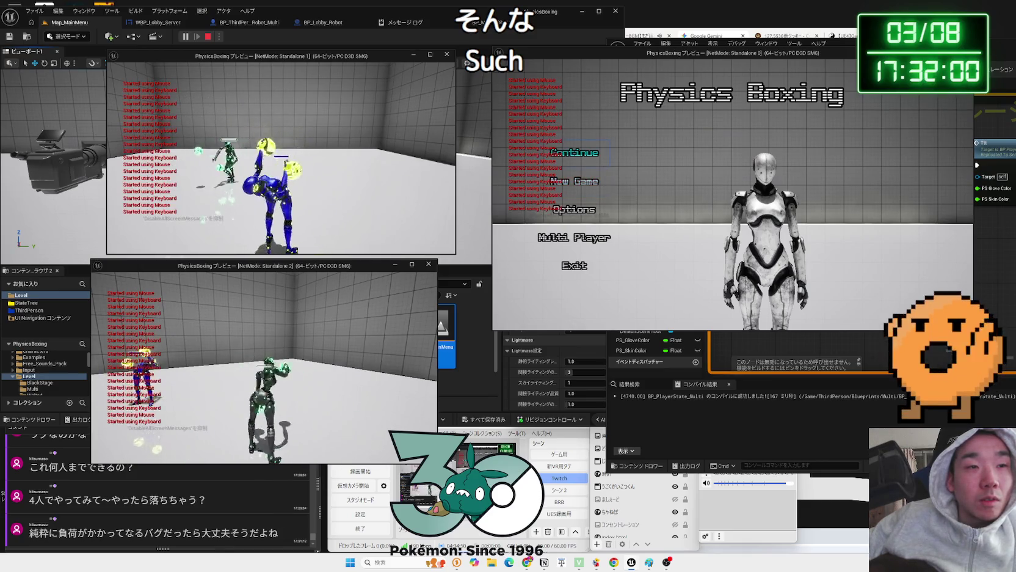
Reposition the Standalone 0 and 1 windows, then search sessions in Standalone 0 and select the found one
key("alt+Tab")
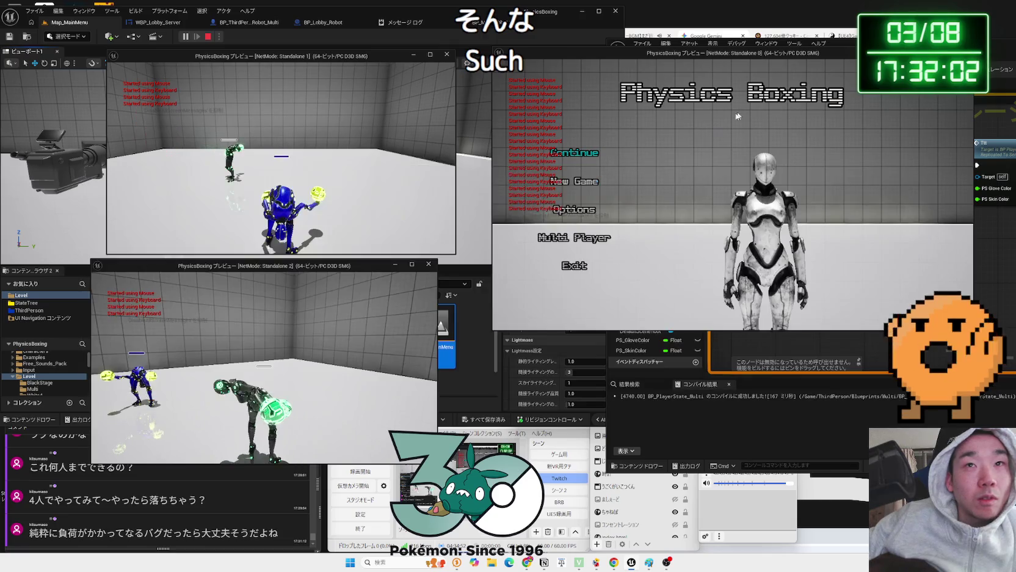
left_click_drag(732, 54, 816, 47)
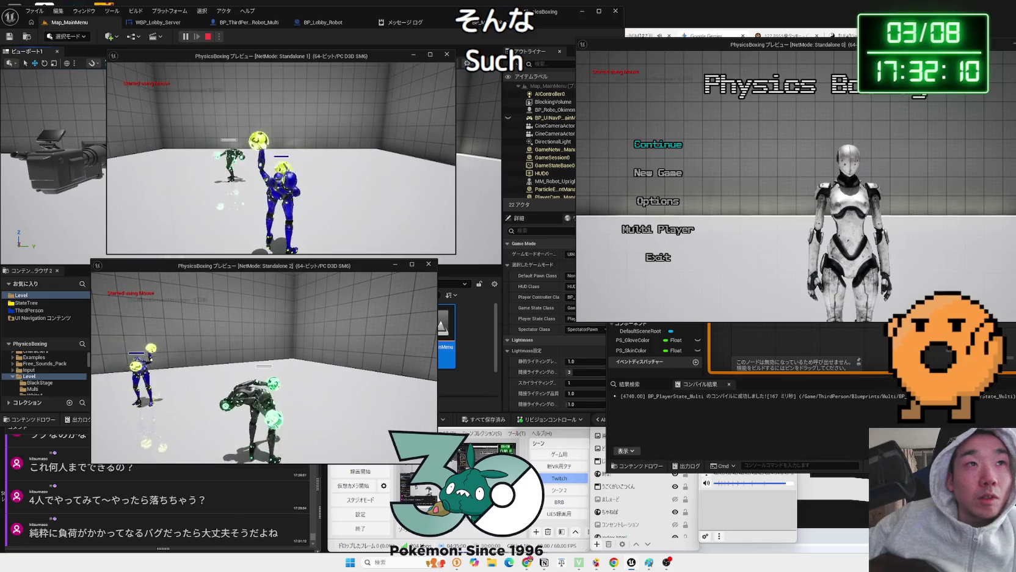
key("alt+Tab")
mouse_move(328, 57)
left_mouse_down()
mouse_move(799, 199)
mouse_move(687, 284)
left_mouse_up()
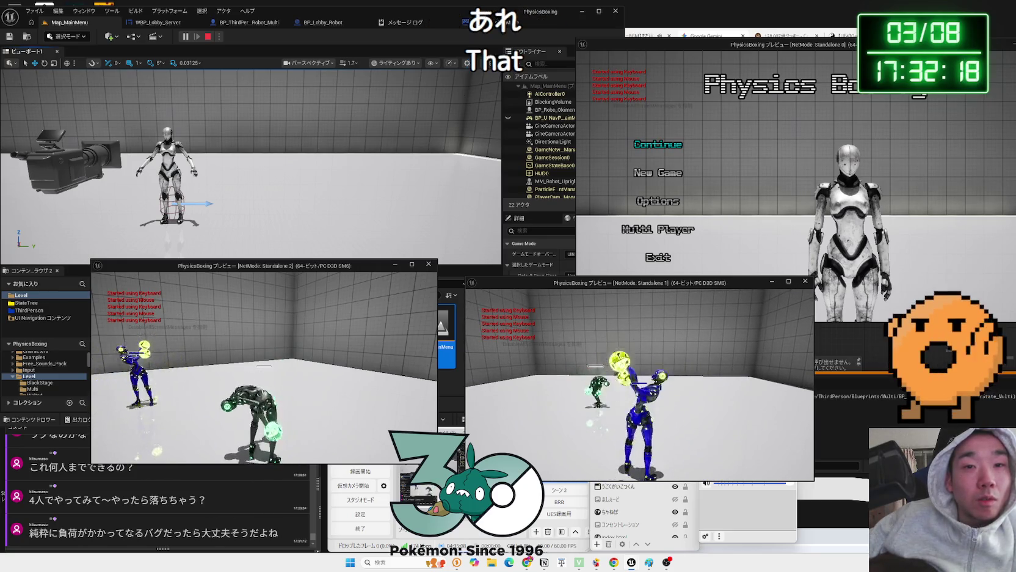
key("alt+Tab")
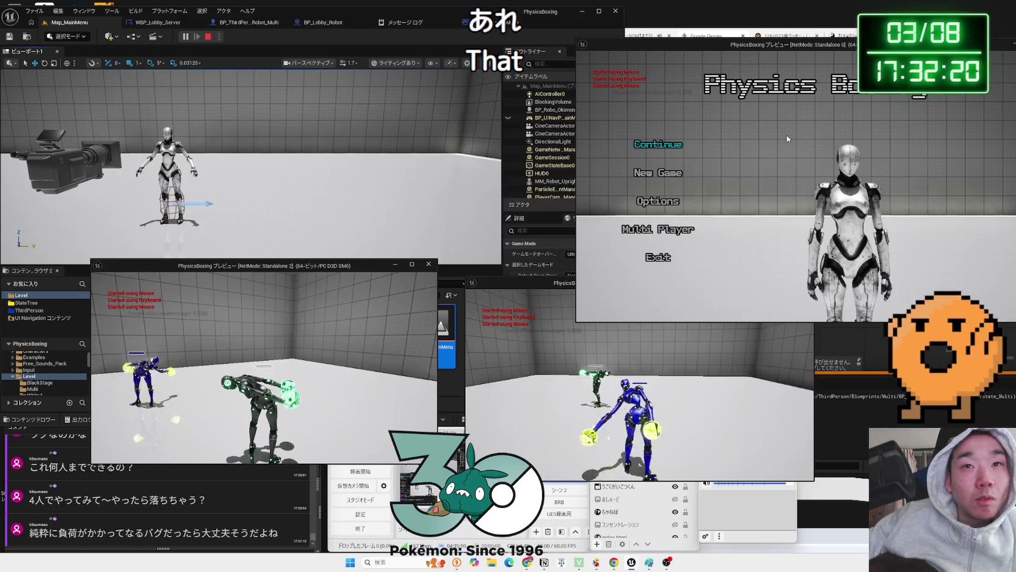
left_click(664, 233)
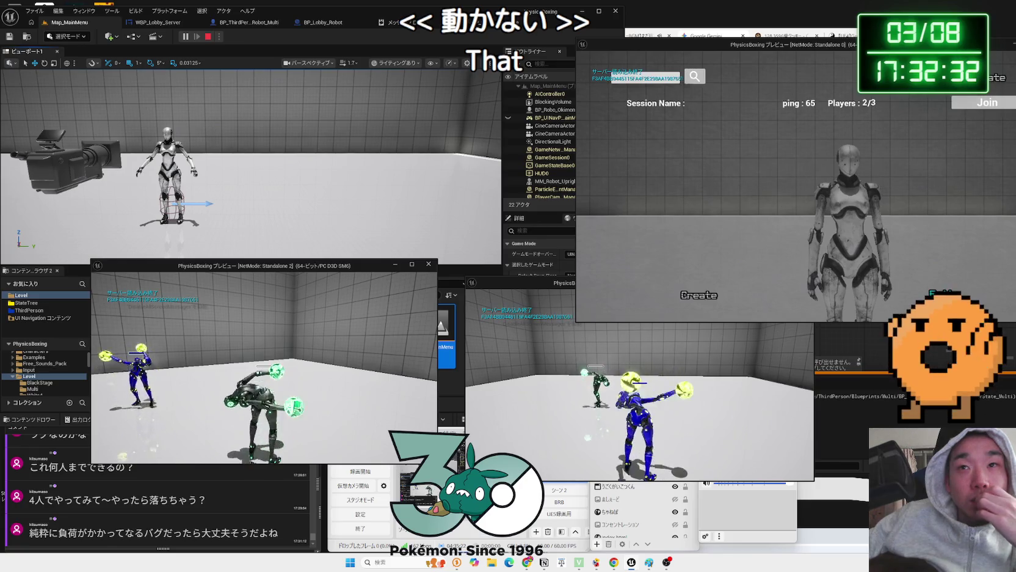
left_click(974, 107)
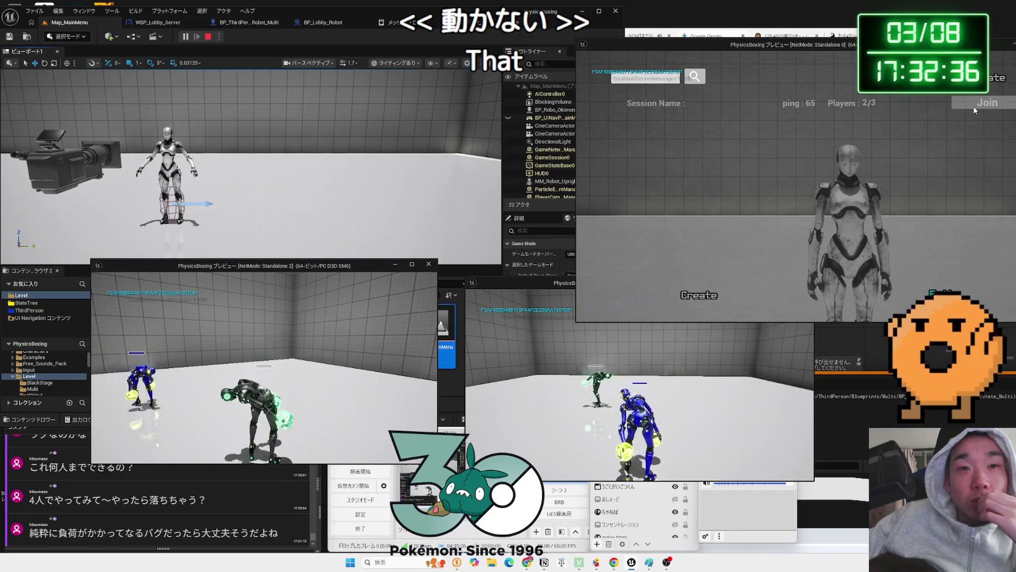
Join the found session, then return Standalone 1 to the main menu
left_click(974, 108)
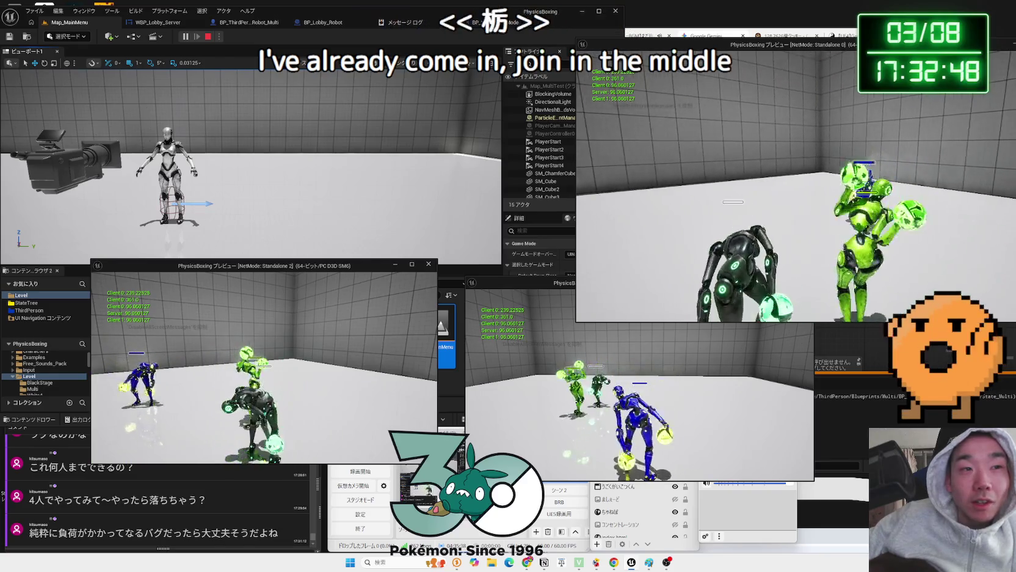
key("alt+Tab")
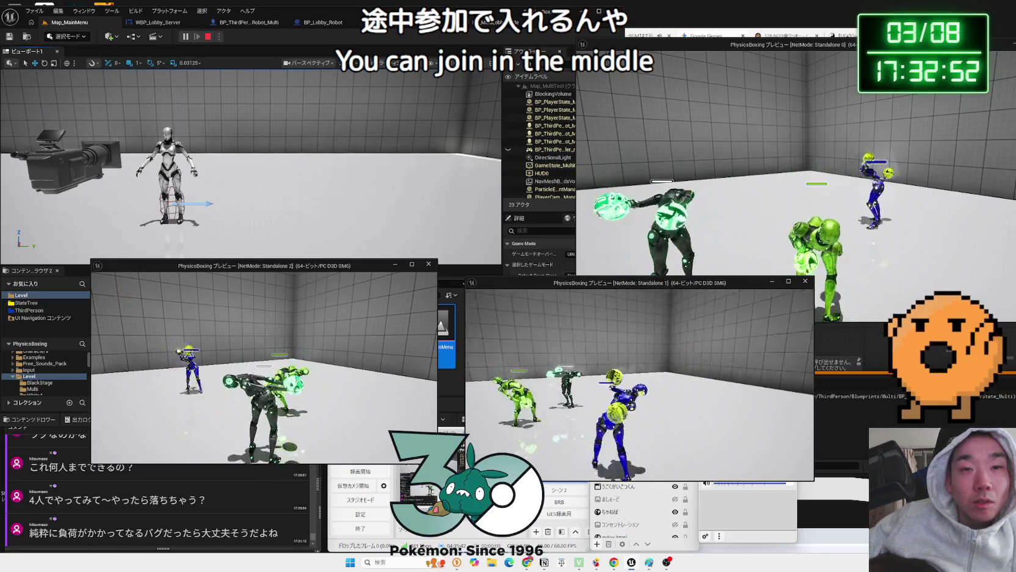
key("Escape")
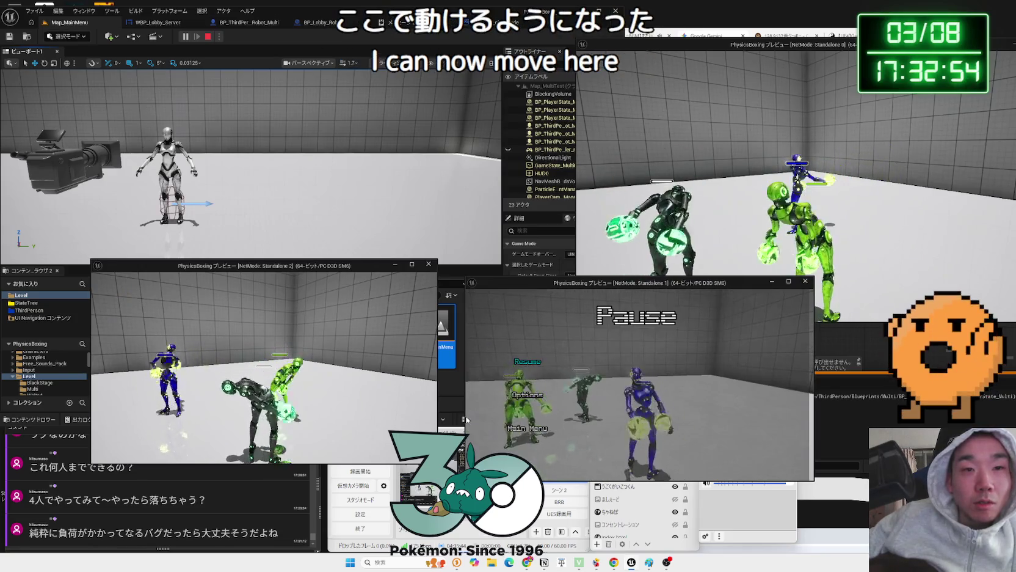
left_click(665, 397)
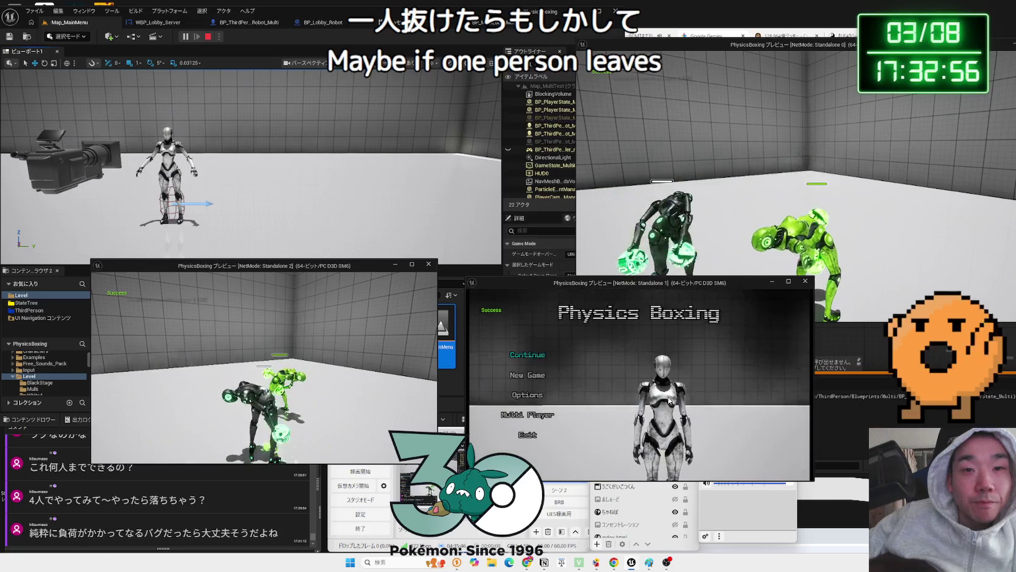
Move Standalone 0's menu choice to New Game and quit the Standalone 1 client
key("alt+Tab")
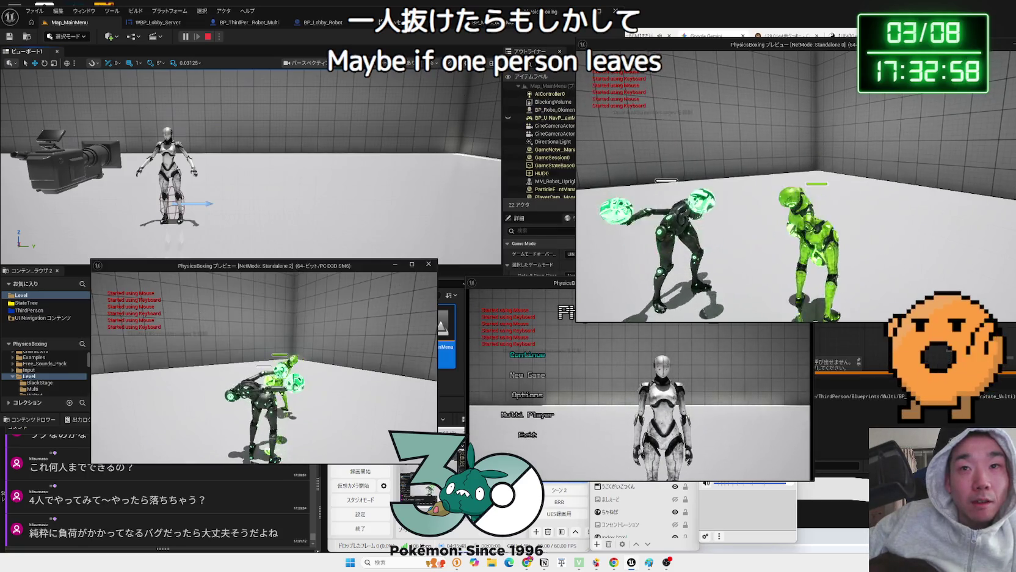
key("Down")
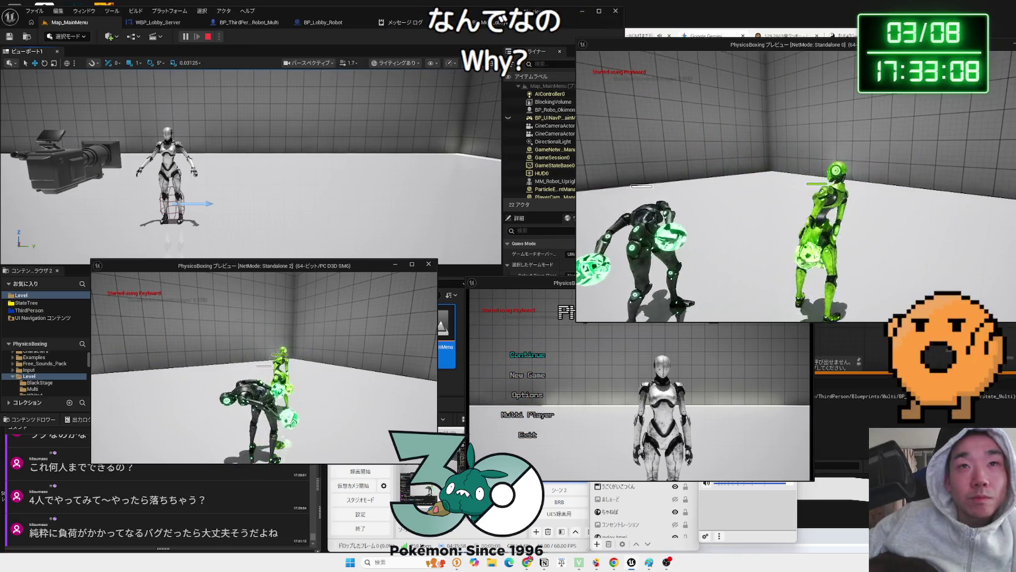
key("alt+Tab")
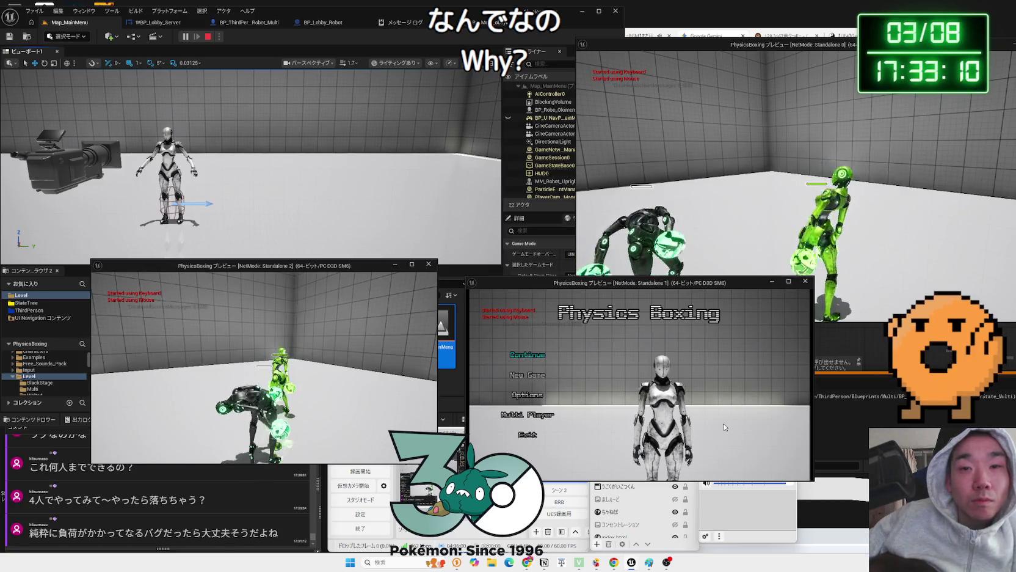
left_click(533, 434)
Confirm quitting all play windows and review the play session's message log
left_click(596, 399)
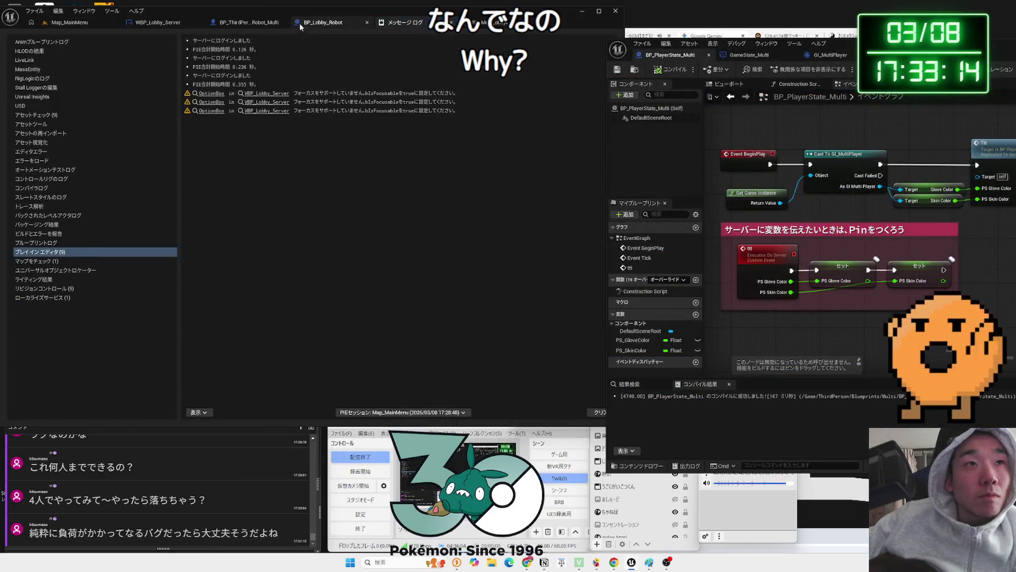
left_click(267, 111)
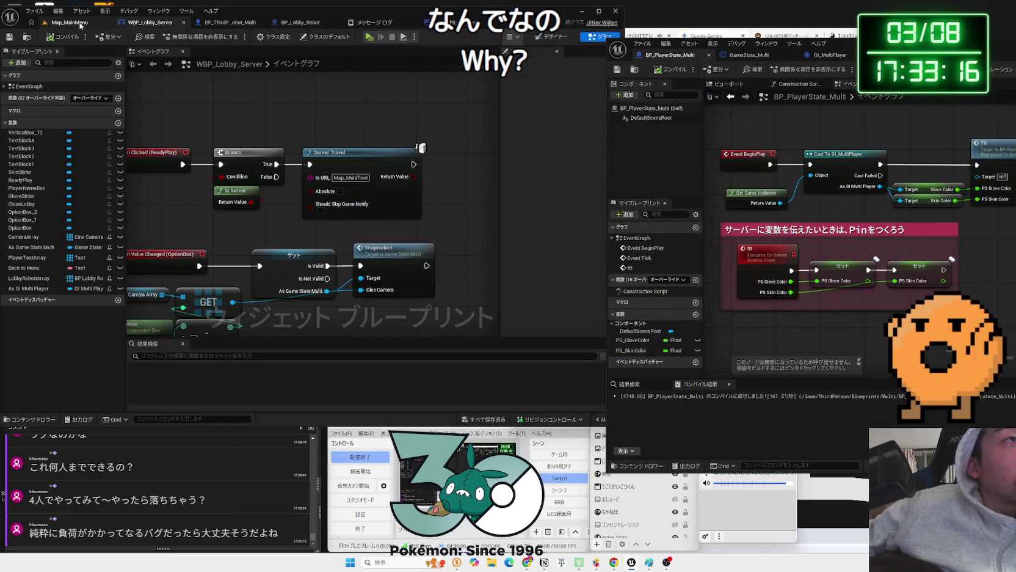
left_click(80, 25)
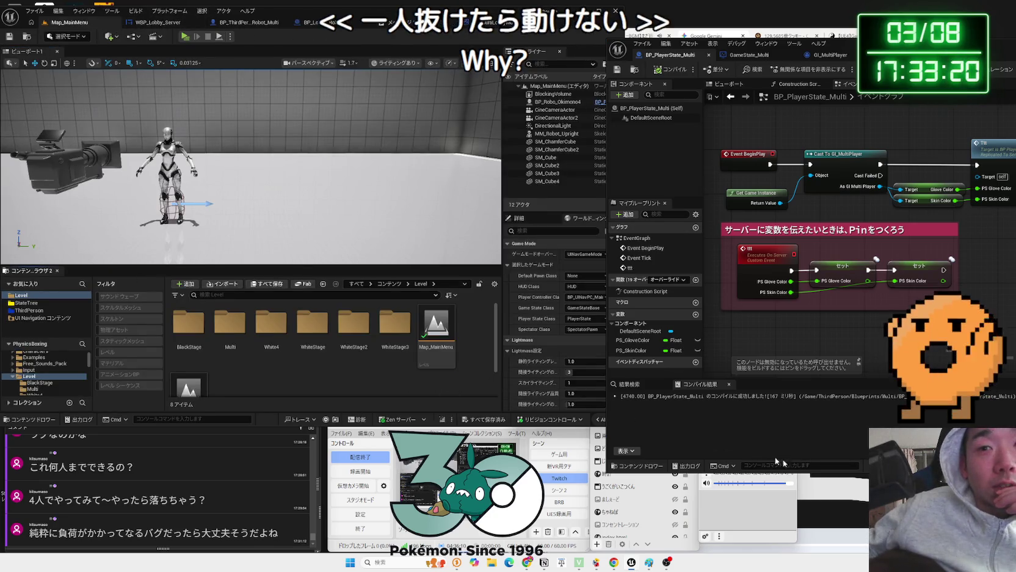
left_click(799, 376)
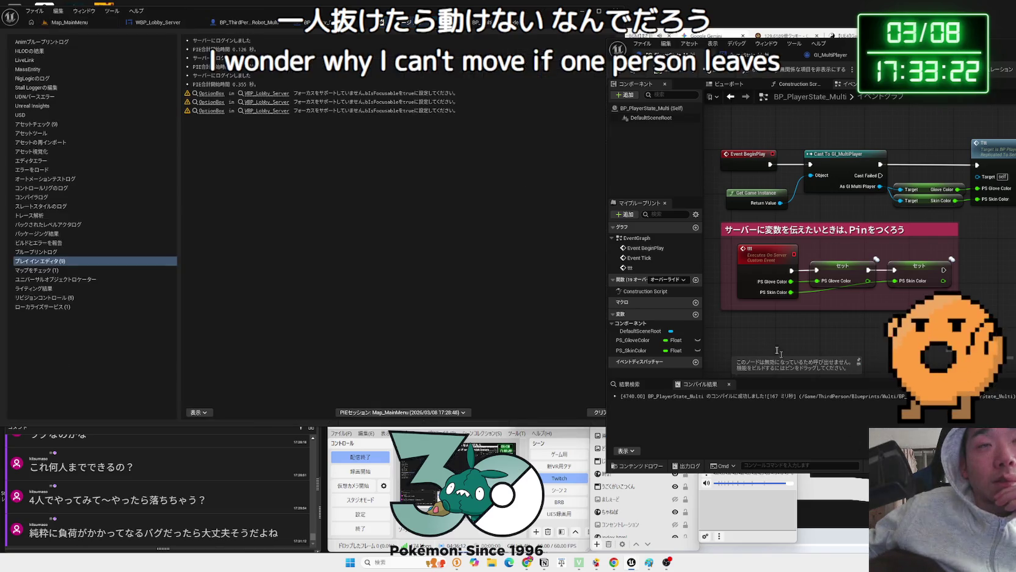
left_click(79, 22)
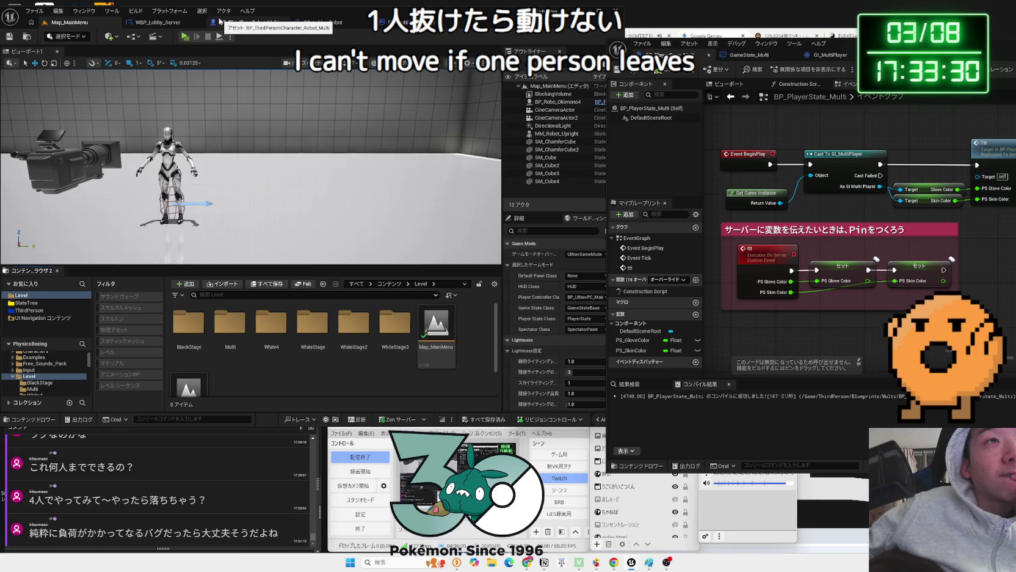
Look over the WBP_Lobby_Server graph and BP_ThirdPersonCharacter_Robot_Multi event graph, then bring Gemini forward
left_click(170, 22)
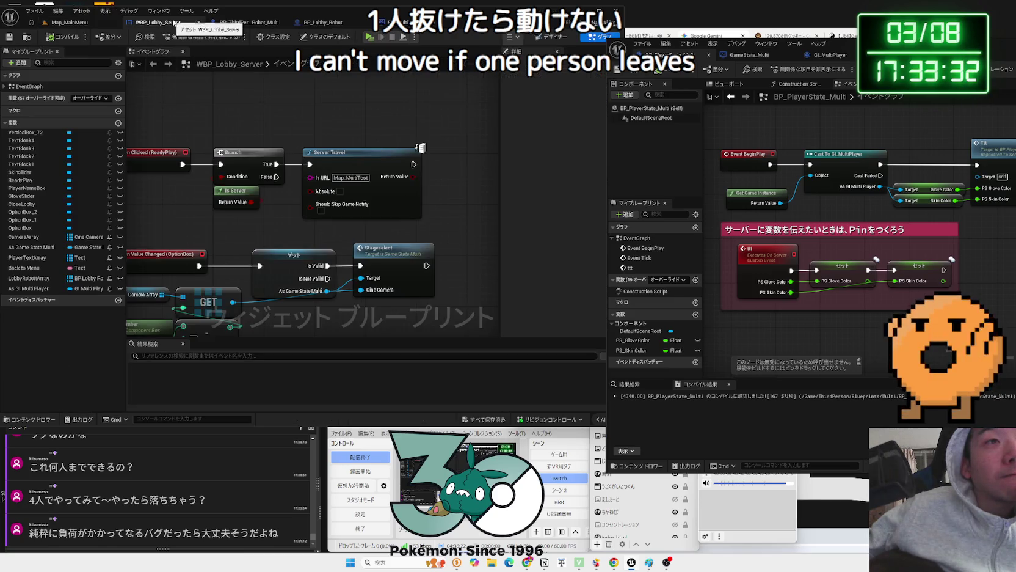
scroll(236, 115, "down", 1)
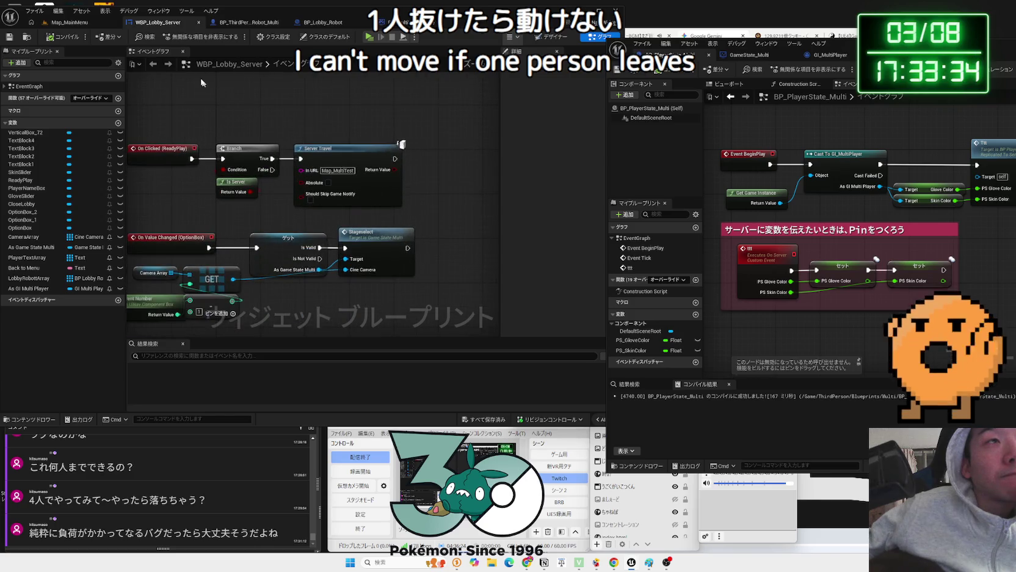
left_click(69, 22)
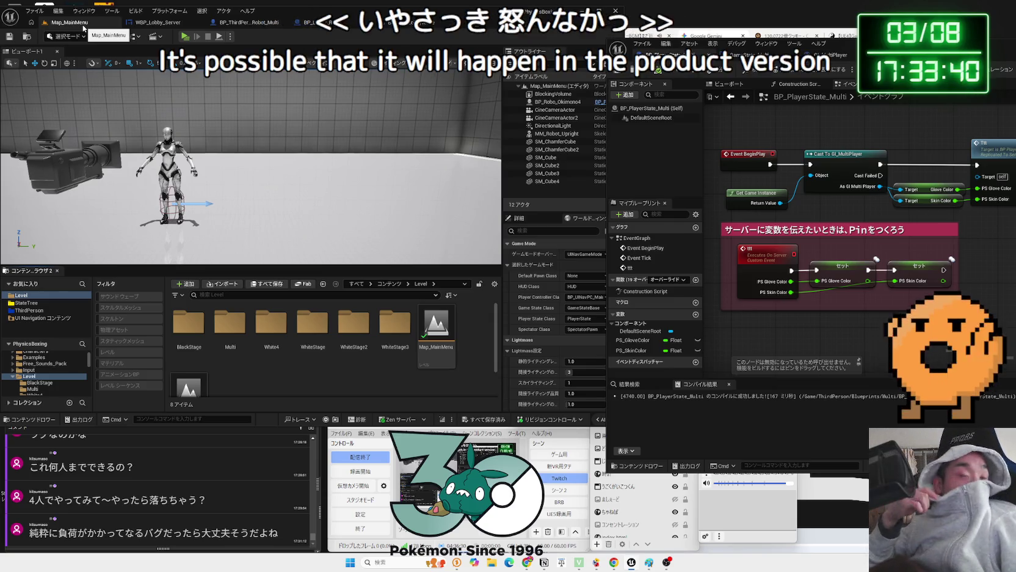
left_click(243, 24)
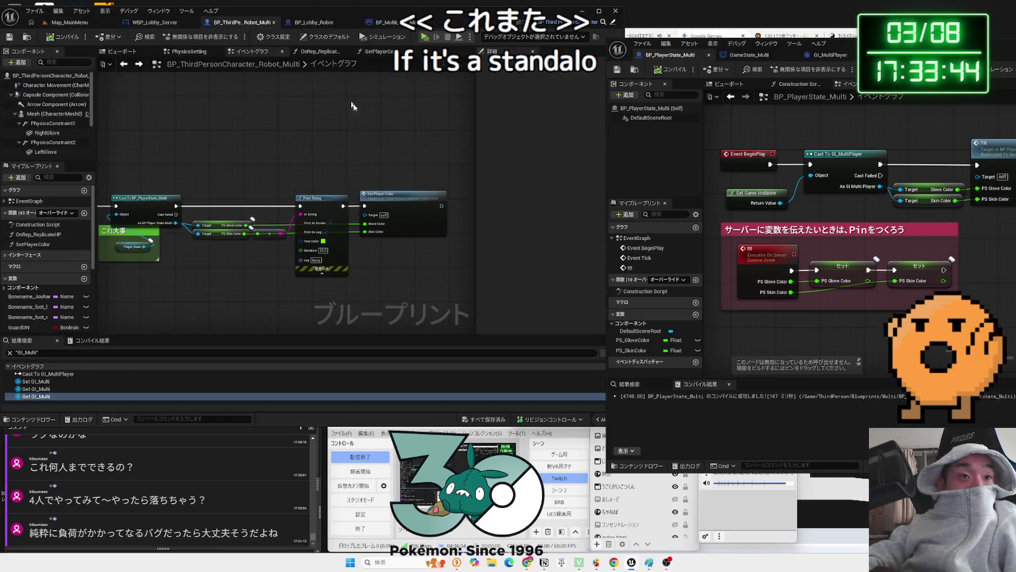
left_click_drag(447, 273, 425, 251)
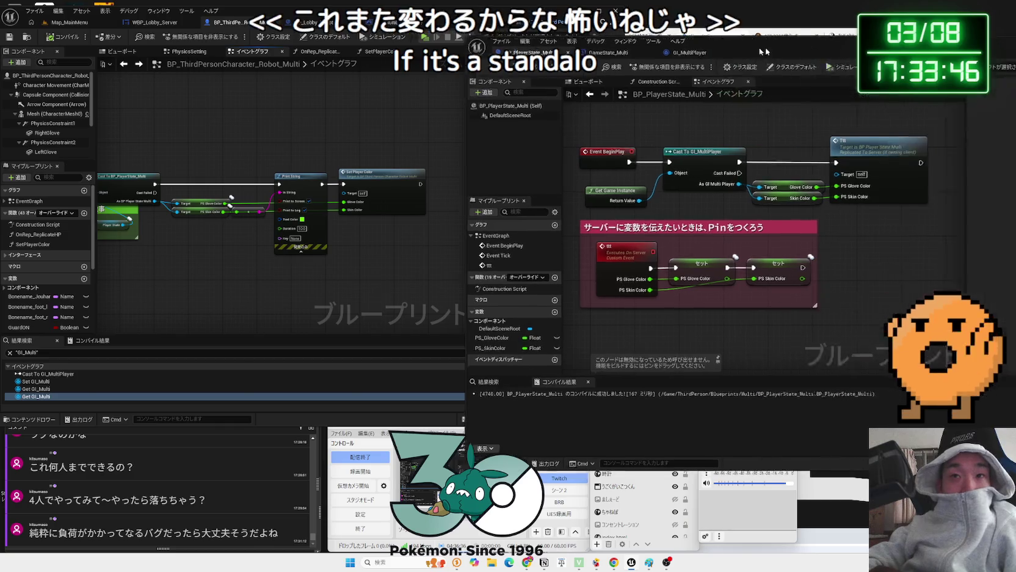
key("alt+Tab")
scroll(751, 205, "down", 10)
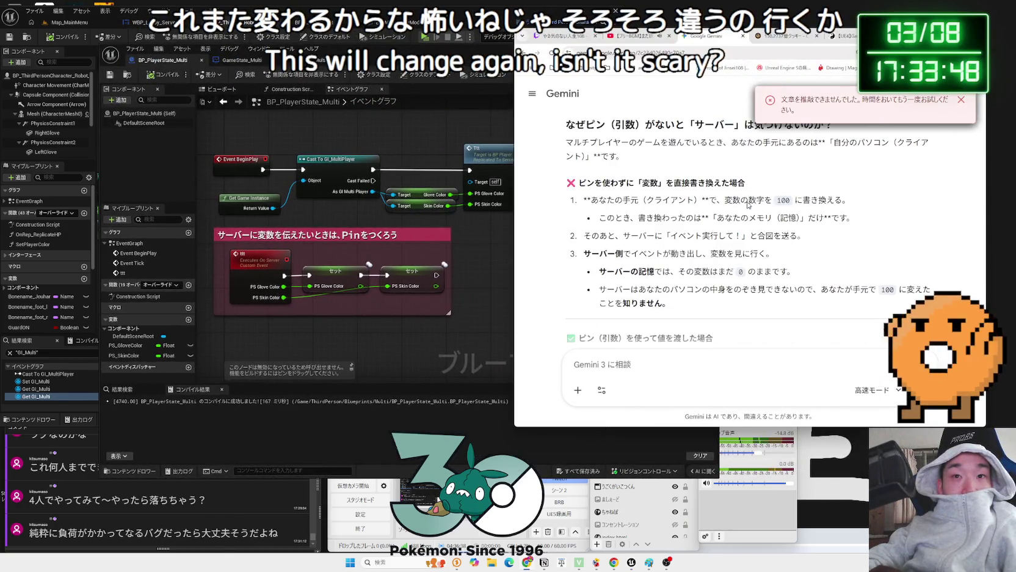
scroll(736, 201, "up", 10)
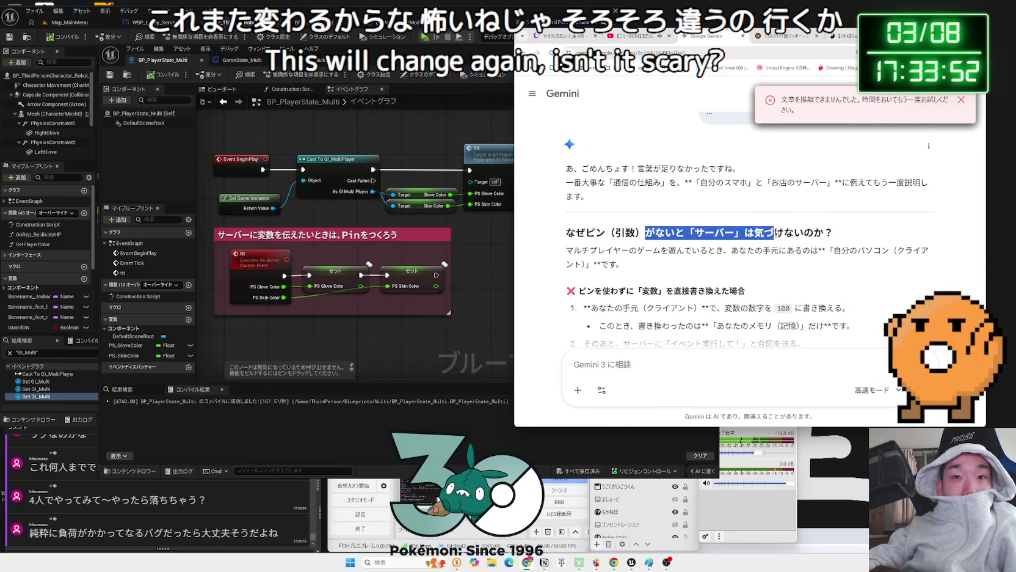
mouse_move(844, 232)
left_mouse_down()
mouse_move(584, 232)
mouse_move(820, 251)
left_mouse_up()
left_click(820, 251)
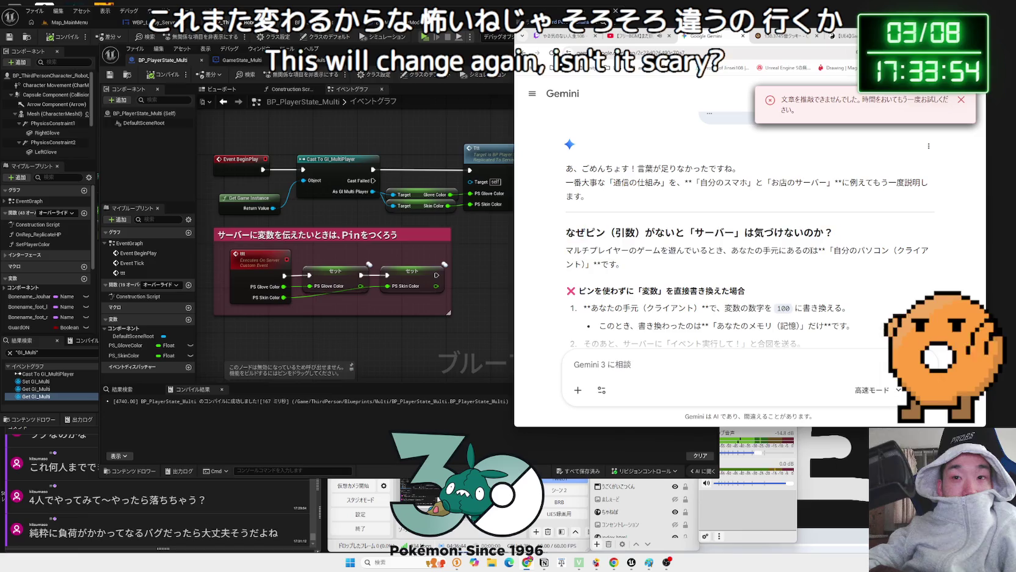
left_click_drag(908, 251, 623, 264)
left_click(623, 264)
scroll(623, 264, "down", 3)
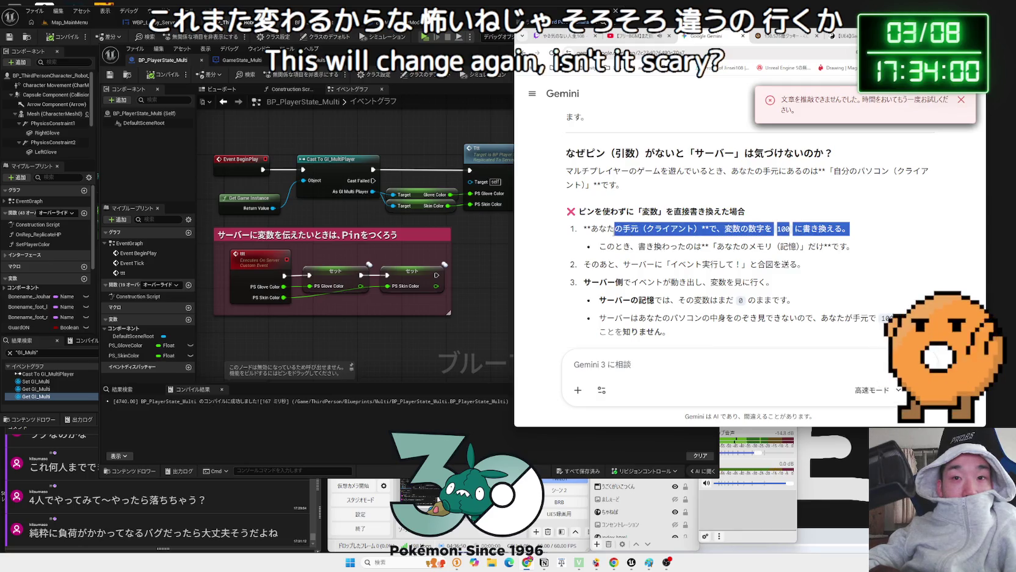
left_click_drag(849, 232, 726, 243)
left_click(827, 263)
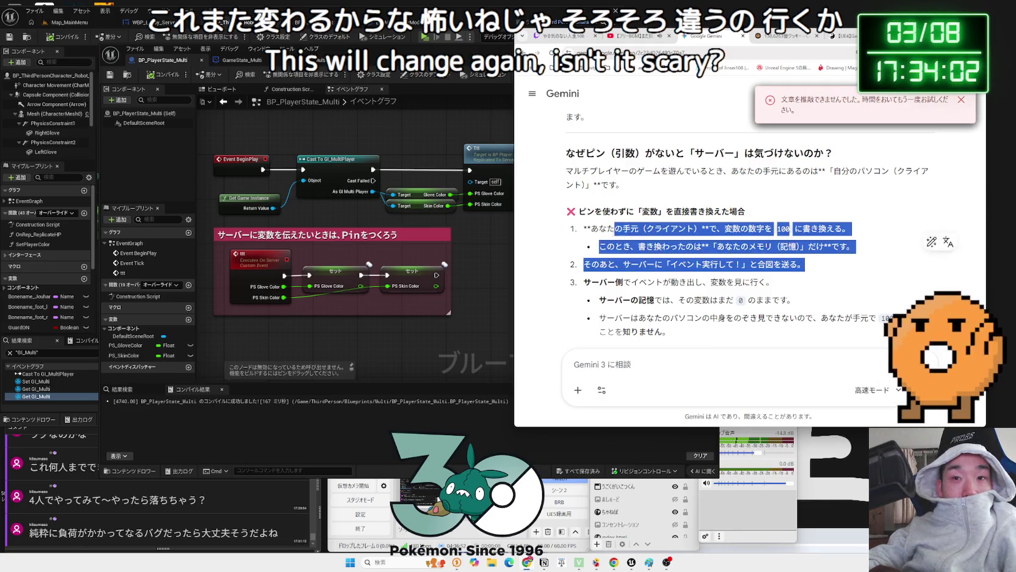
scroll(625, 262, "down", 1)
double_click(600, 242)
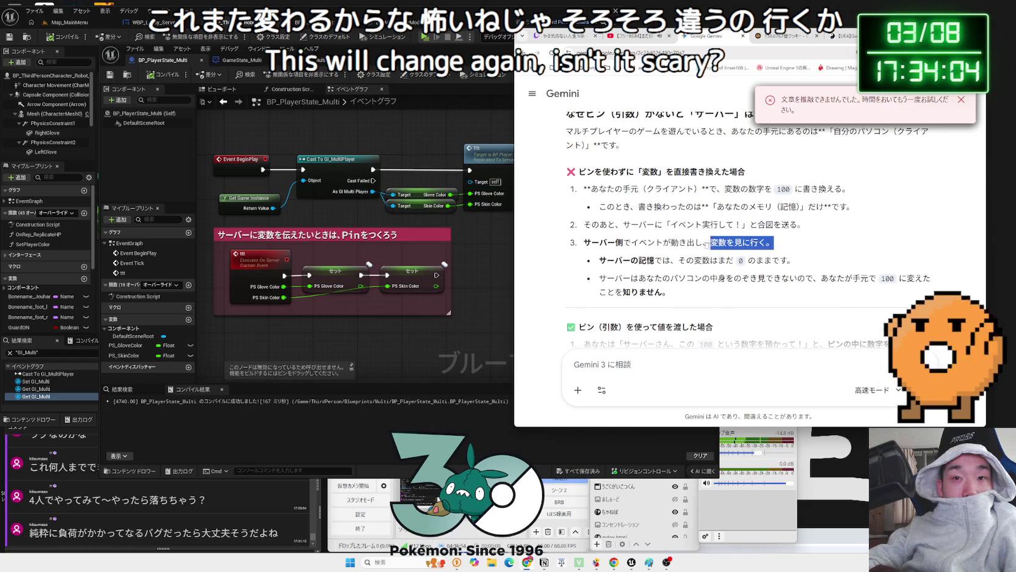
mouse_move(791, 259)
left_mouse_down()
mouse_move(677, 258)
mouse_move(784, 278)
mouse_move(757, 261)
mouse_move(672, 292)
mouse_move(618, 256)
left_mouse_up()
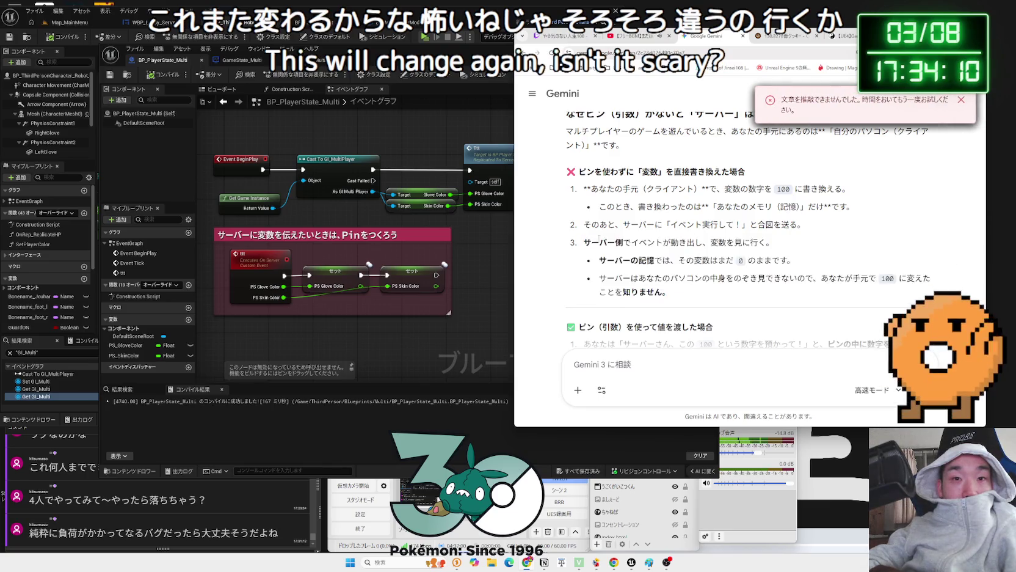
scroll(703, 295, "down", 3)
mouse_move(583, 186)
left_mouse_down()
mouse_move(800, 187)
mouse_move(616, 199)
mouse_move(680, 186)
mouse_move(585, 186)
mouse_move(757, 223)
mouse_move(696, 201)
mouse_move(822, 253)
left_mouse_up()
left_click(694, 366)
scroll(693, 366, "down", 2)
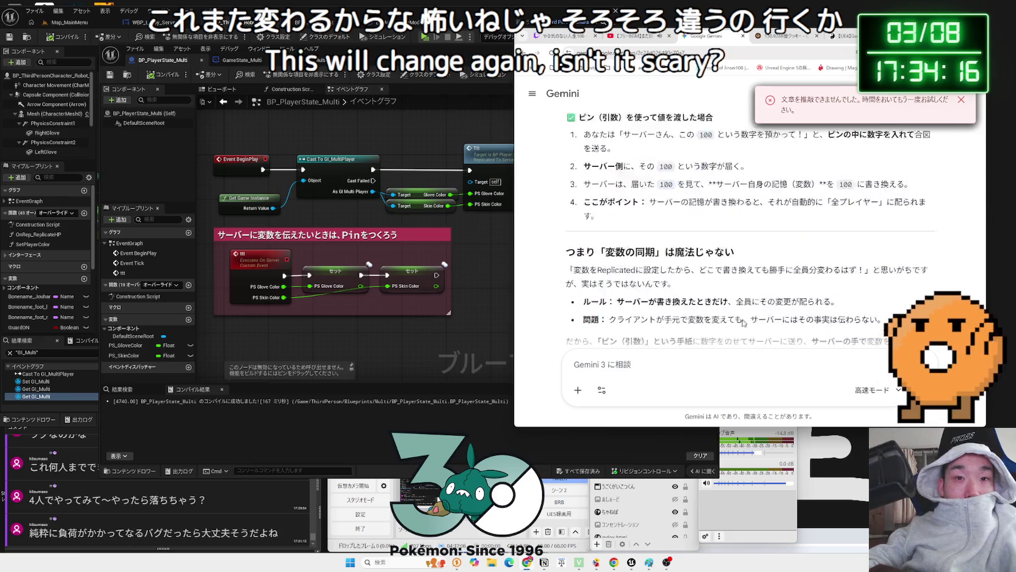
Ask Gemini in Japanese whether RPCs basically pass values through custom event input pins
type("えw")
key("BackSpace")
key("BackSpace")
type("れぷりけー")
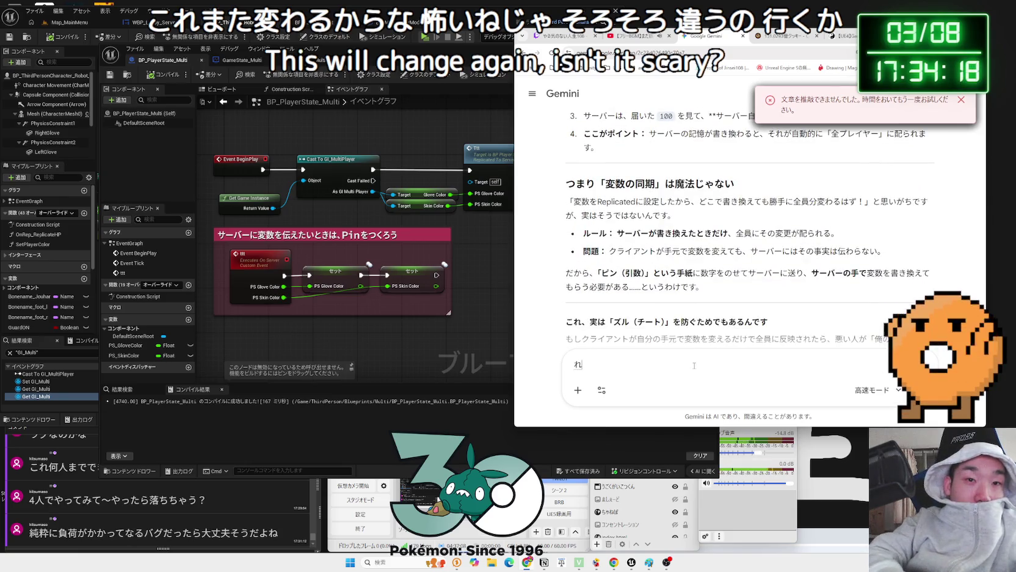
key("BackSpace")
key("BackSpace")
key("BackSpace")
type("さーばーd")
type("で")
key("space")
type("実行")
type("す")
key("BackSpace")
type("RPCするときって")
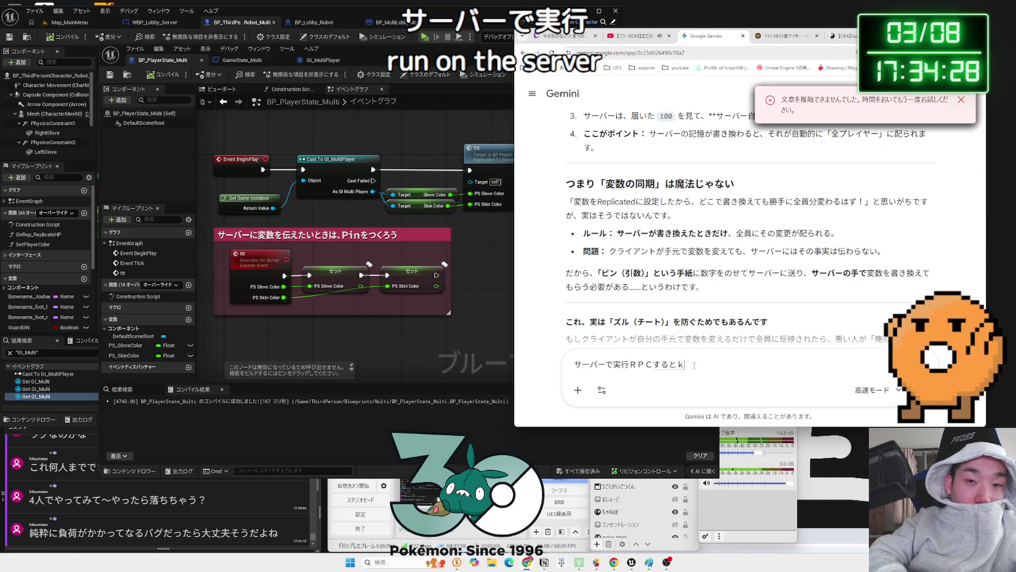
type("基本かすたむいべんとで")
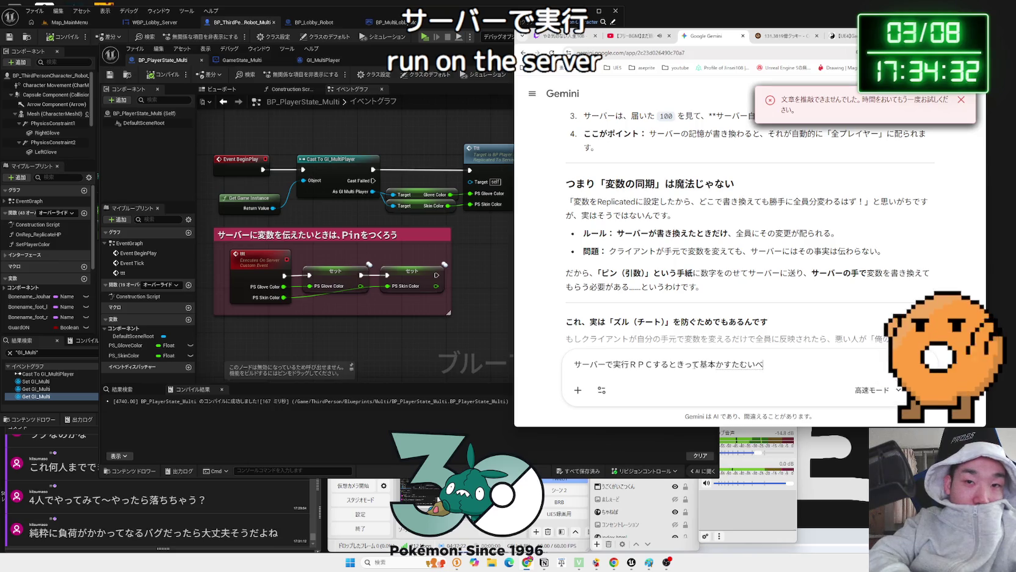
key("space")
type("in")
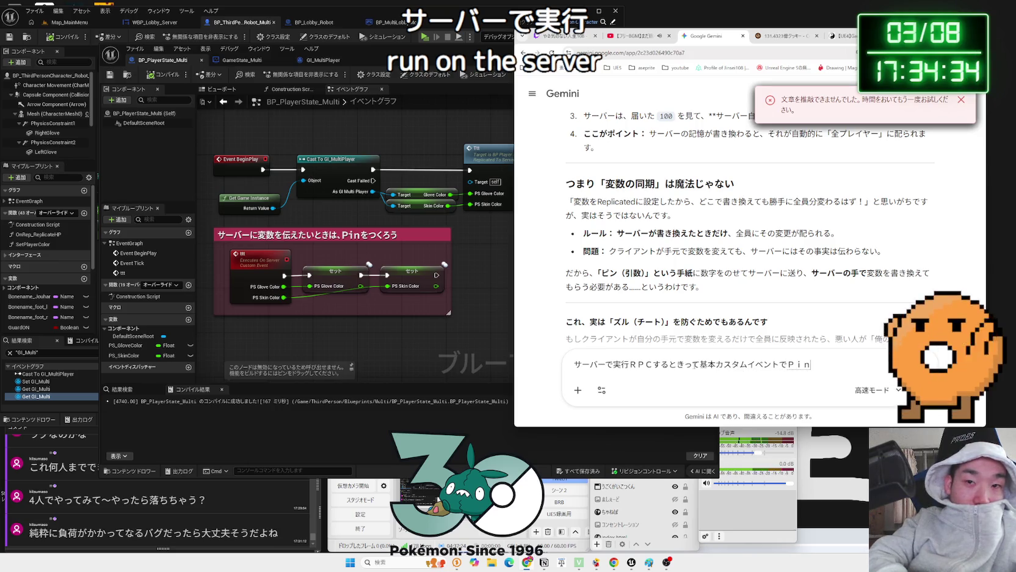
type("かうの？")
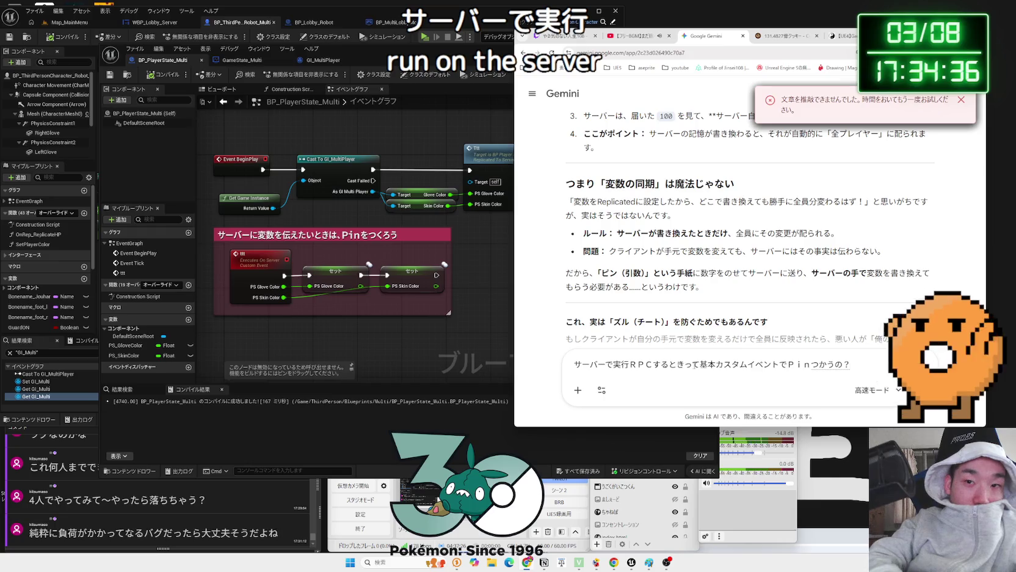
key("Return")
key("Return")
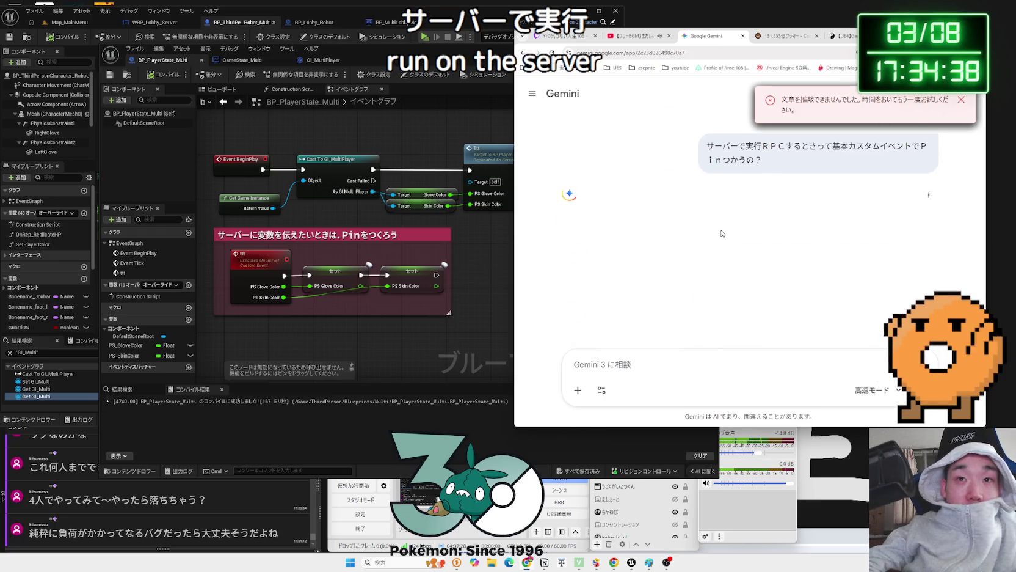
Read Gemini's answer, then switch to the PlayerState diagram article tab
left_click_drag(590, 218, 678, 218)
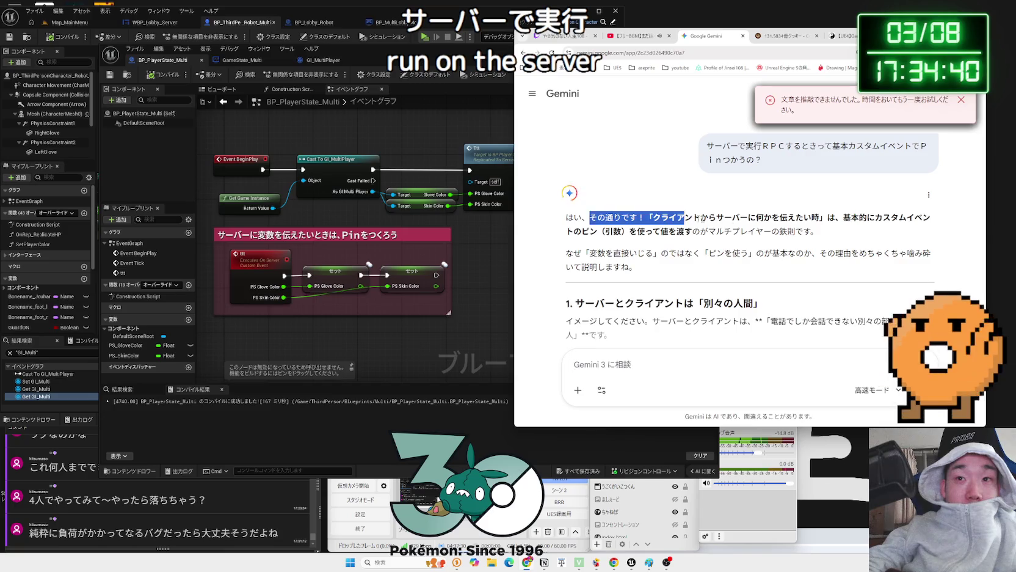
mouse_move(566, 217)
left_mouse_down()
mouse_move(794, 235)
mouse_move(658, 219)
mouse_move(794, 235)
mouse_move(788, 260)
left_mouse_up()
scroll(783, 247, "down", 7)
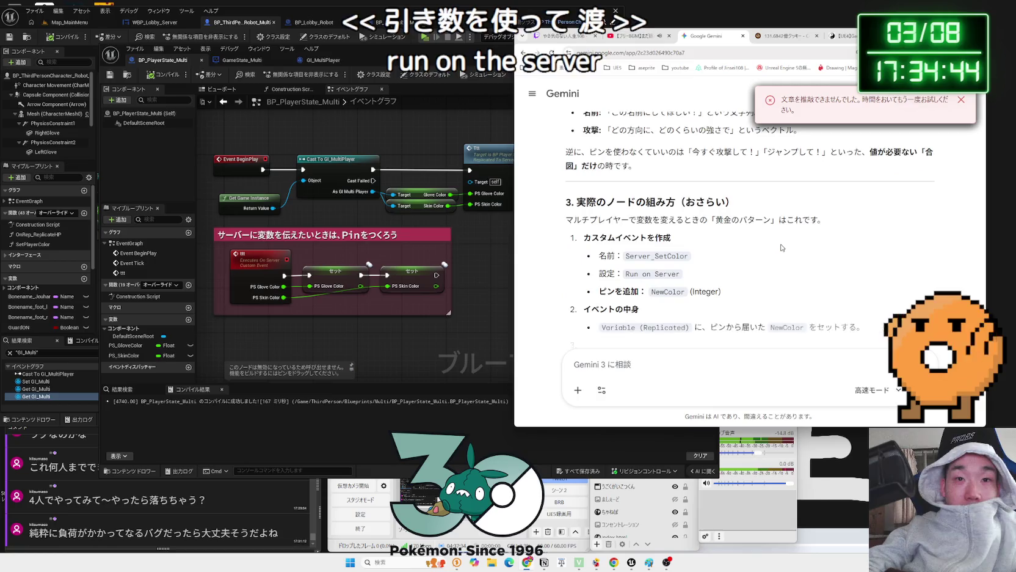
scroll(782, 248, "down", 3)
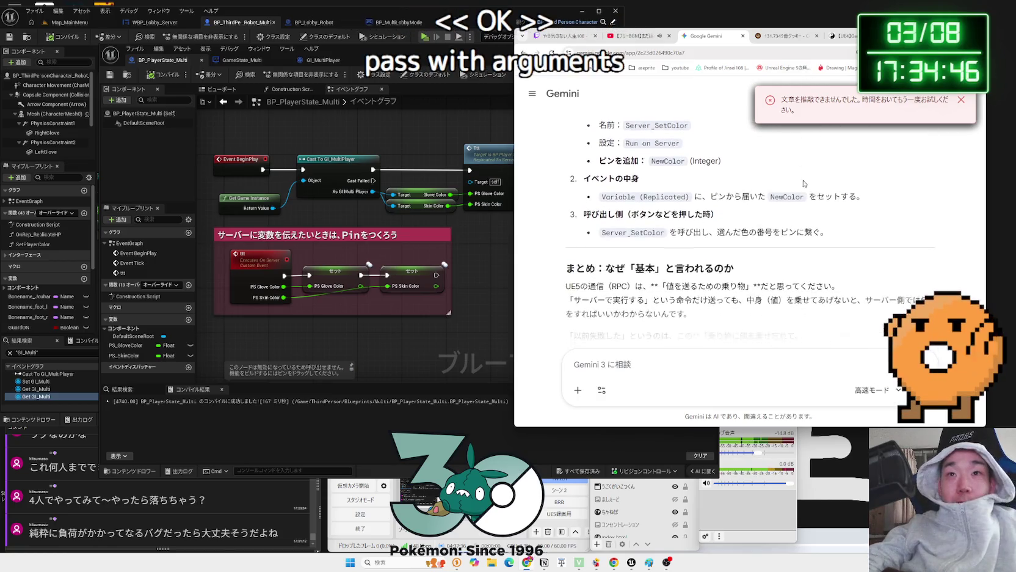
left_click(849, 35)
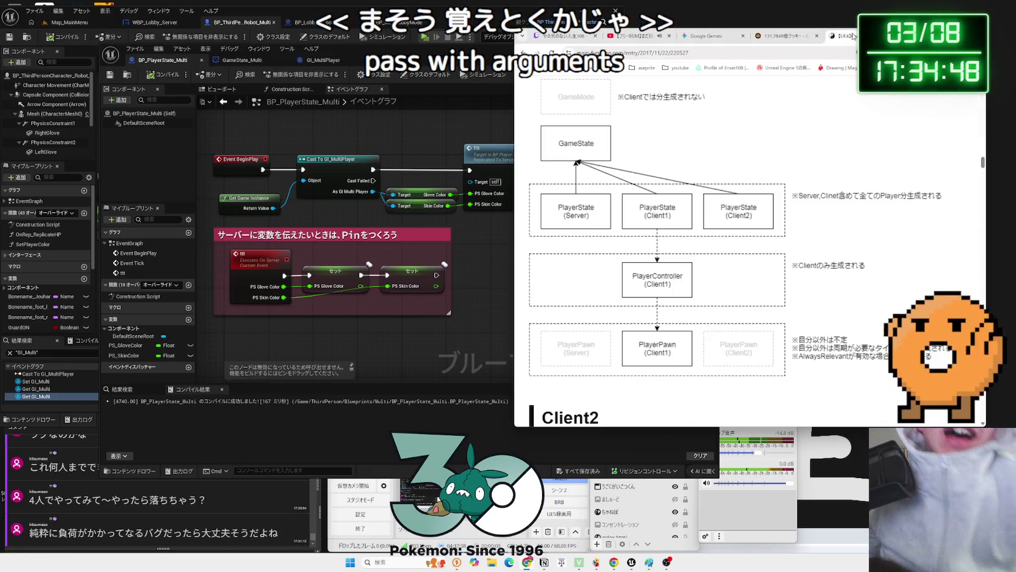
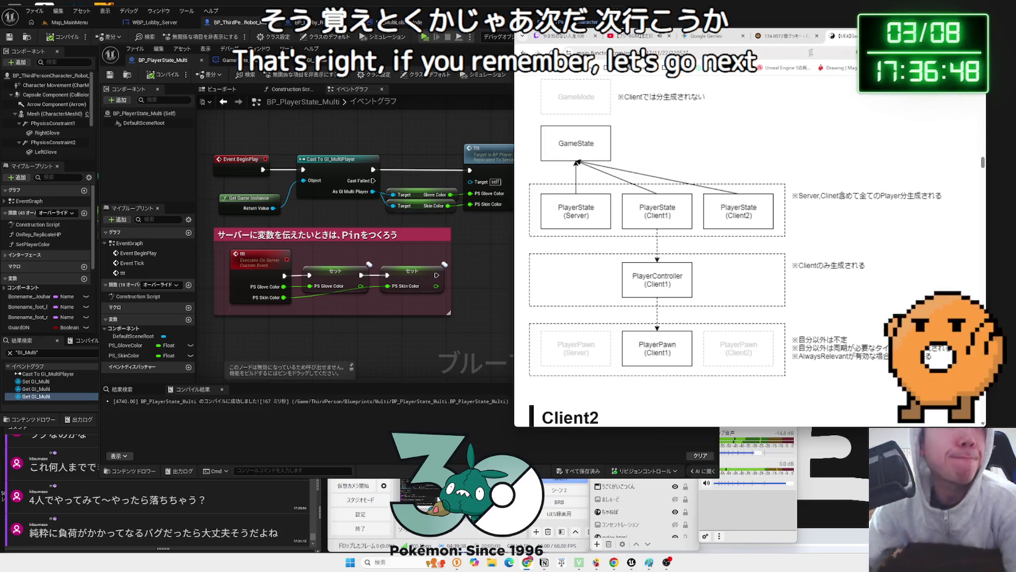
Switch to the GameState_Multi graph, move its window right, and close the GI_MultiPlayer blueprint
left_click(439, 273)
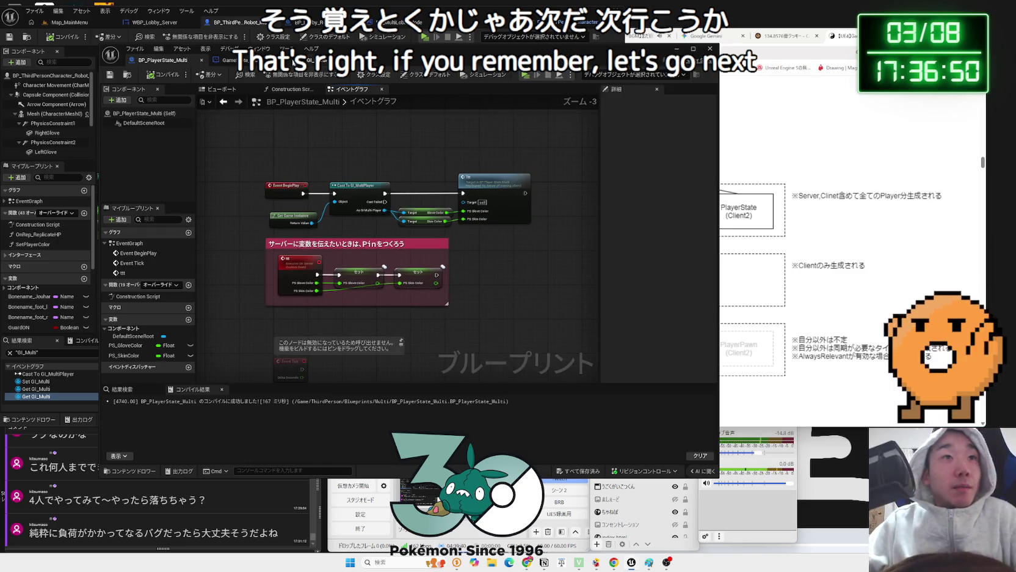
left_click(227, 60)
scroll(394, 259, "down", 2)
scroll(394, 259, "up", 4)
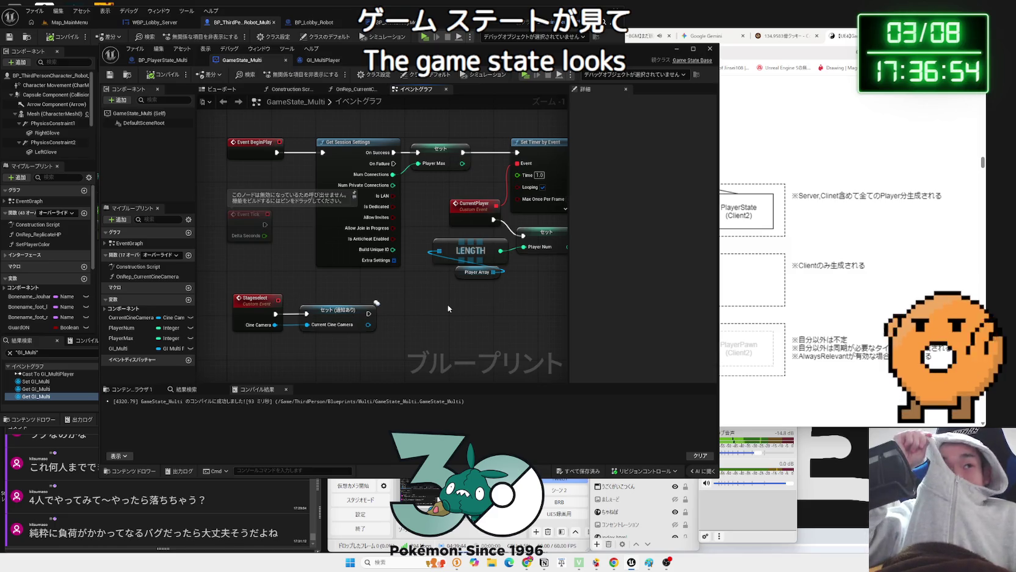
mouse_move(310, 67)
left_mouse_down()
mouse_move(513, 73)
mouse_move(646, 62)
left_mouse_up()
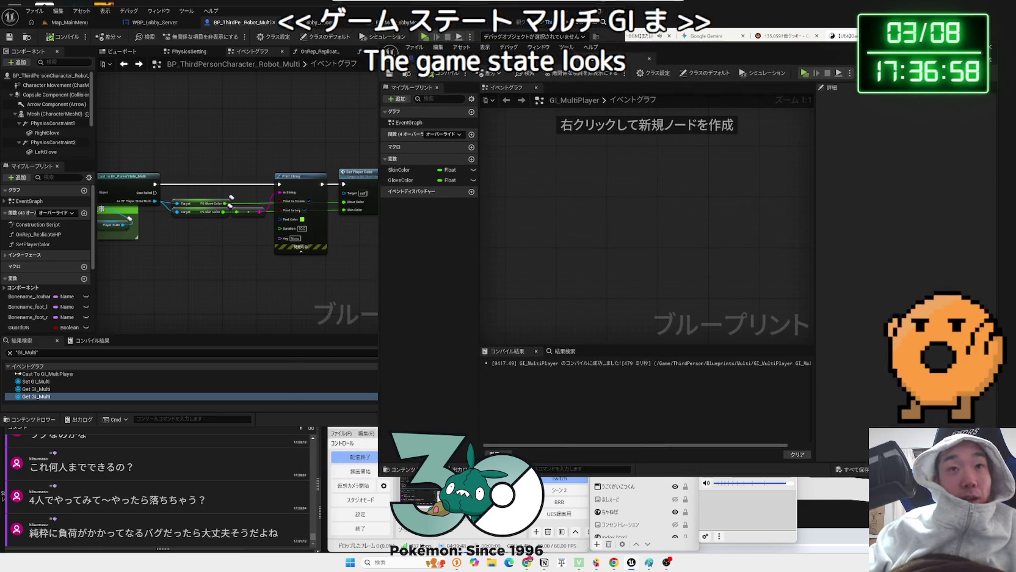
left_click(647, 60)
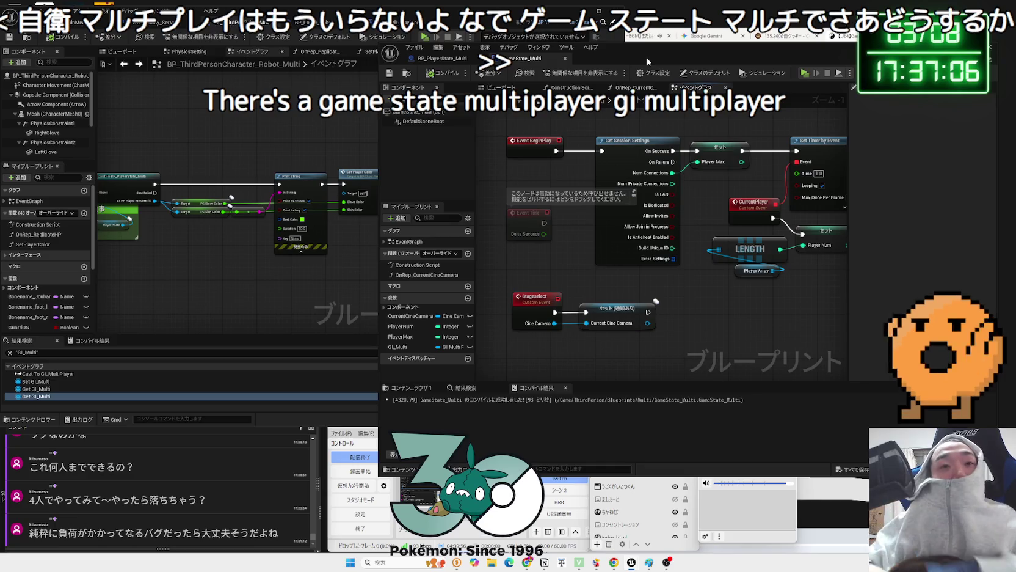
Reposition the GameState_Multi window and nudge the Set PlayerNum node up-left
left_click_drag(611, 47, 508, 48)
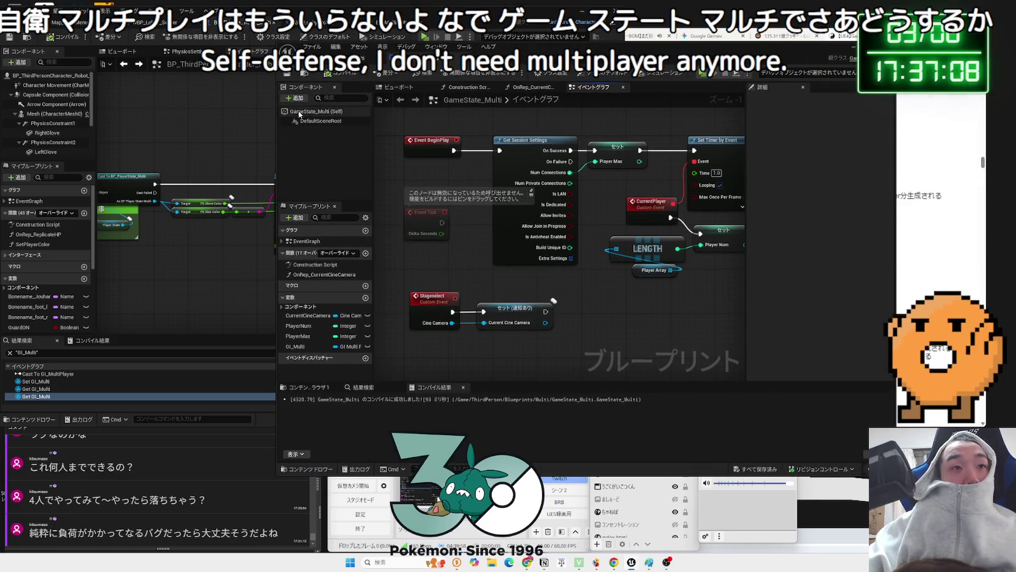
left_click_drag(279, 122, 317, 122)
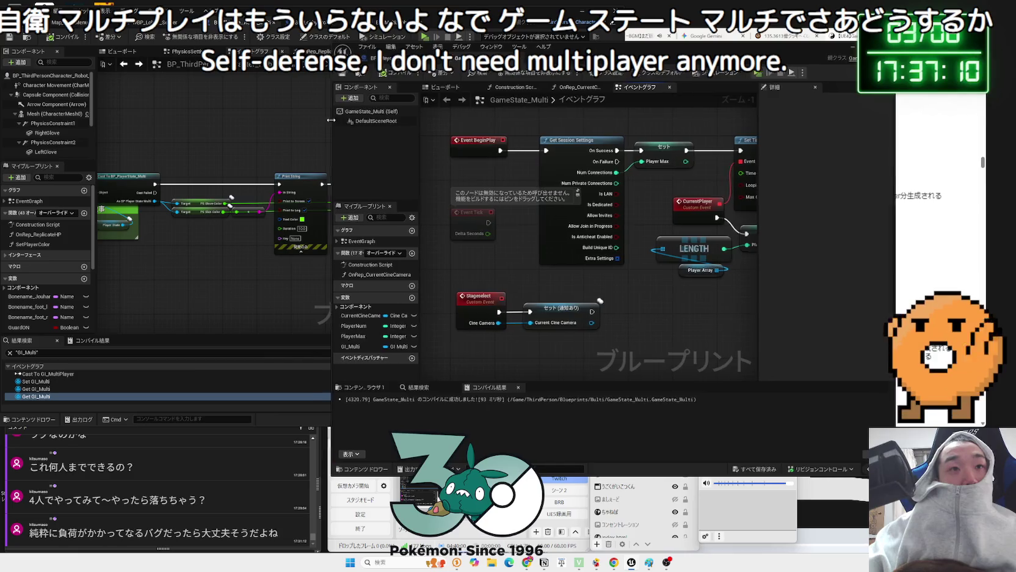
left_click_drag(537, 48, 603, 38)
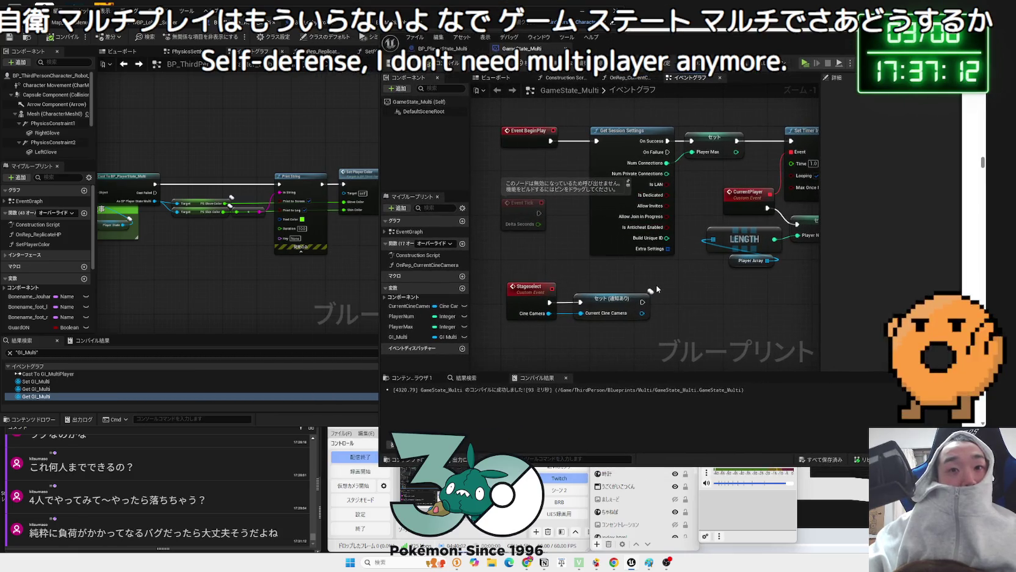
scroll(682, 292, "down", 2)
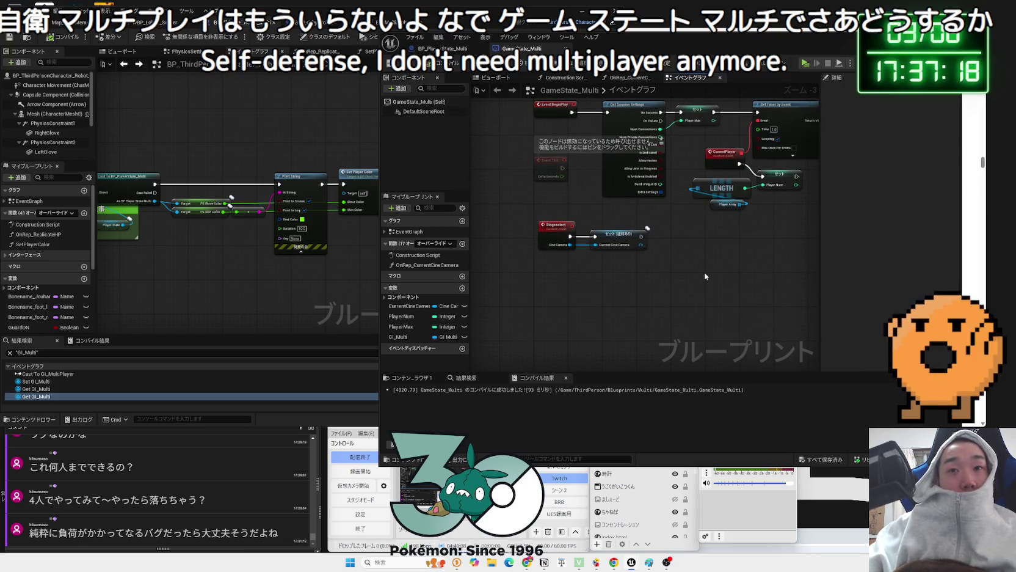
left_click(722, 205)
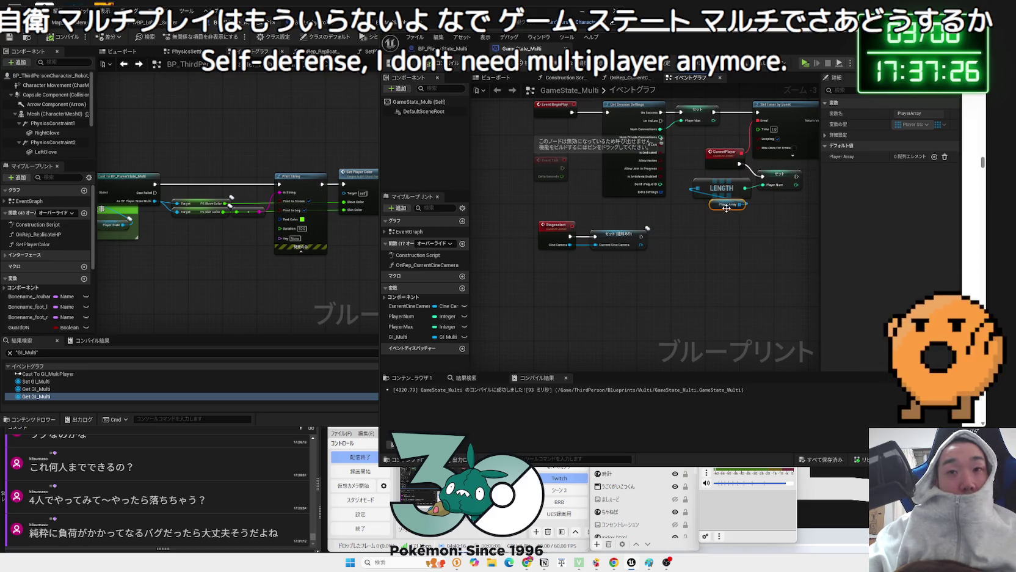
left_click(699, 253)
left_click(780, 175)
left_click_drag(780, 175, 772, 178)
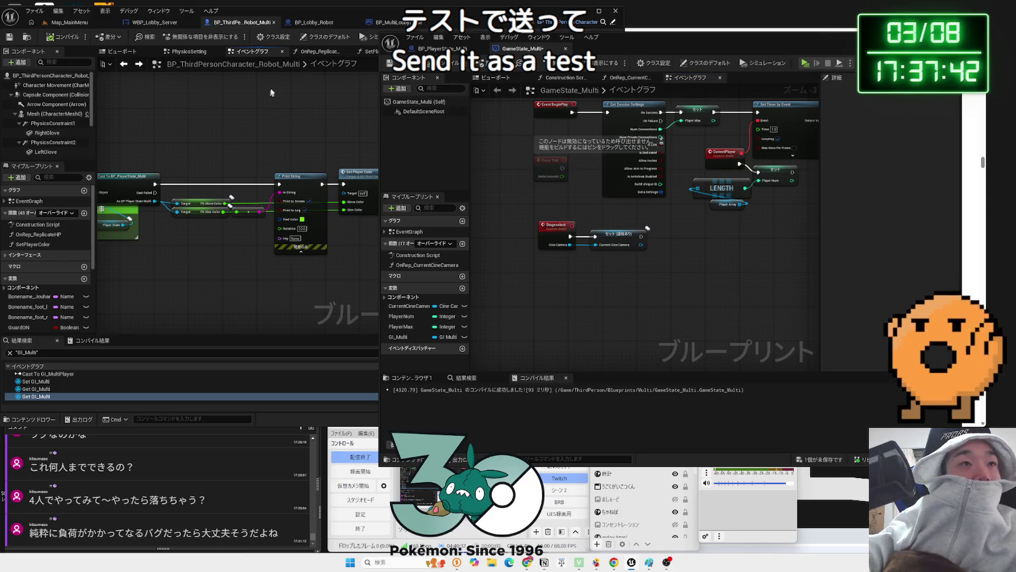
Shift the session-settings, Set, timer, CurrentPlayer and LENGTH nodes slightly left
left_click_drag(620, 64, 636, 100)
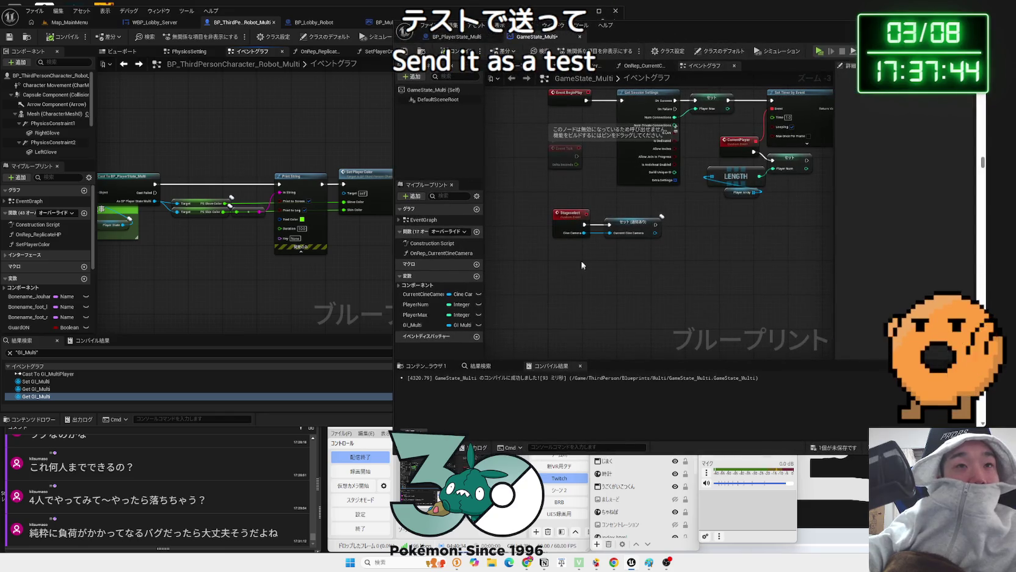
left_click_drag(557, 264, 542, 238)
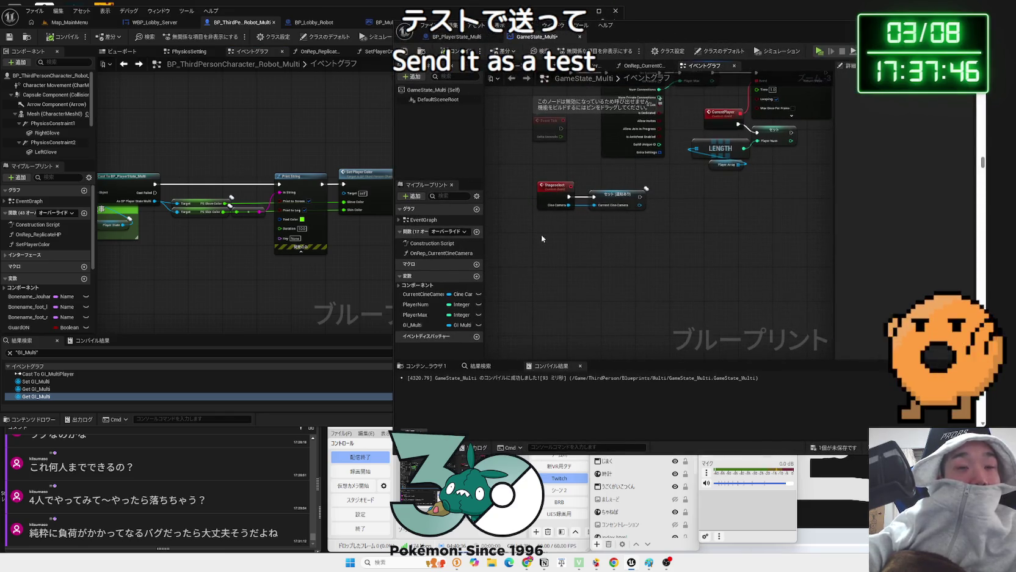
key("Home")
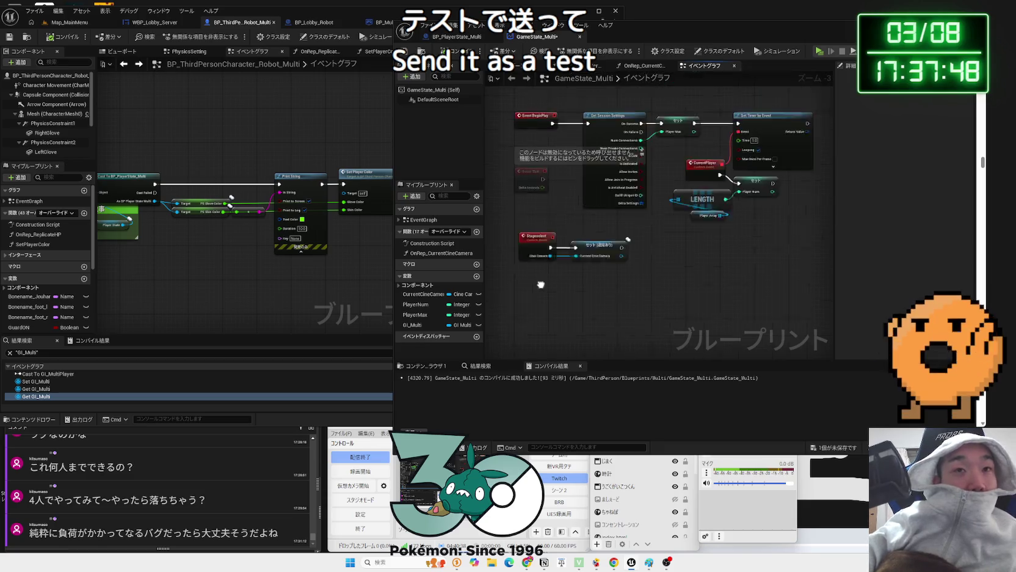
mouse_move(758, 276)
left_mouse_down()
mouse_move(647, 144)
mouse_move(589, 153)
mouse_move(647, 214)
mouse_move(682, 194)
mouse_move(611, 159)
left_mouse_up()
mouse_move(576, 121)
left_mouse_down()
mouse_move(748, 239)
mouse_move(731, 226)
left_mouse_up()
left_click_drag(583, 155, 573, 159)
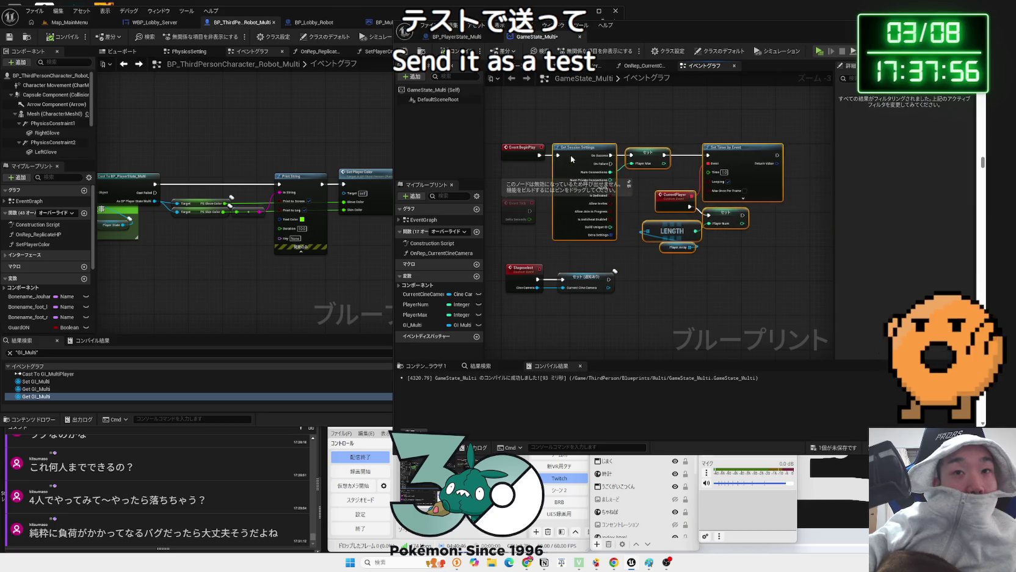
left_click(712, 238)
Review the Set Player Num, LENGTH and Player Array nodes, then bring up the Gemini chat
scroll(732, 243, "up", 3)
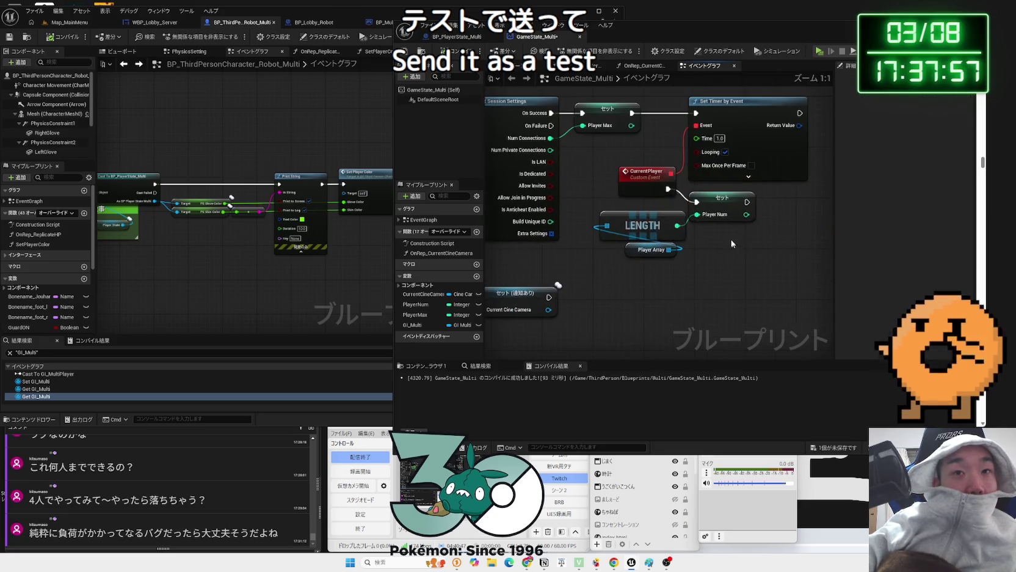
left_click(724, 203)
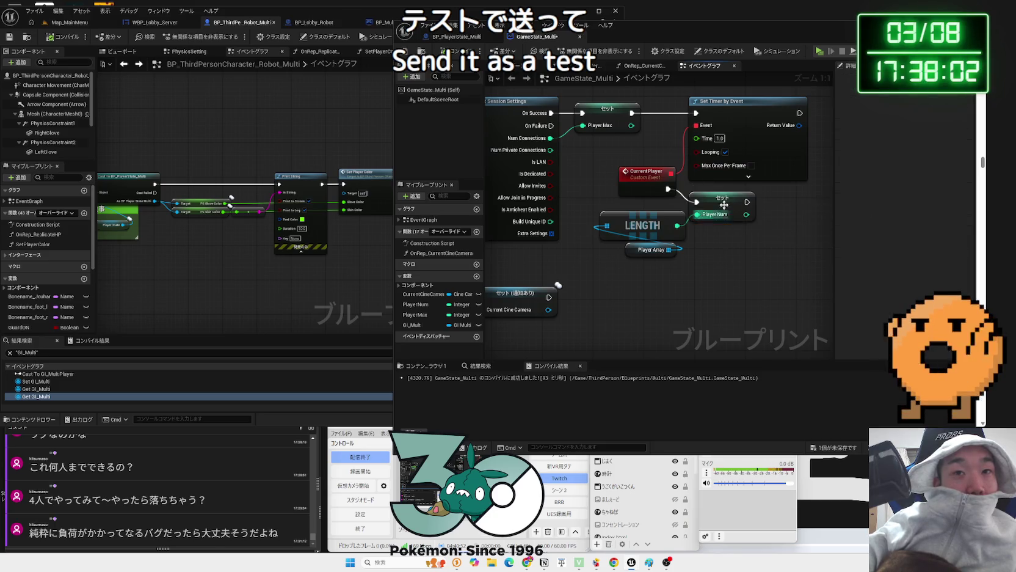
left_click_drag(745, 261, 647, 210)
left_click(727, 262)
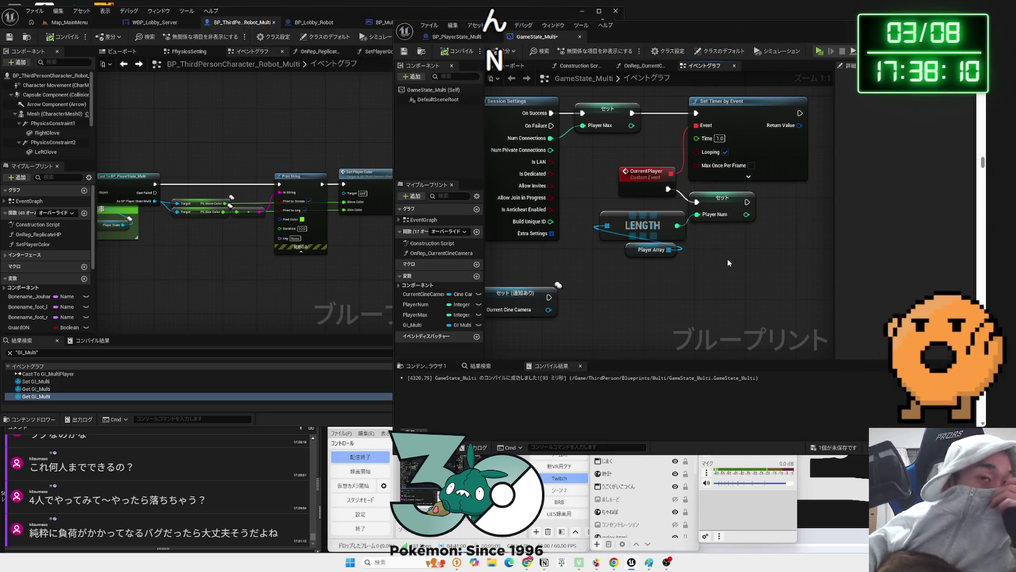
left_click_drag(728, 40, 502, 37)
left_click(721, 332)
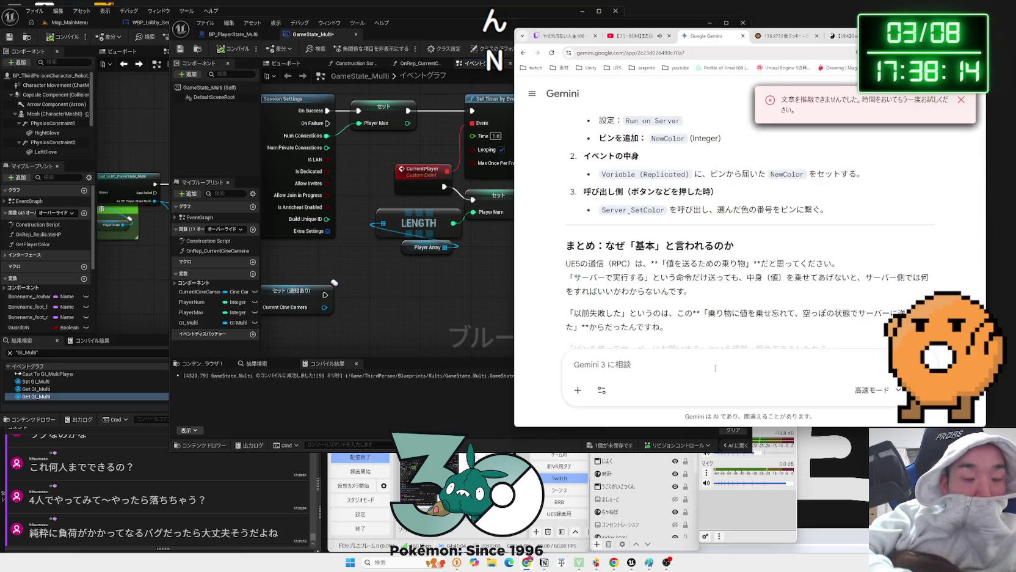
Ask Gemini, in Japanese, which event fires when one player disconnects
type("plyaer")
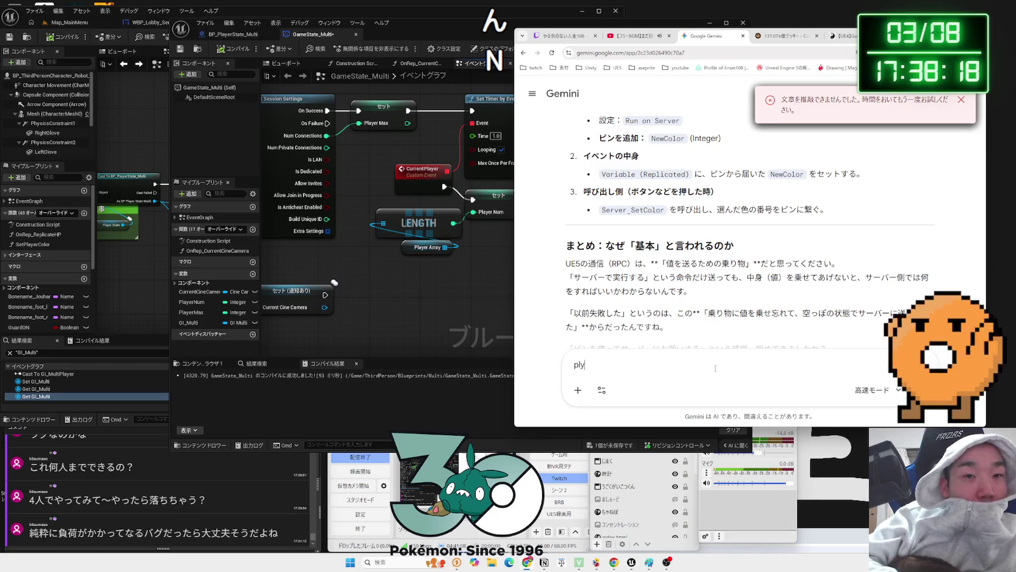
key("Zenkaku_Hankaku")
type("のひとり")
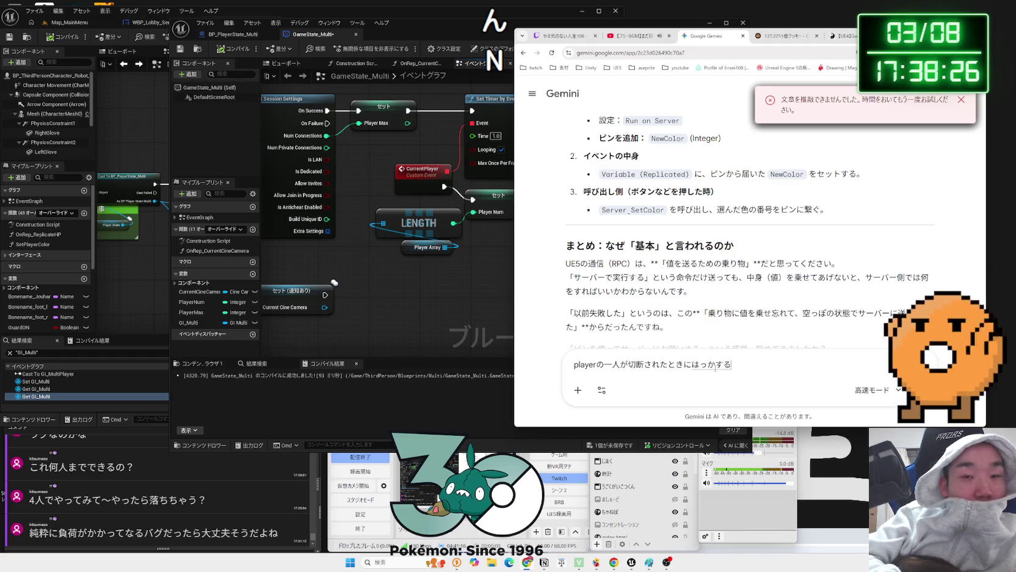
type("べんt")
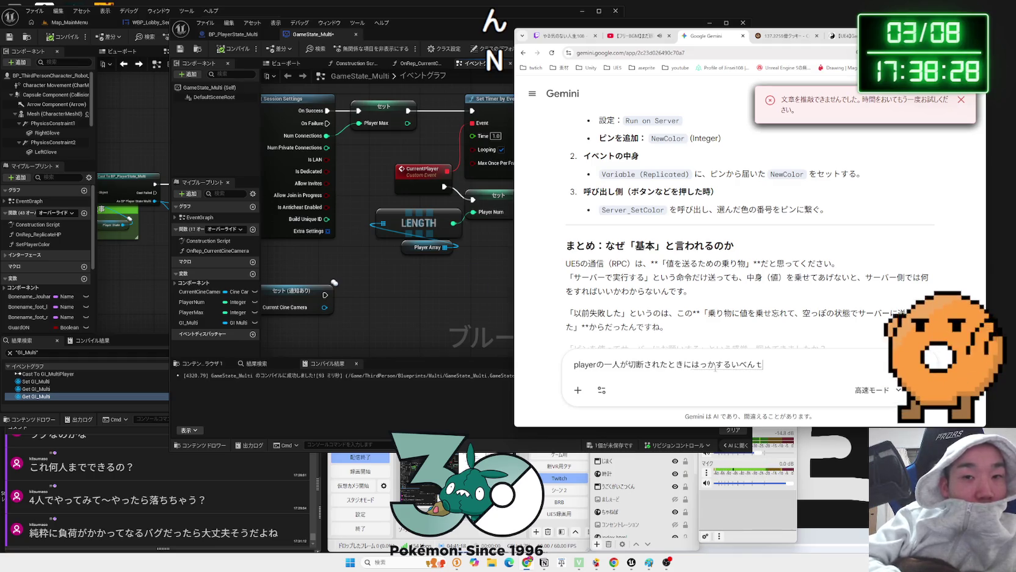
key("BackSpace")
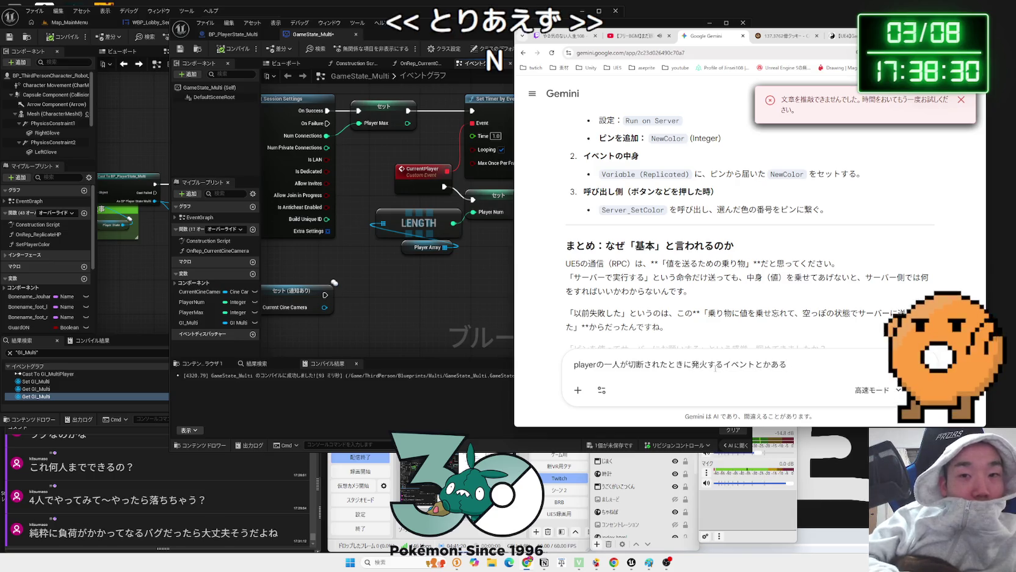
key("Return")
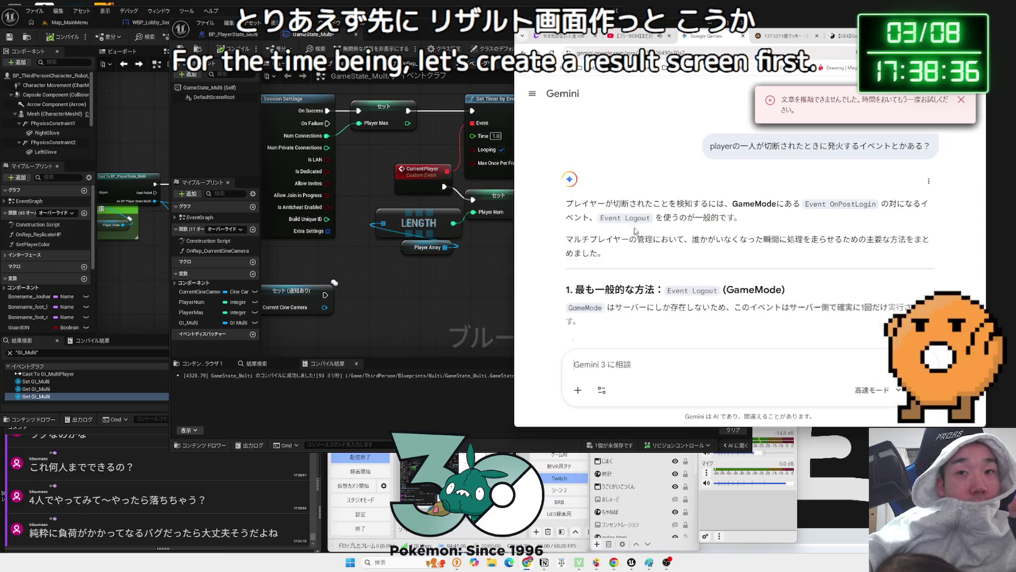
Read Gemini's reply on the GameMode logout event and the EndPlay section
mouse_move(597, 203)
left_mouse_down()
mouse_move(739, 218)
mouse_move(578, 203)
left_mouse_up()
mouse_move(938, 209)
left_mouse_down()
mouse_move(733, 204)
mouse_move(783, 217)
left_mouse_up()
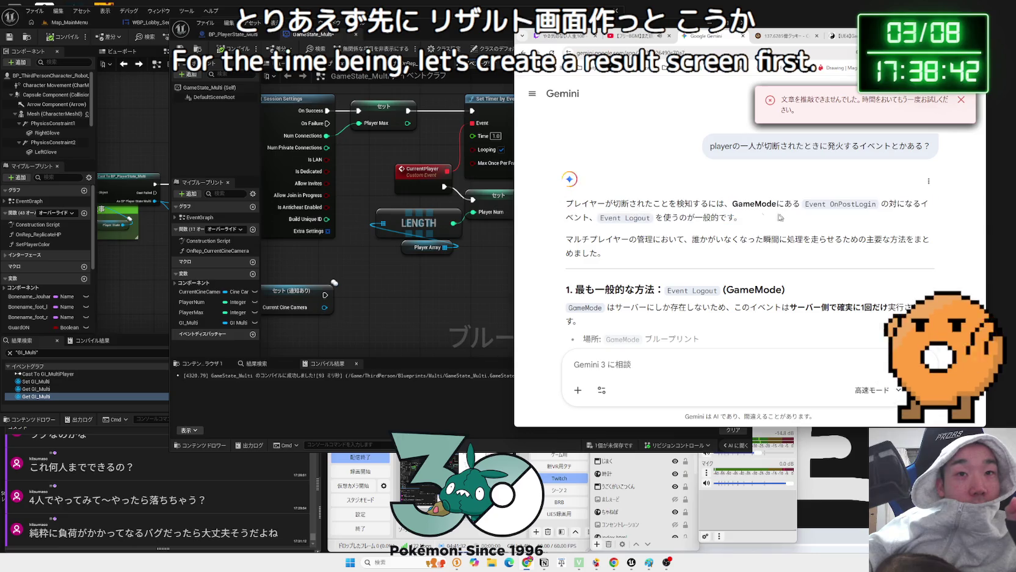
mouse_move(604, 204)
left_mouse_down()
mouse_move(751, 218)
mouse_move(568, 204)
left_mouse_up()
scroll(757, 266, "down", 5)
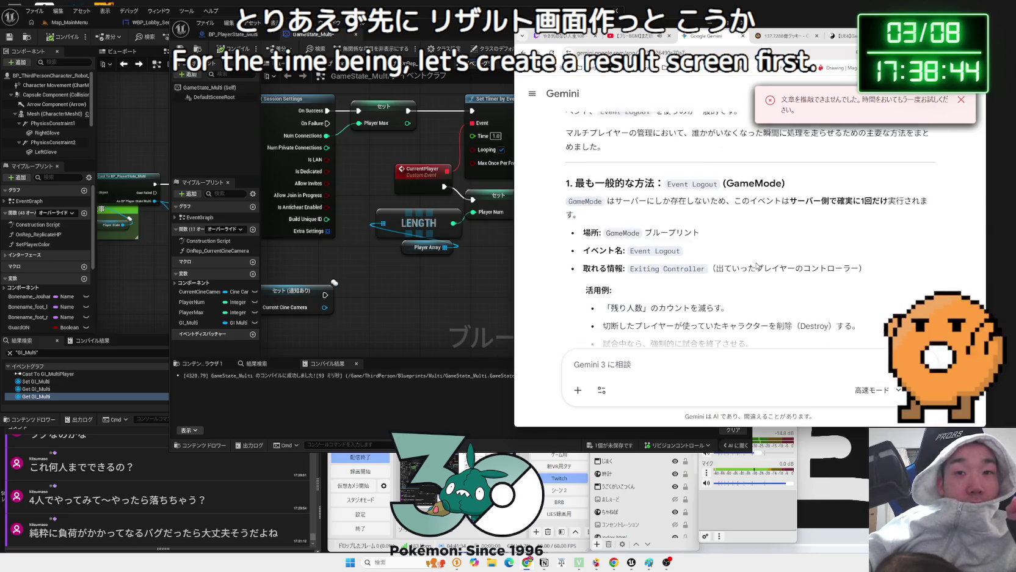
scroll(757, 266, "down", 3)
scroll(757, 266, "up", 3)
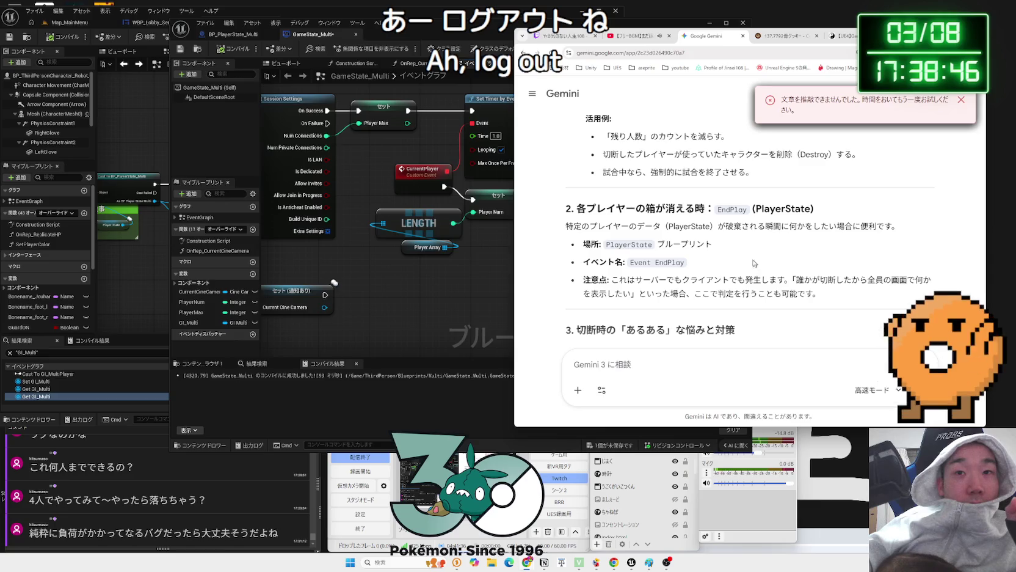
mouse_move(566, 226)
left_mouse_down()
mouse_move(899, 226)
mouse_move(652, 226)
left_mouse_up()
left_click(568, 226)
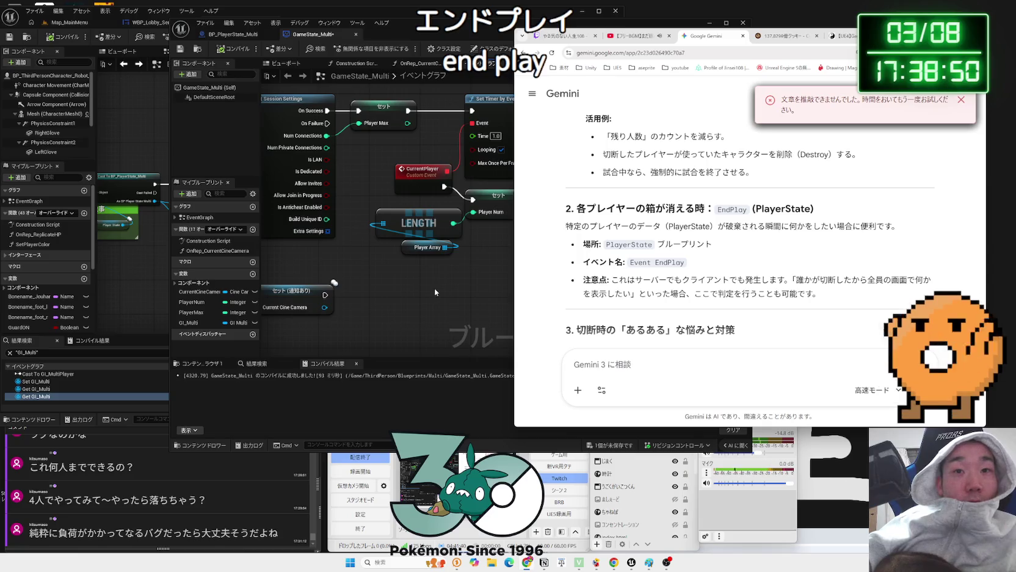
Search the GameState_Multi graph's node list for 'end' and browse the results without adding any
left_click(434, 288)
right_click(429, 297)
type("えんd")
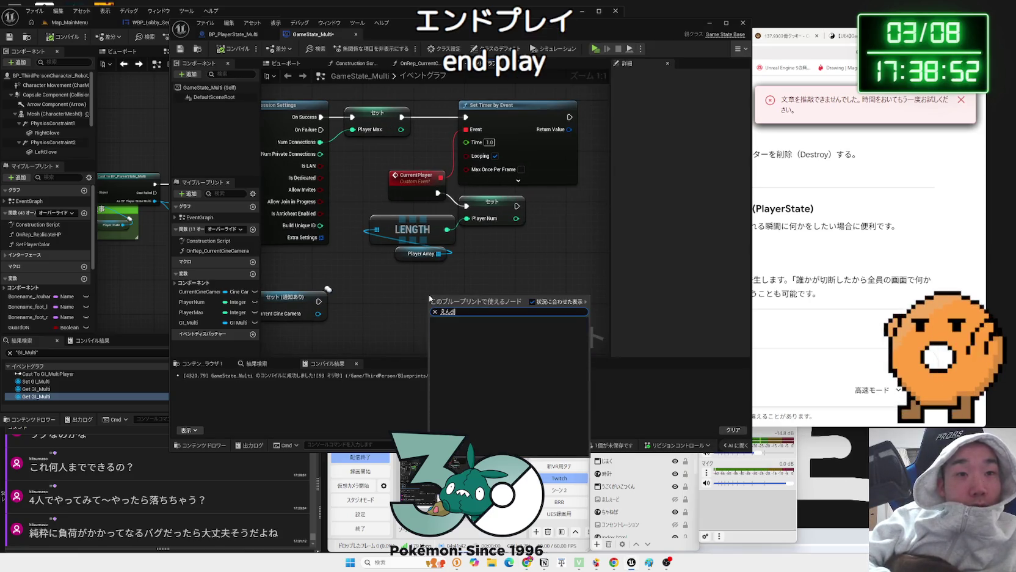
key("F10")
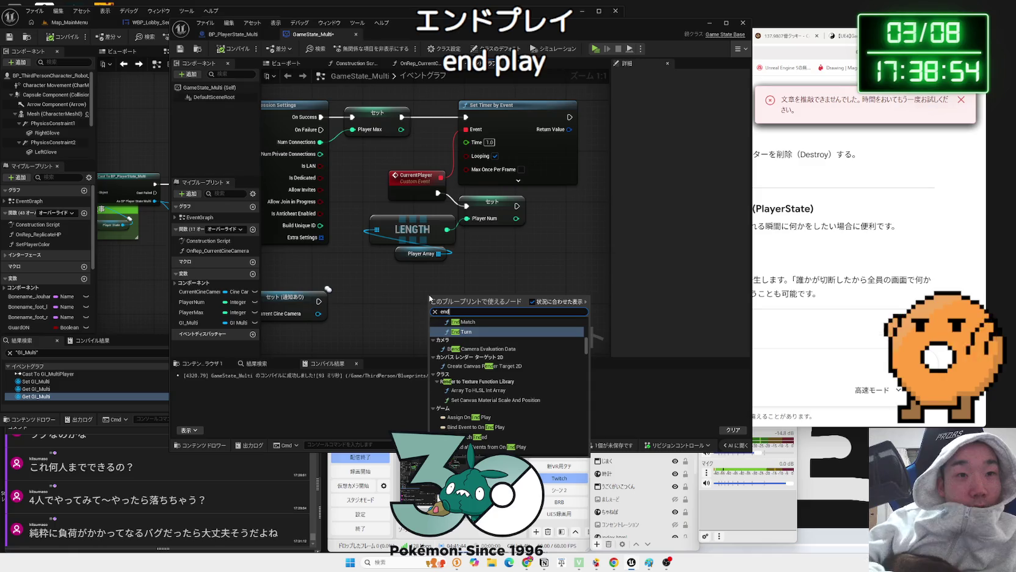
scroll(468, 374, "up", 1)
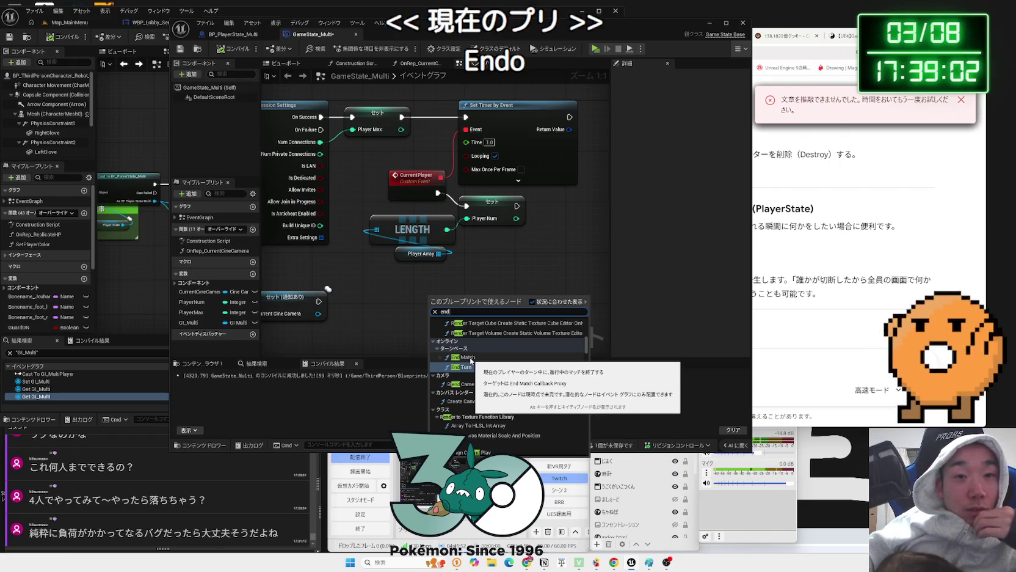
scroll(472, 366, "up", 3)
scroll(474, 367, "up", 5)
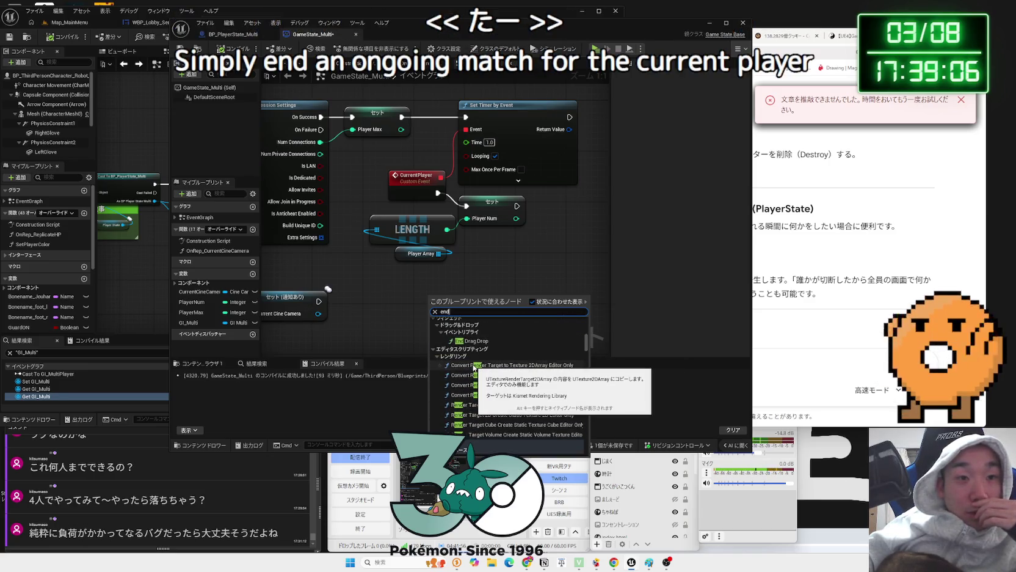
scroll(478, 366, "up", 2)
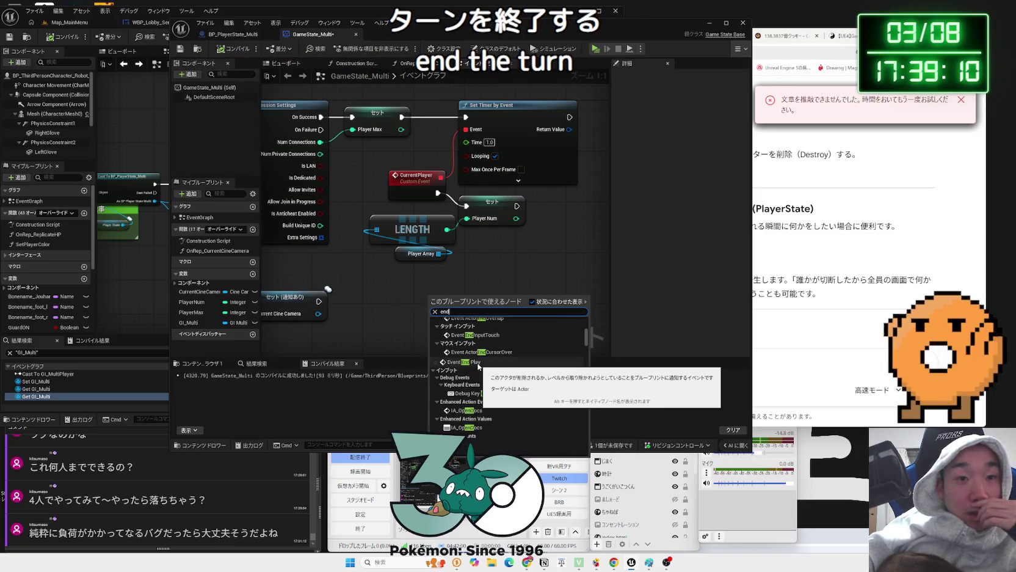
scroll(479, 363, "up", 4)
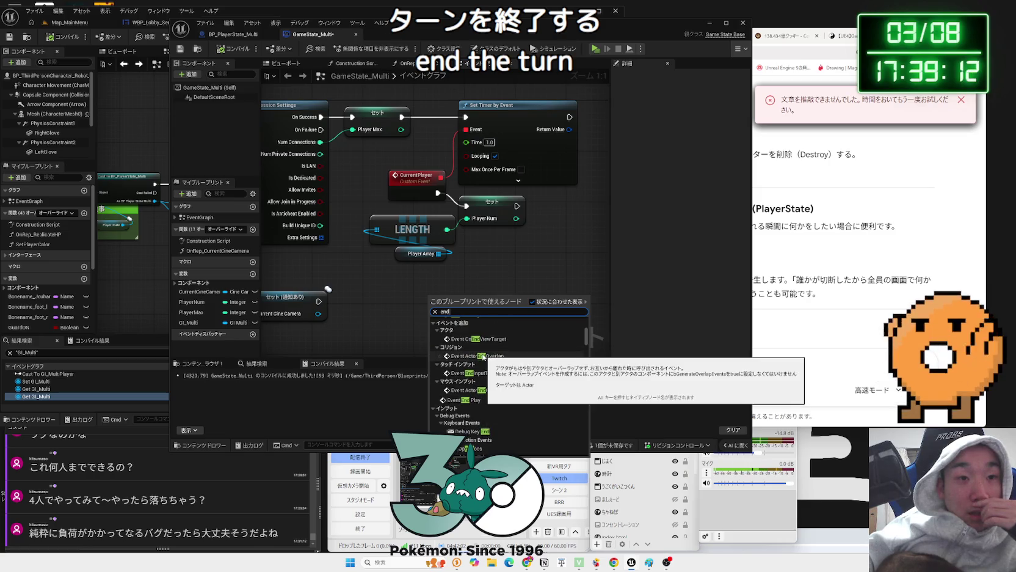
scroll(483, 358, "up", 2)
left_click(856, 325)
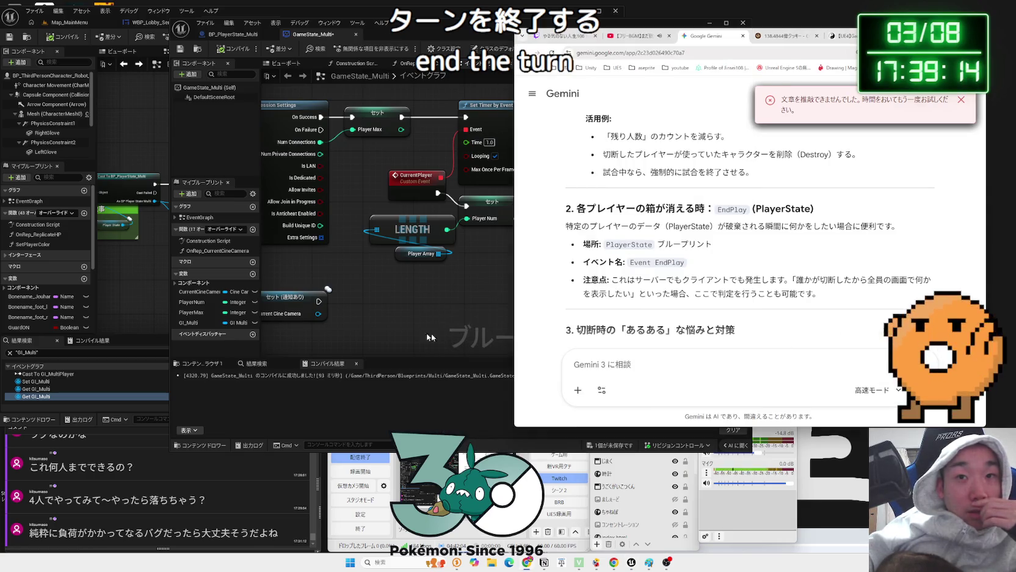
Read Gemini's EndPlay (PlayerState) explanation, then return to the BP_PlayerState_Multi graph
mouse_move(402, 324)
left_mouse_down()
mouse_move(398, 266)
mouse_move(593, 166)
mouse_move(586, 176)
left_mouse_up()
left_click(896, 227)
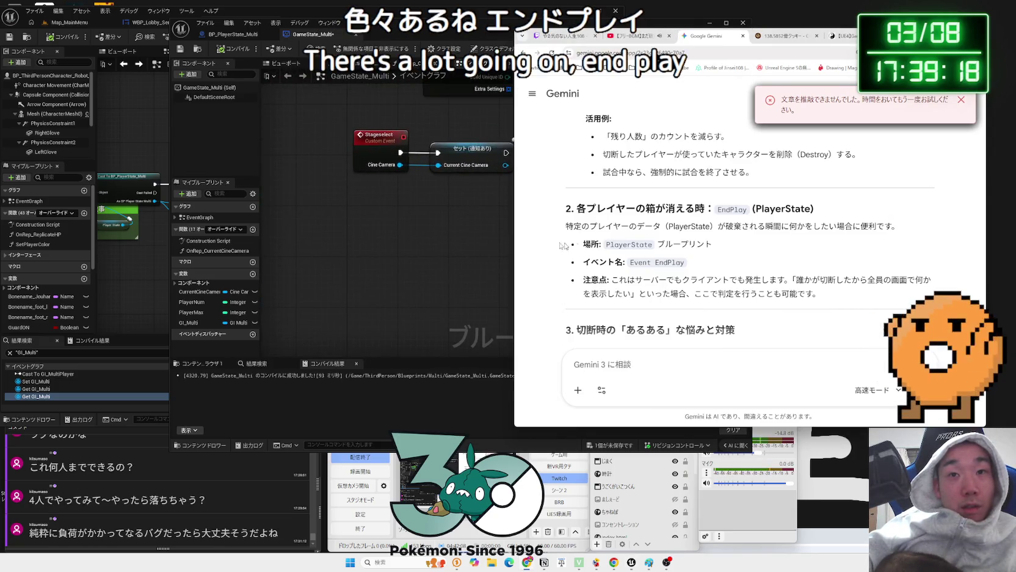
right_click(423, 232)
left_click(758, 256)
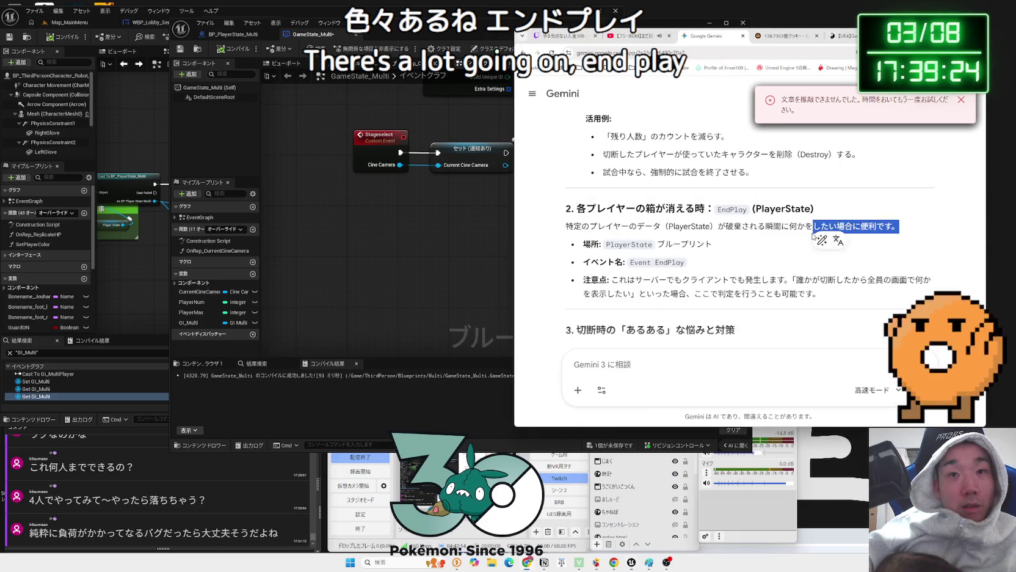
scroll(756, 260, "up", 2)
scroll(739, 266, "down", 2)
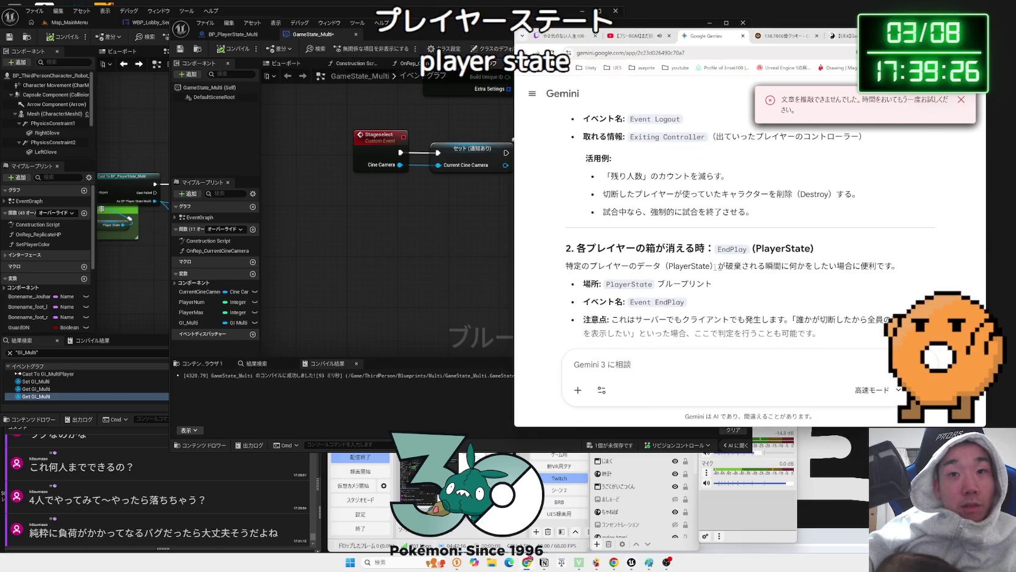
left_click(483, 255)
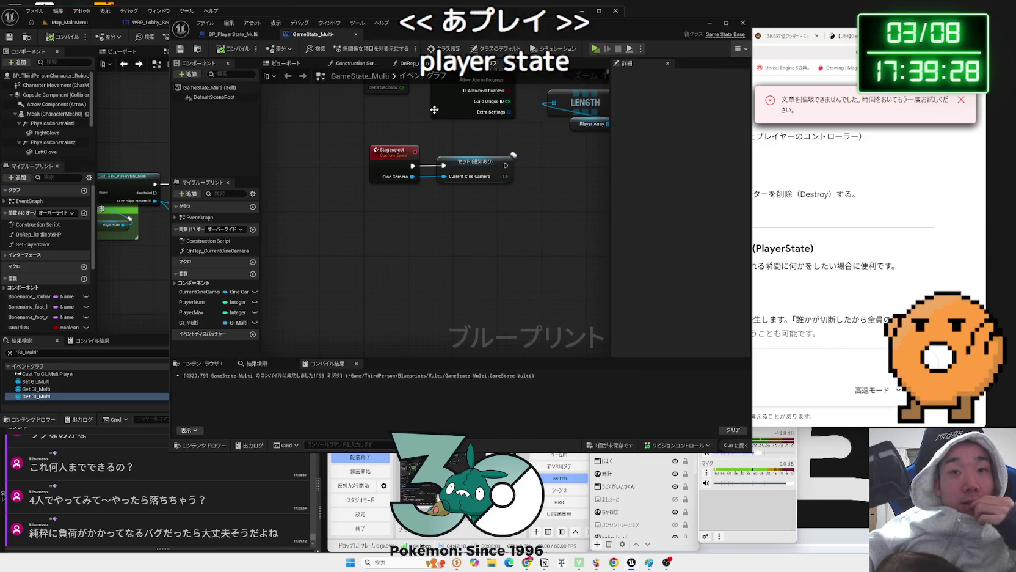
left_click(239, 36)
Add an Event End Play node to the BP_PlayerState_Multi graph
left_click_drag(379, 390, 401, 246)
right_click(402, 246)
type("em")
key("BackSpace")
type("nd play")
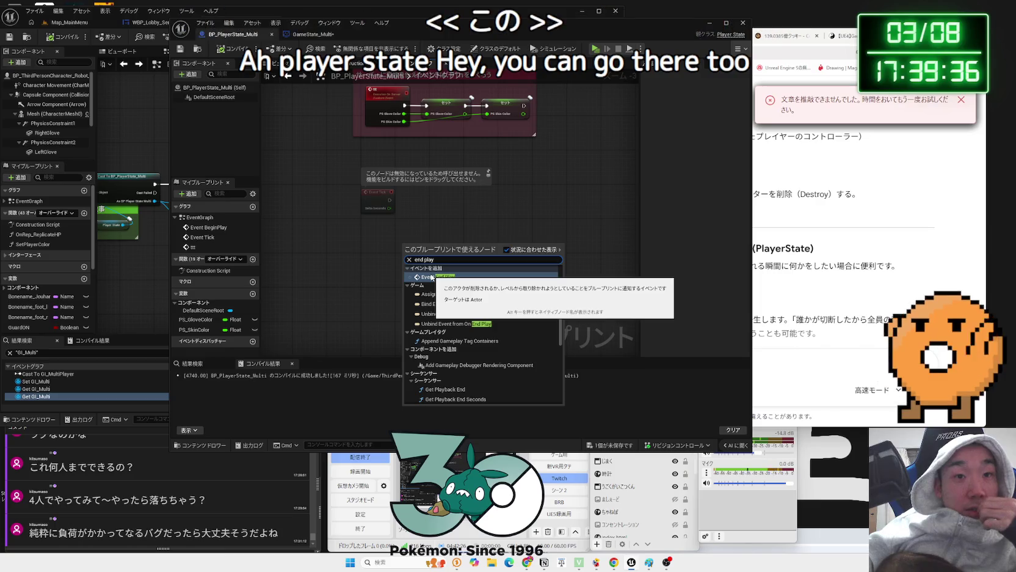
left_click(432, 277)
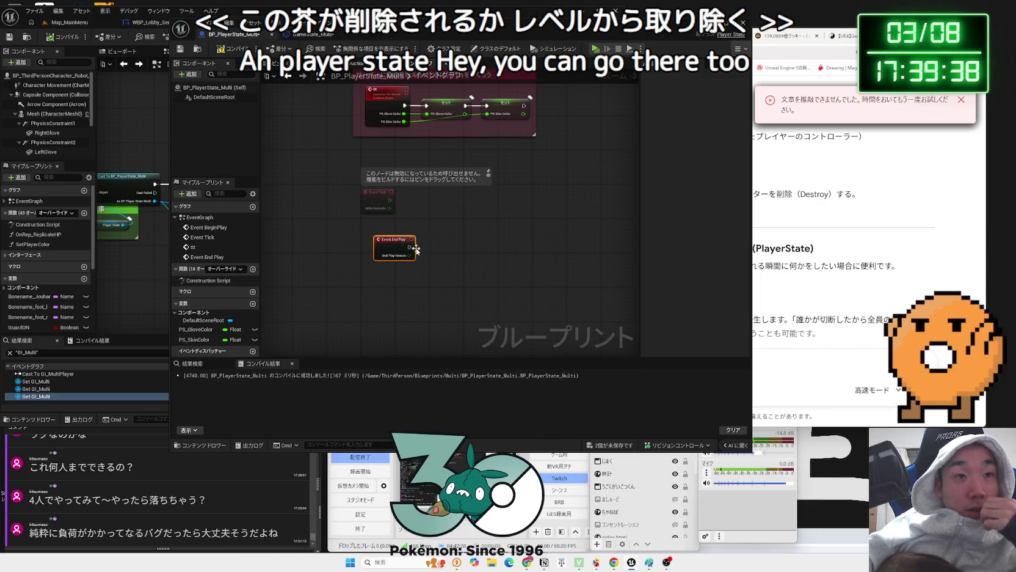
scroll(426, 251, "up", 3)
Promote End Play Reason to a new variable, then delete the generated Set node
left_click_drag(403, 259, 435, 265)
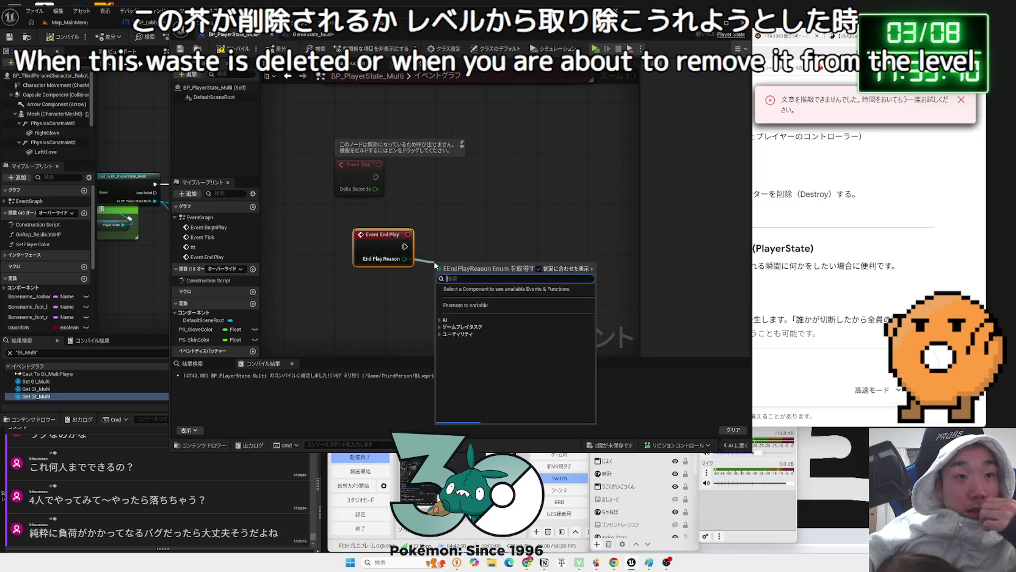
type("bre")
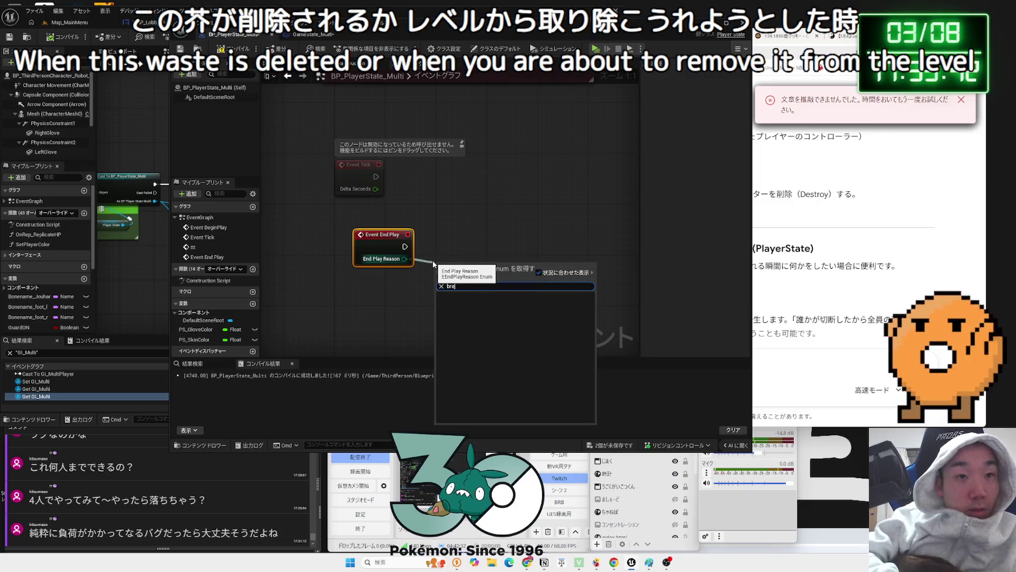
key("BackSpace")
key("BackSpace")
key("BackSpace")
key("Escape")
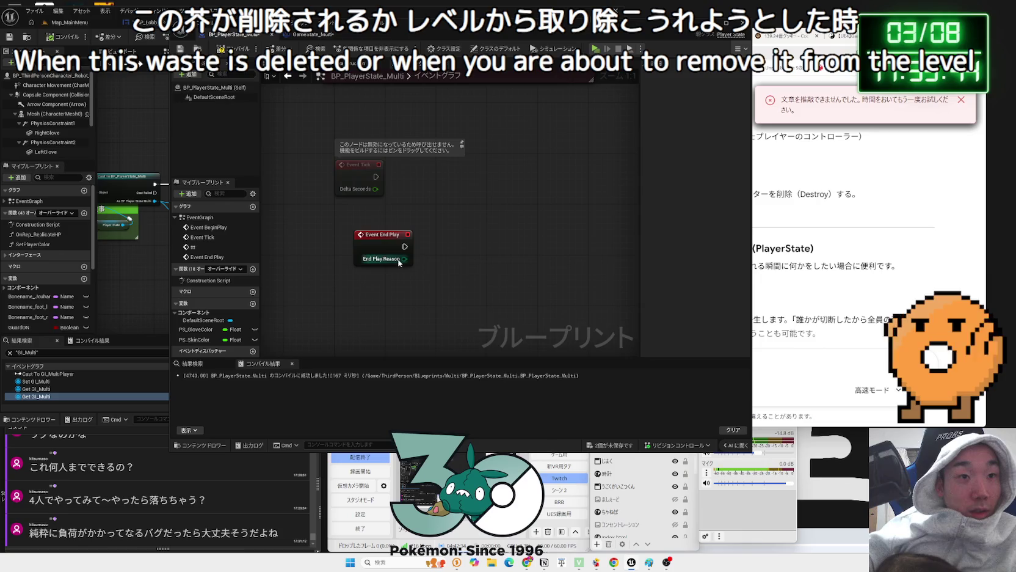
mouse_move(405, 258)
left_mouse_down()
mouse_move(453, 277)
mouse_move(447, 269)
left_mouse_up()
left_click(501, 319)
key("Return")
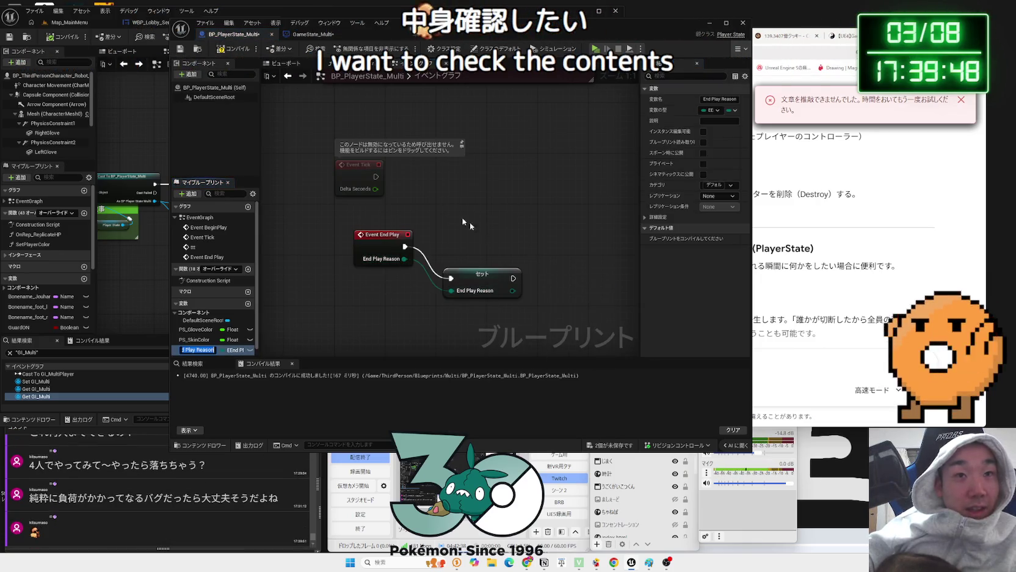
left_click(723, 240)
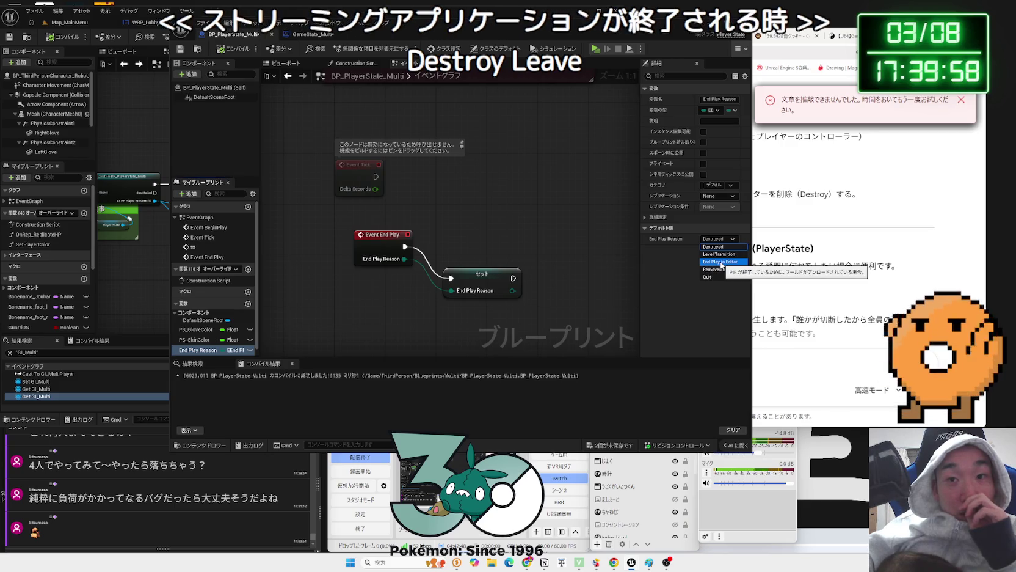
left_click(493, 272)
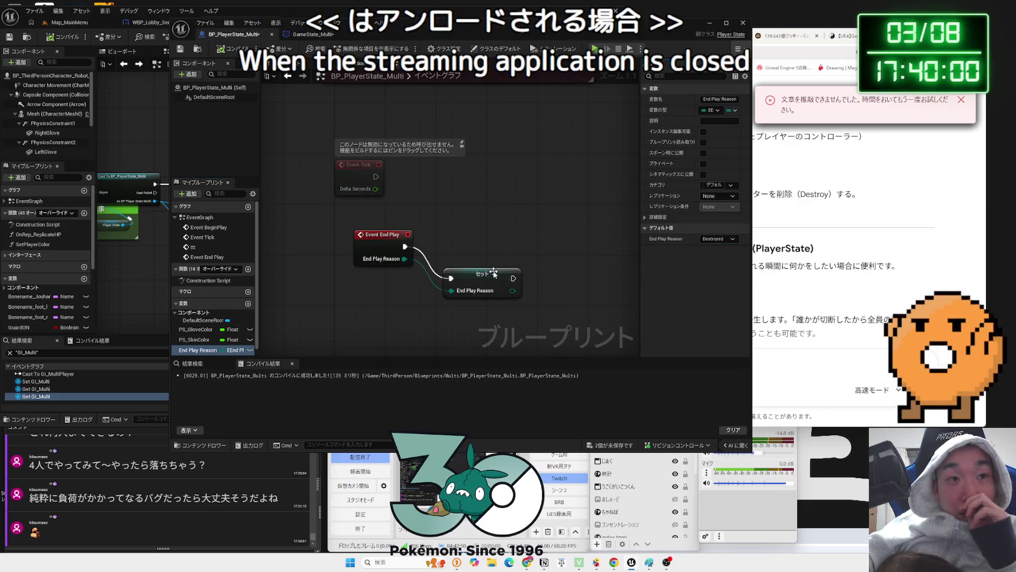
key("Delete")
left_click(374, 242)
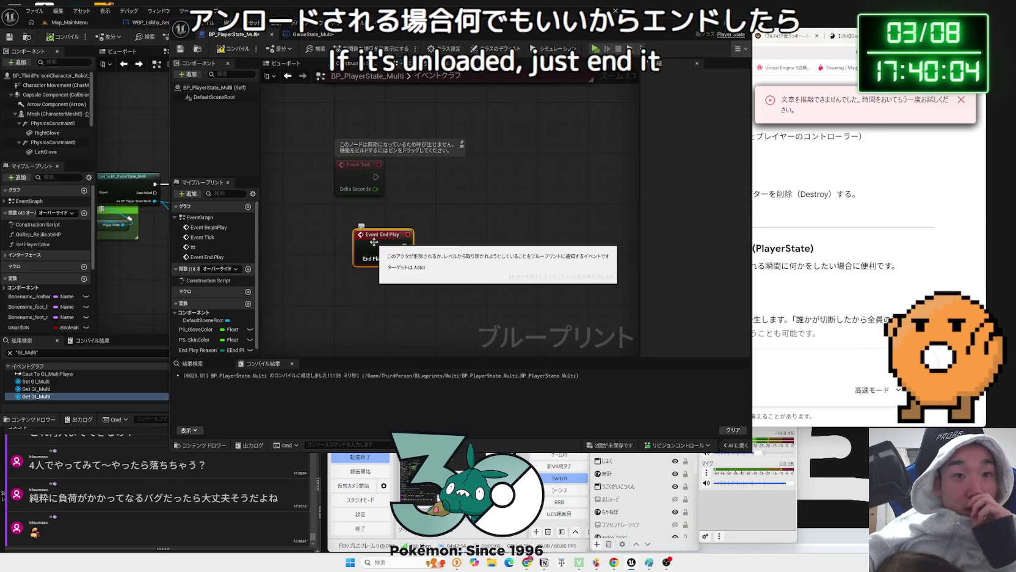
Save all assets and compile the PlayerState blueprint, repositioning Event End Play
left_click(615, 449)
mouse_move(384, 239)
left_mouse_down()
mouse_move(367, 235)
mouse_move(378, 255)
left_mouse_up()
left_click(238, 52)
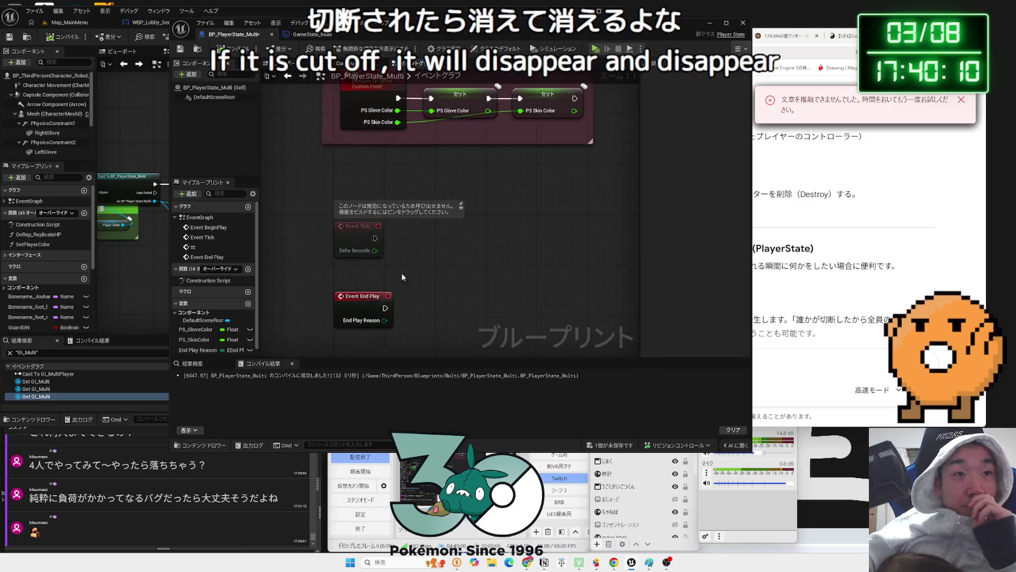
left_click(379, 240)
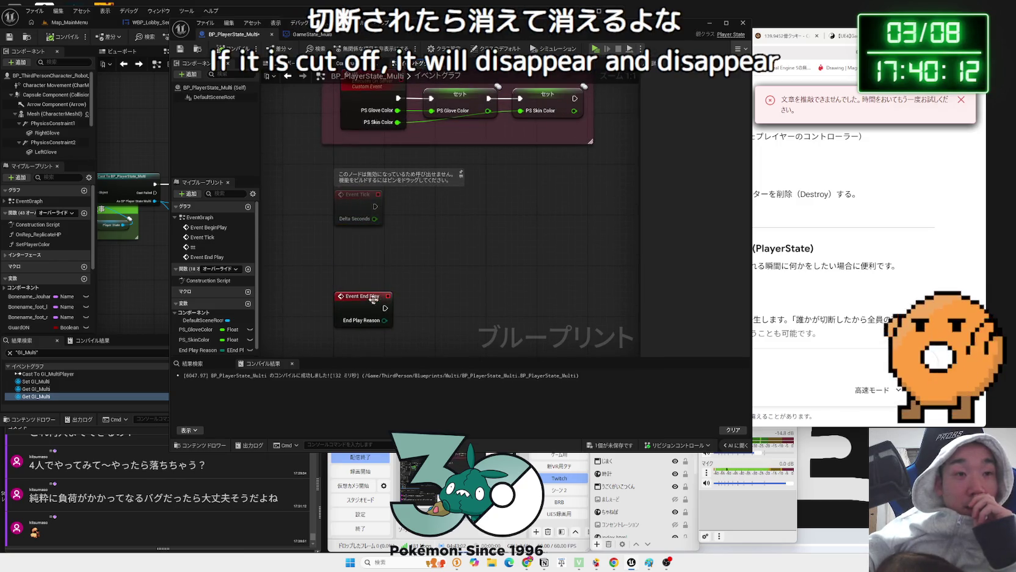
left_click_drag(420, 277, 433, 209)
left_click_drag(368, 229, 375, 209)
left_click(436, 210)
Move the PlayerState window aside and delete the 'いらない?' comment group from the robot graph
mouse_move(437, 209)
left_mouse_down()
mouse_move(397, 242)
mouse_move(395, 315)
mouse_move(407, 246)
left_mouse_up()
scroll(395, 316, "down", 2)
left_click_drag(391, 34, 673, 32)
left_click_drag(275, 195, 303, 212)
scroll(302, 212, "up", 6)
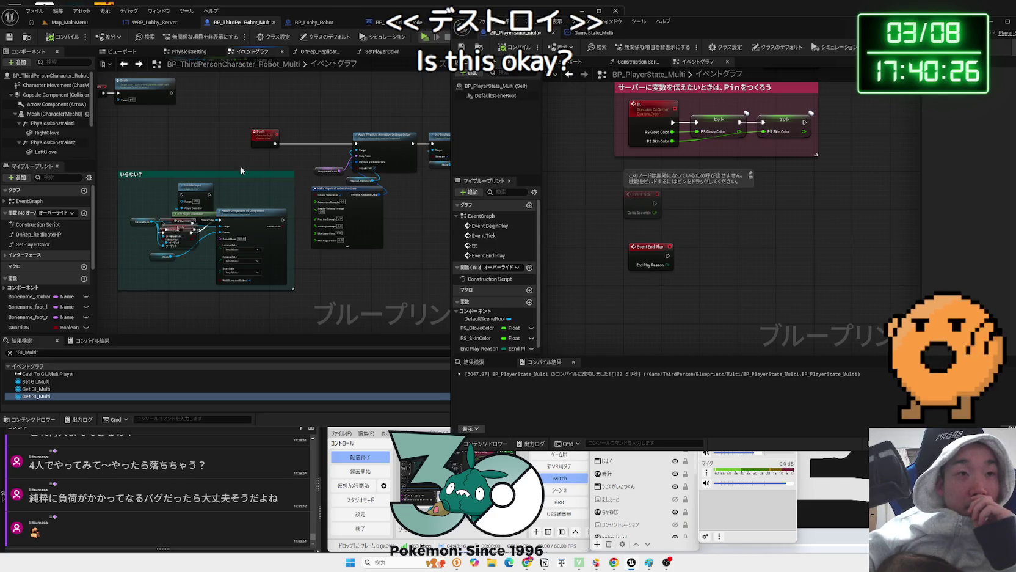
scroll(241, 168, "down", 2)
left_click_drag(366, 302, 244, 174)
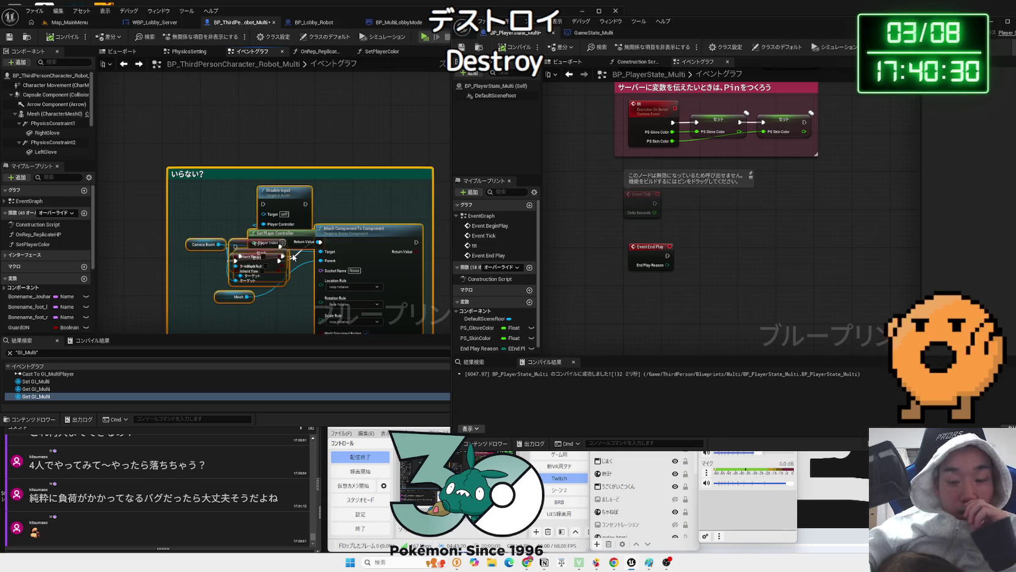
key("Delete")
Move the Death node closer to Apply Physical Animation and check the Set Simulate Physics nodes
scroll(256, 258, "down", 5)
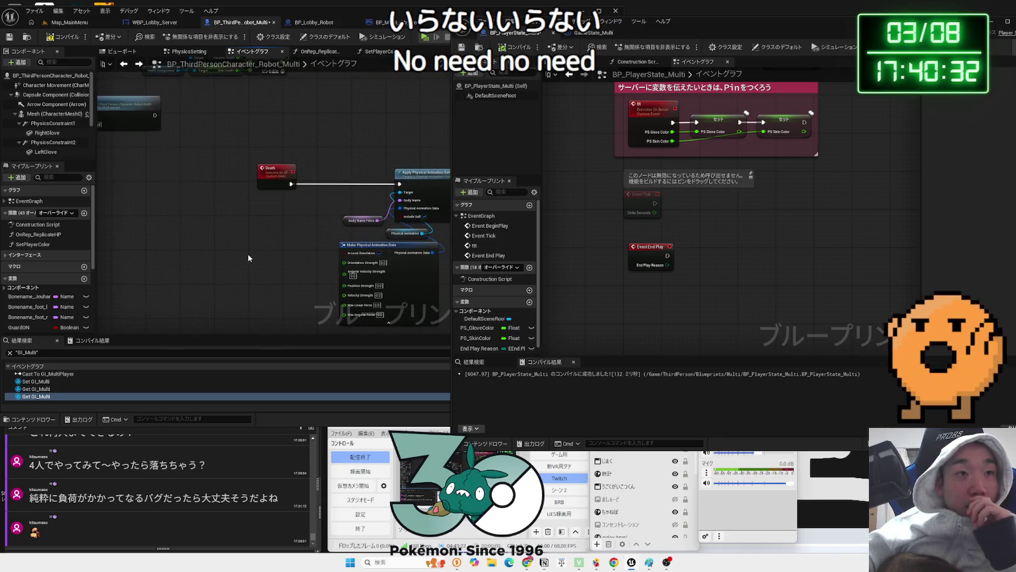
left_click_drag(199, 195, 251, 196)
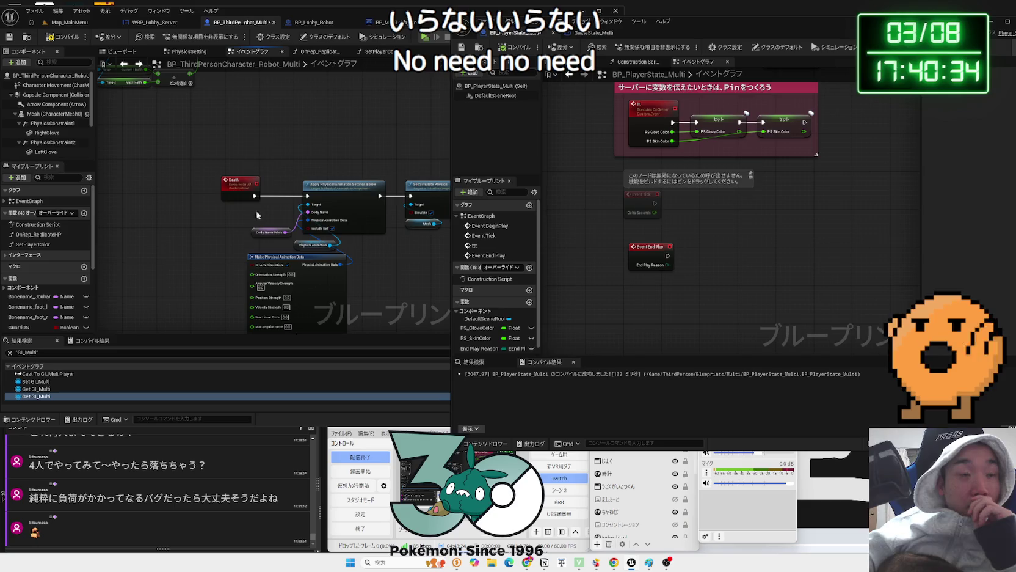
mouse_move(345, 255)
left_mouse_down()
mouse_move(286, 263)
mouse_move(453, 291)
left_mouse_up()
scroll(323, 308, "up", 2)
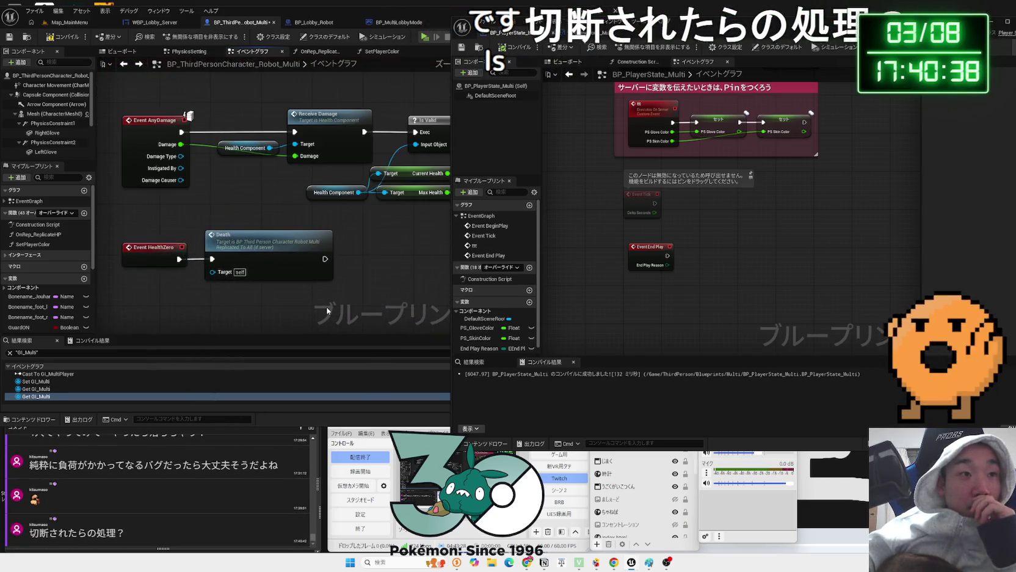
left_click(254, 249)
mouse_move(337, 284)
left_mouse_down()
mouse_move(204, 283)
mouse_move(171, 238)
mouse_move(310, 267)
left_mouse_up()
scroll(310, 266, "up", 2)
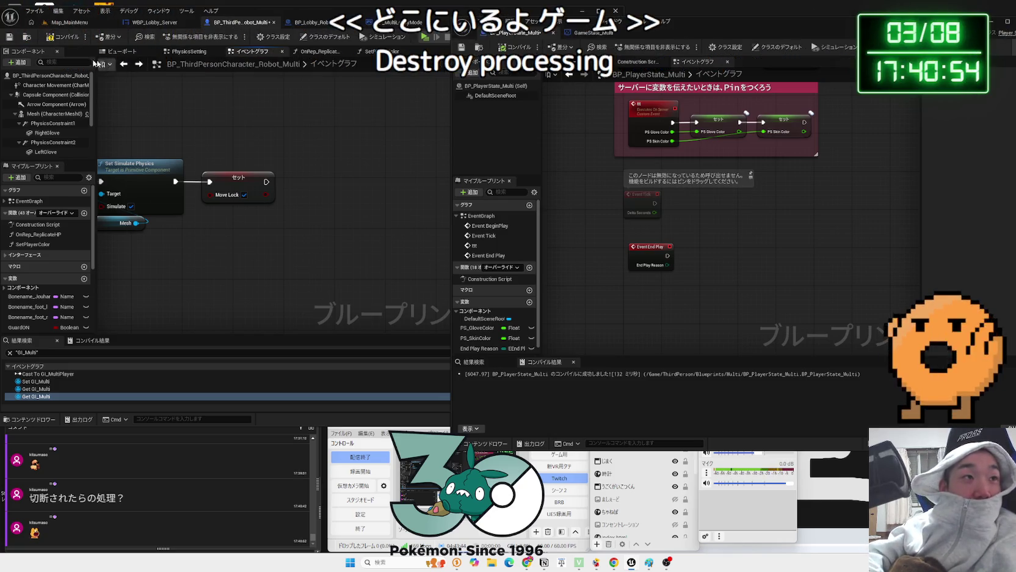
scroll(298, 166, "down", 5)
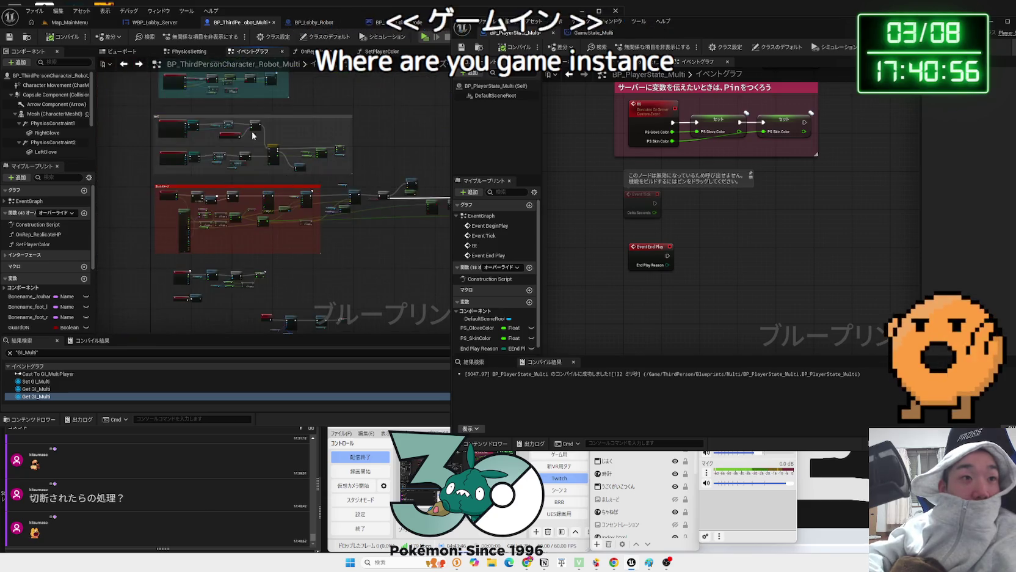
Find all references to GI_Multi by name from the Set GI_Multi node
scroll(298, 166, "up", 8)
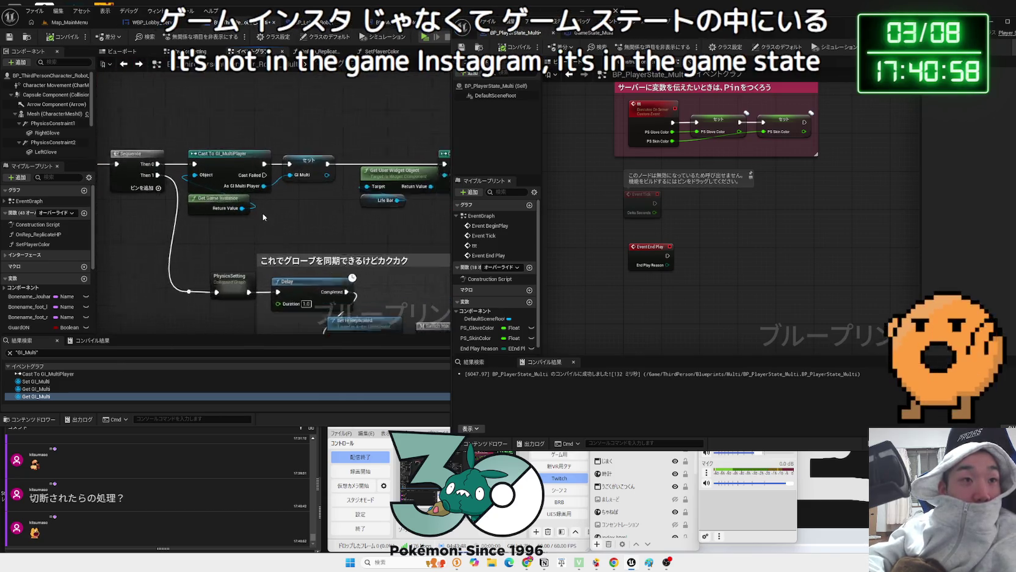
left_click_drag(228, 139, 317, 218)
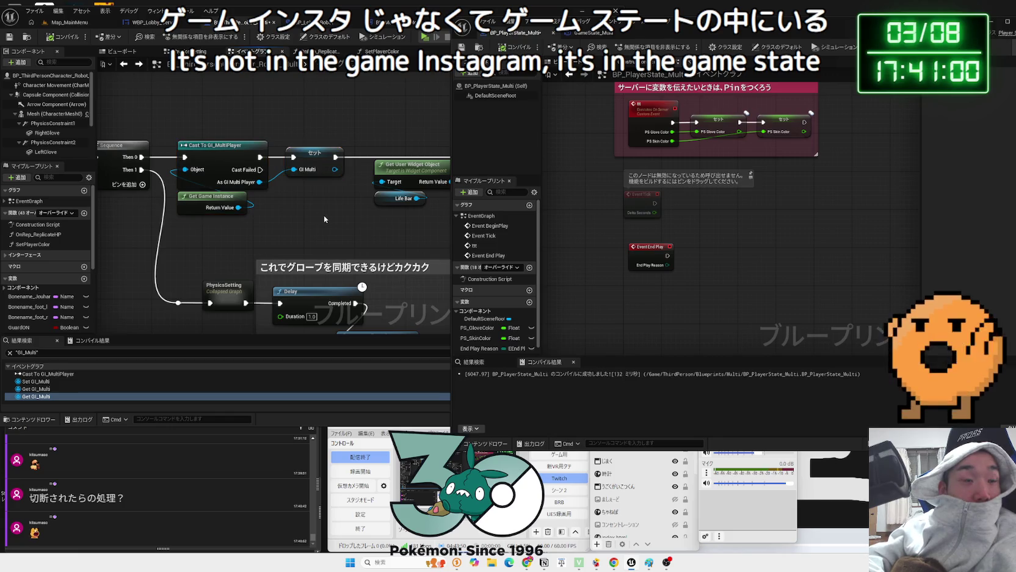
right_click(308, 161)
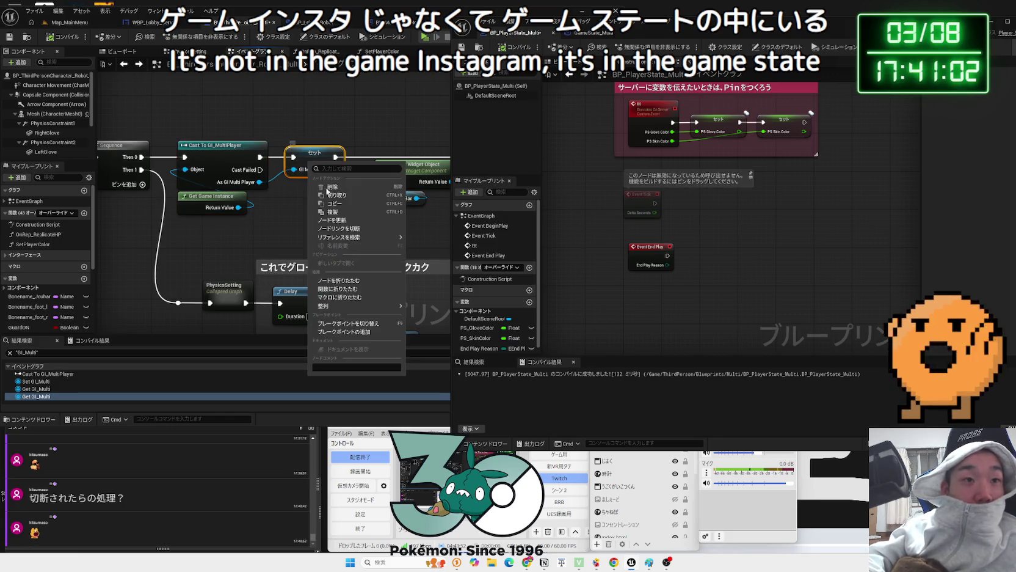
mouse_move(346, 299)
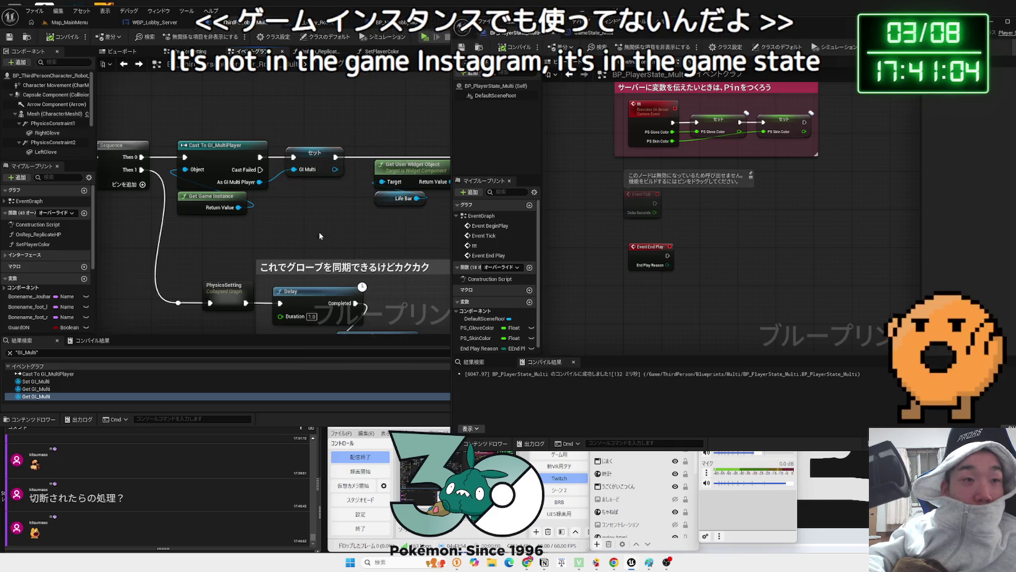
left_click_drag(332, 214, 253, 231)
right_click(224, 174)
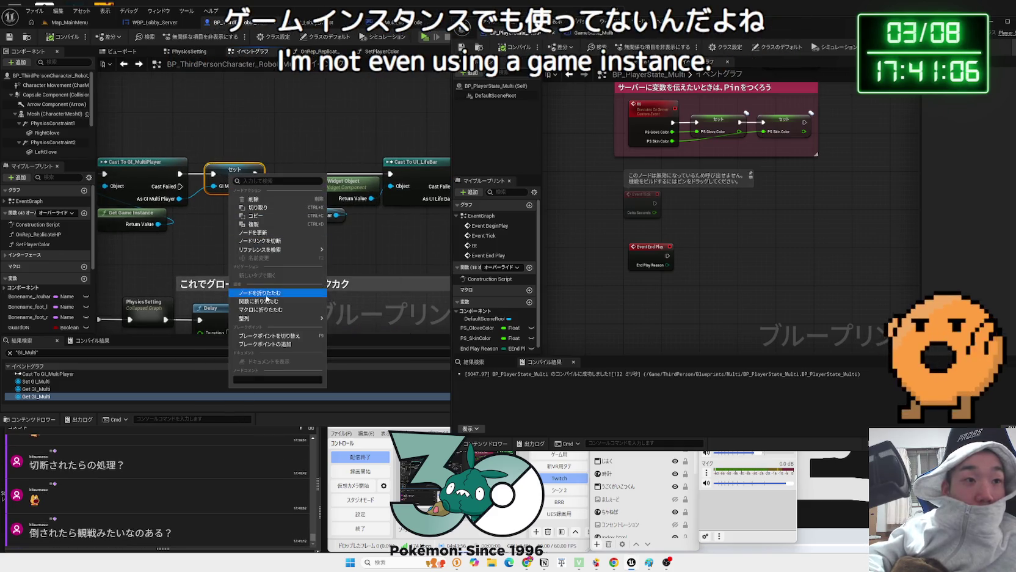
mouse_move(293, 250)
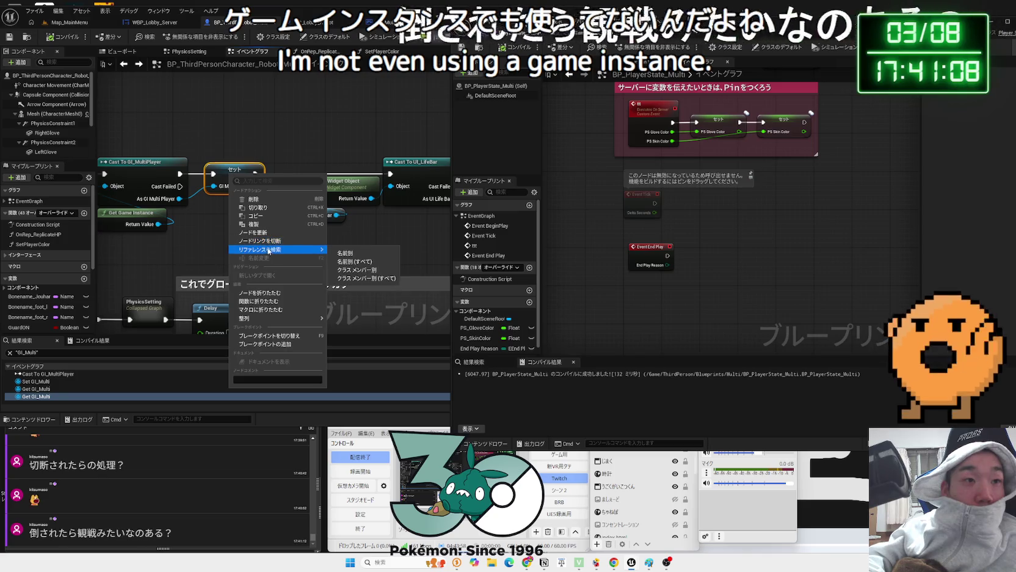
left_click(346, 253)
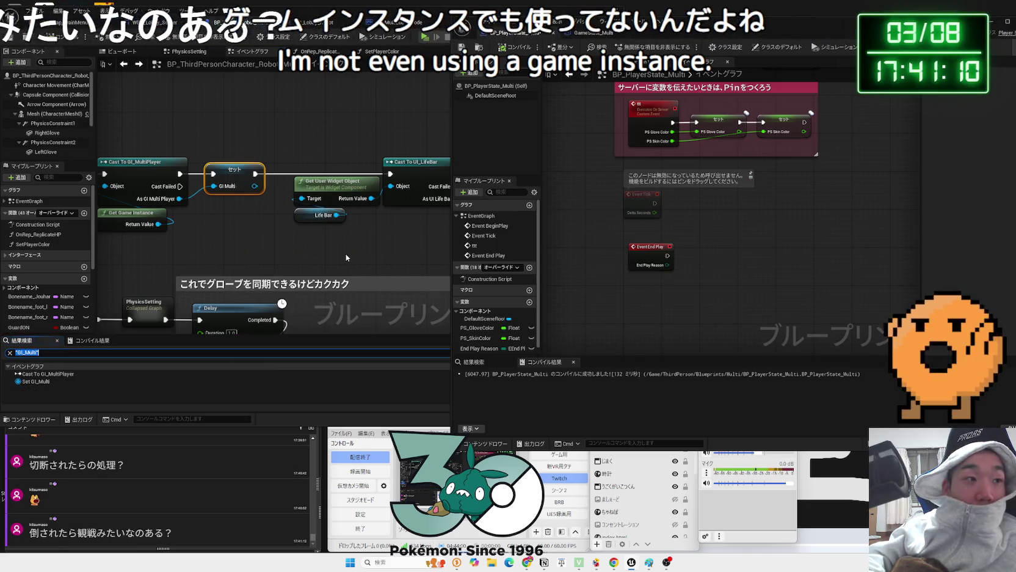
Delete the Cast To GI_MultiPlayer, Get Game Instance and Set nodes; wire execution into Cast To UI_LifeBar
double_click(36, 381)
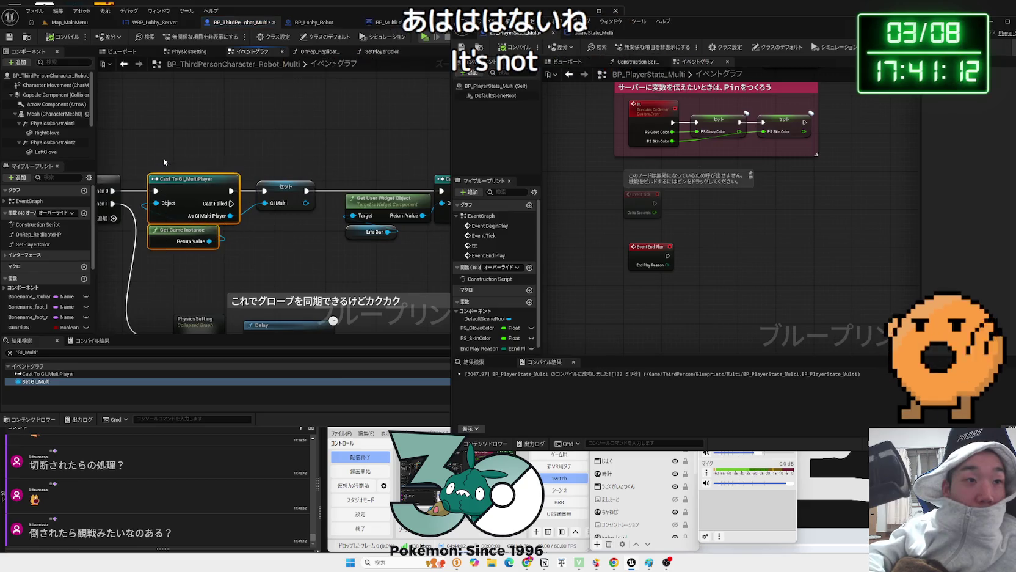
key("Delete")
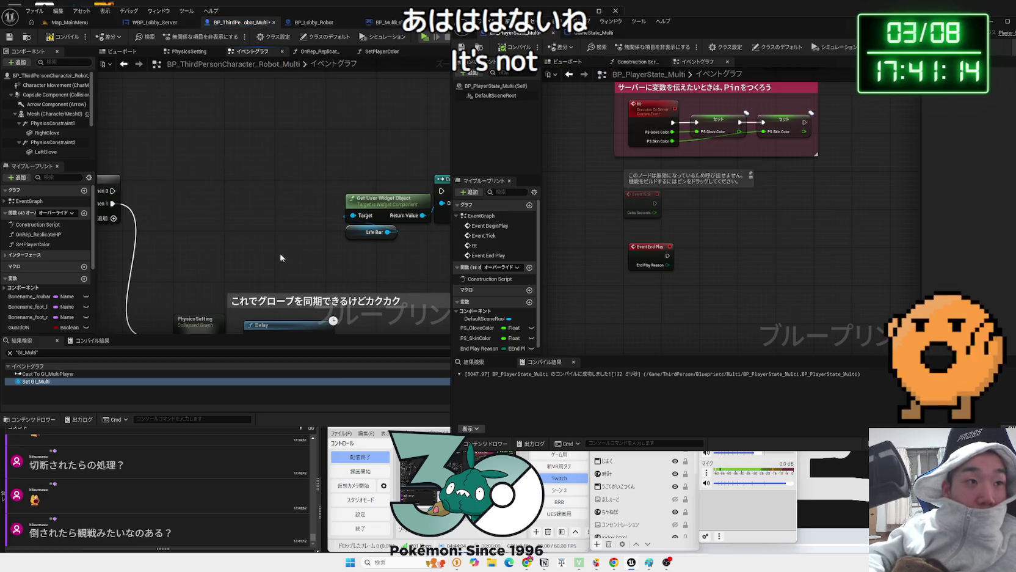
left_click_drag(113, 191, 439, 189)
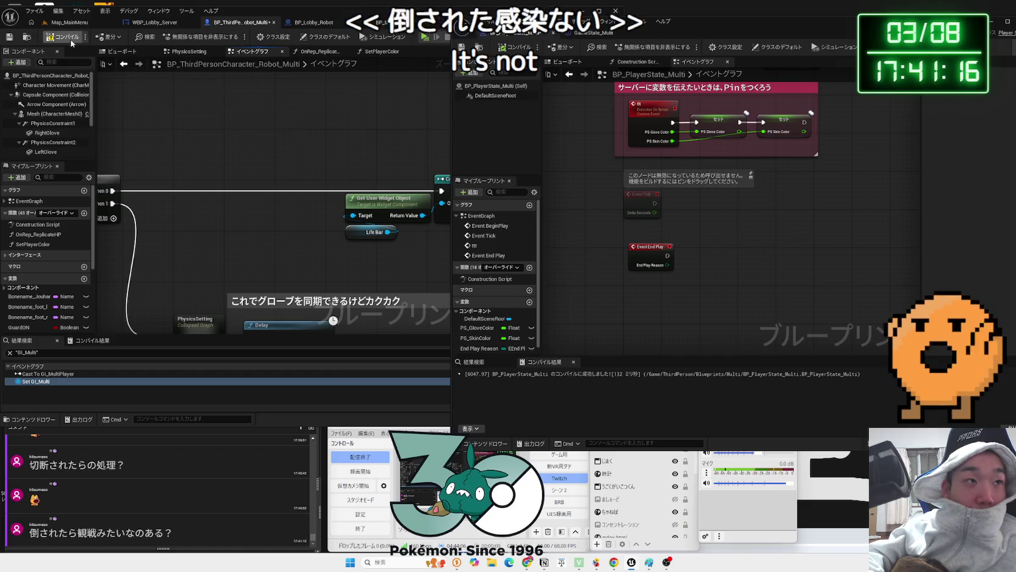
scroll(272, 242, "down", 2)
Save the character blueprint with Ctrl+S and look over the Play Sound 2D, Delay and Print String nodes
left_click_drag(272, 243, 83, 245)
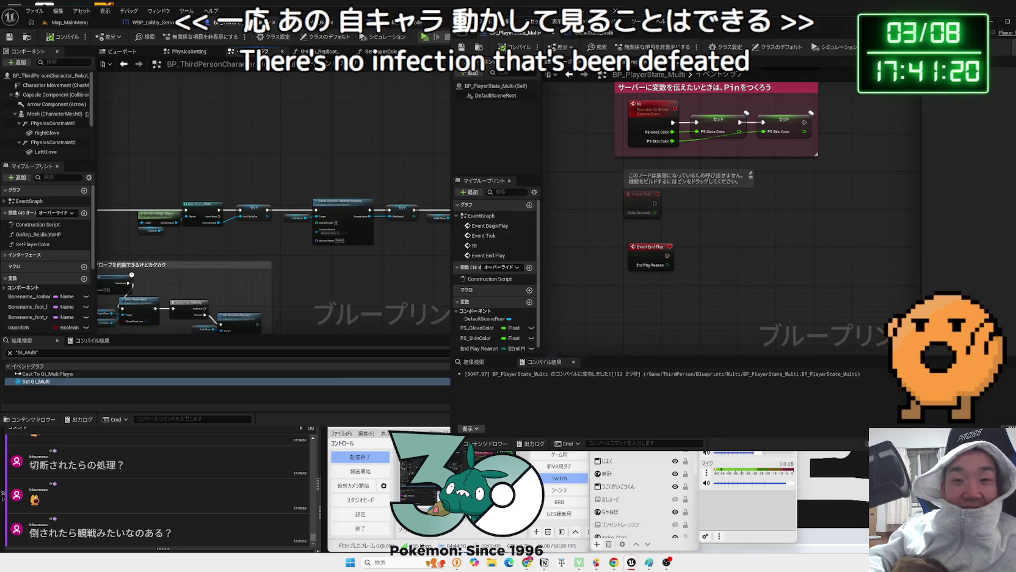
key("ctrl+s")
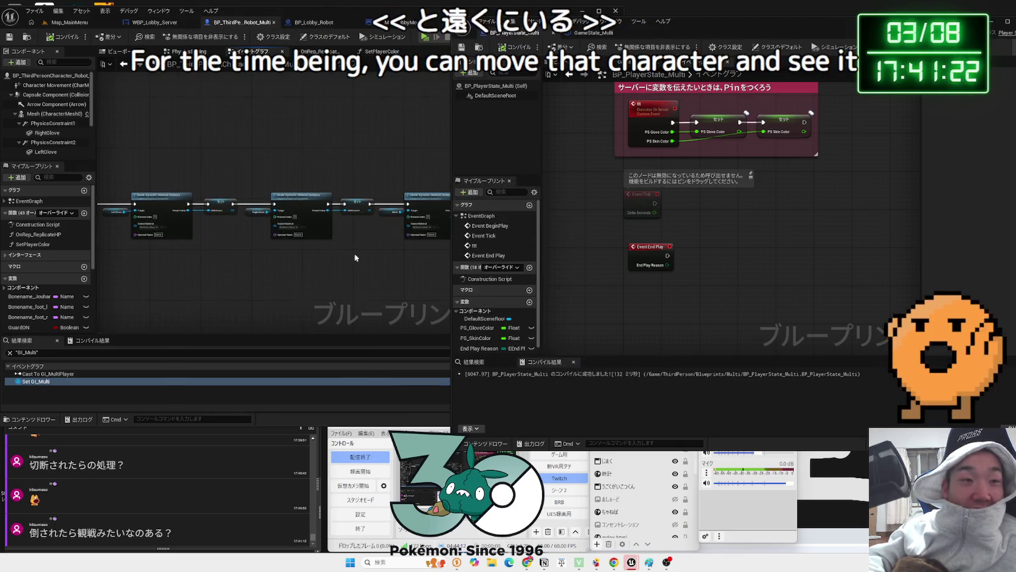
scroll(304, 278, "up", 3)
left_click_drag(304, 278, 135, 279)
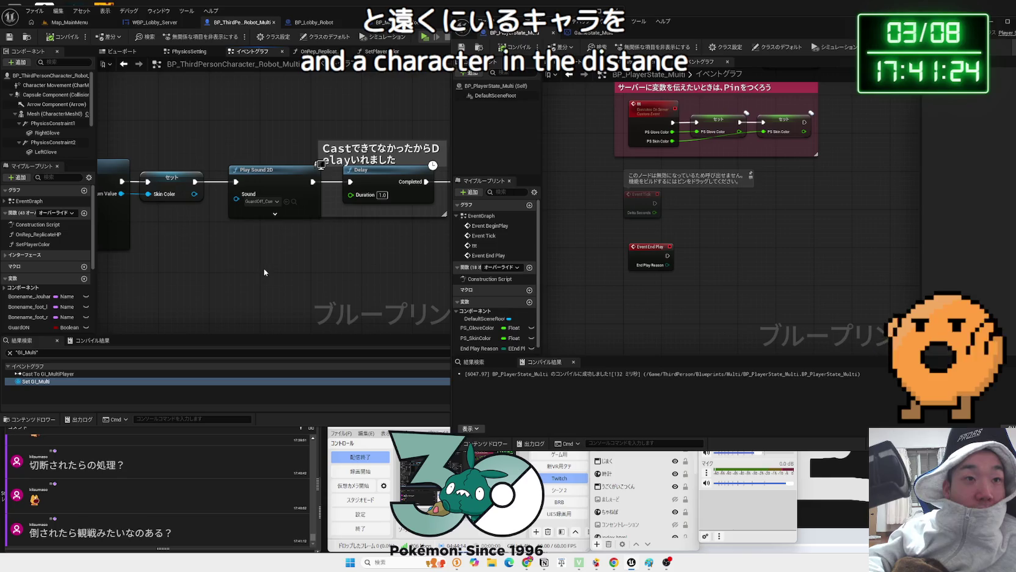
left_click_drag(286, 214, 184, 280)
scroll(272, 288, "down", 2)
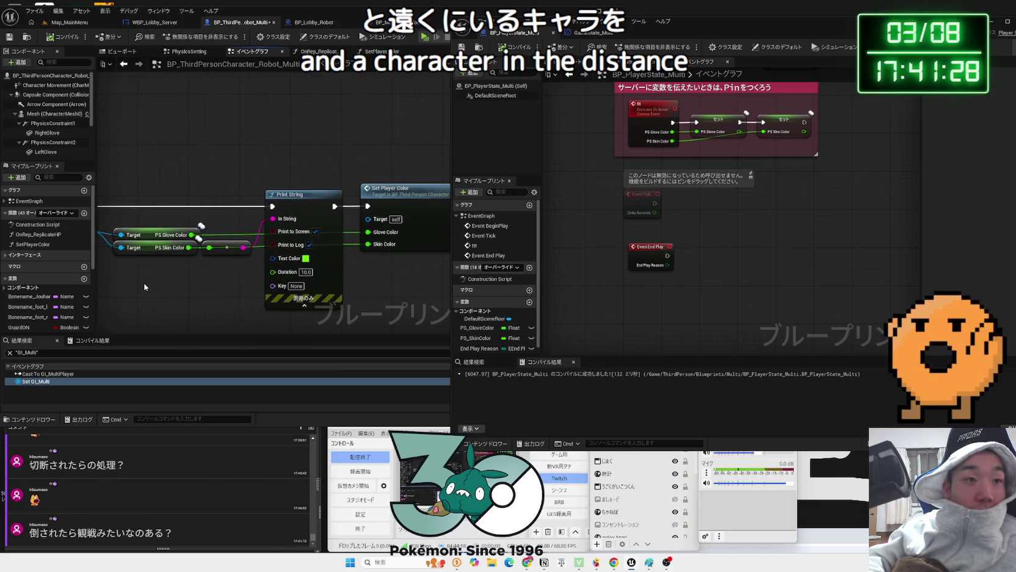
left_click_drag(272, 288, 270, 215)
scroll(262, 194, "down", 5)
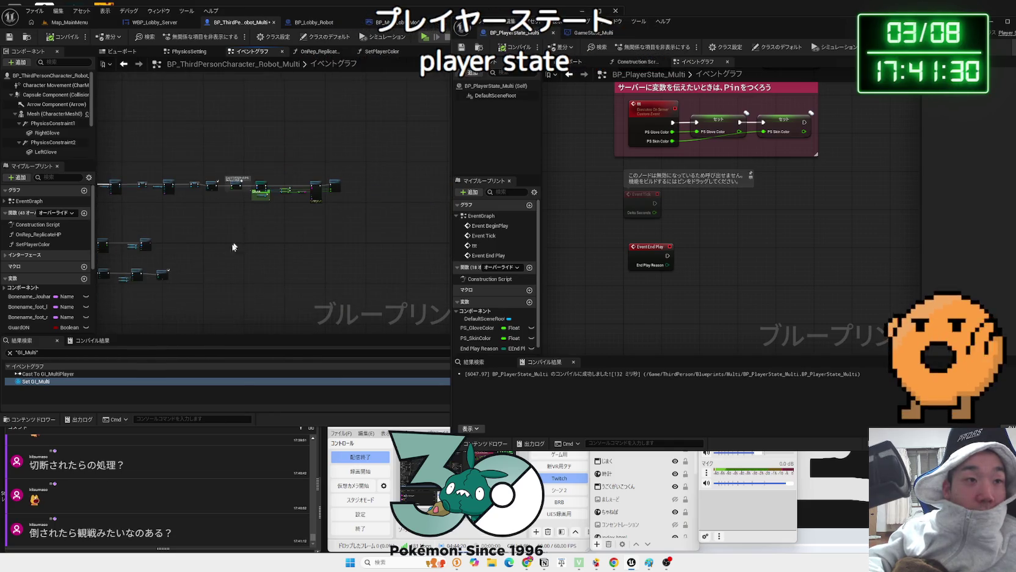
scroll(261, 241, "up", 5)
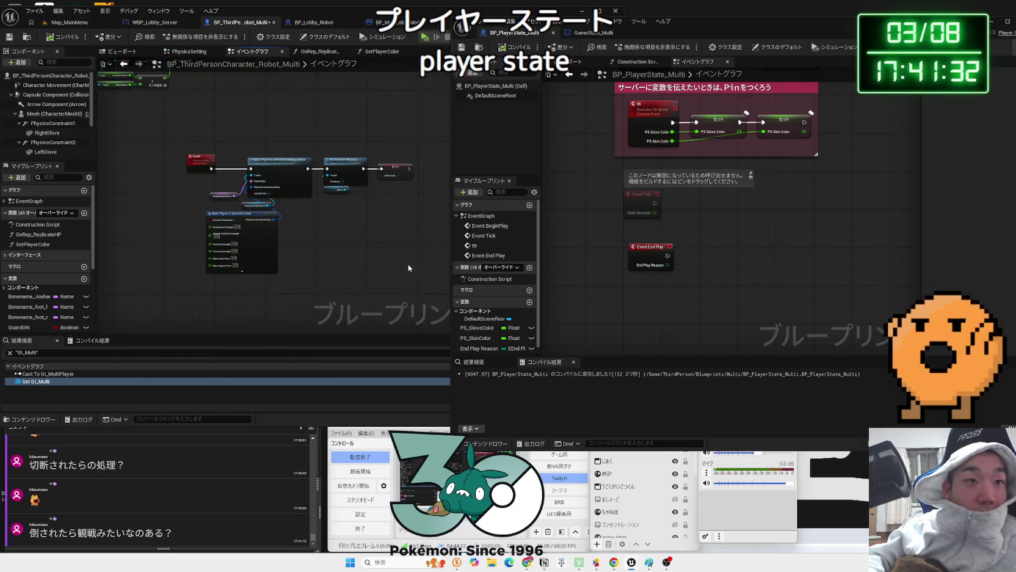
scroll(190, 161, "down", 2)
scroll(317, 183, "up", 2)
scroll(317, 183, "down", 1)
Move the physics-animation node group slightly apart from the other nodes
mouse_move(199, 154)
left_mouse_down()
mouse_move(385, 259)
mouse_move(428, 257)
left_mouse_up()
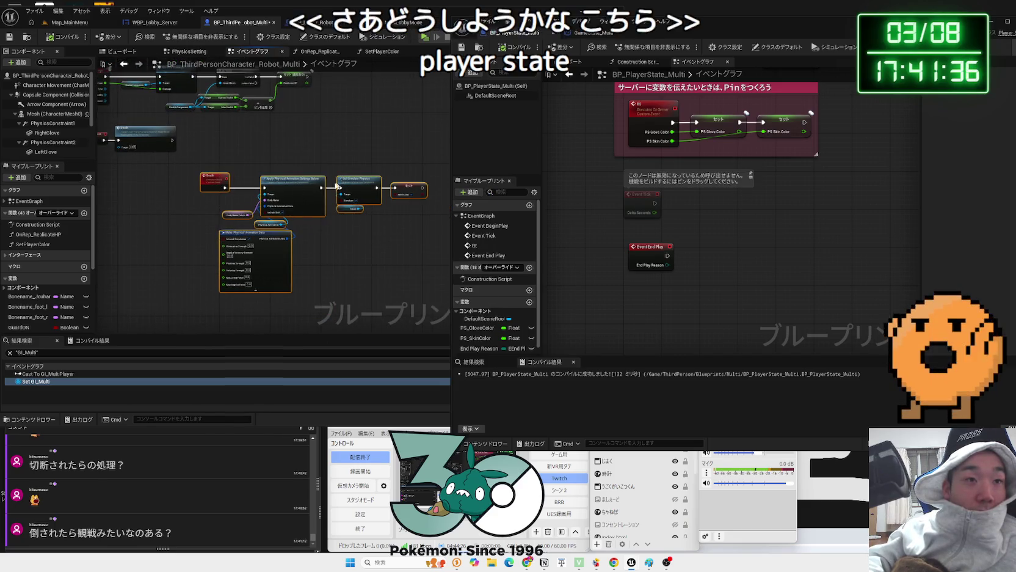
scroll(214, 188, "up", 2)
mouse_move(214, 188)
left_mouse_down()
mouse_move(316, 171)
mouse_move(308, 173)
left_mouse_up()
left_click(307, 168)
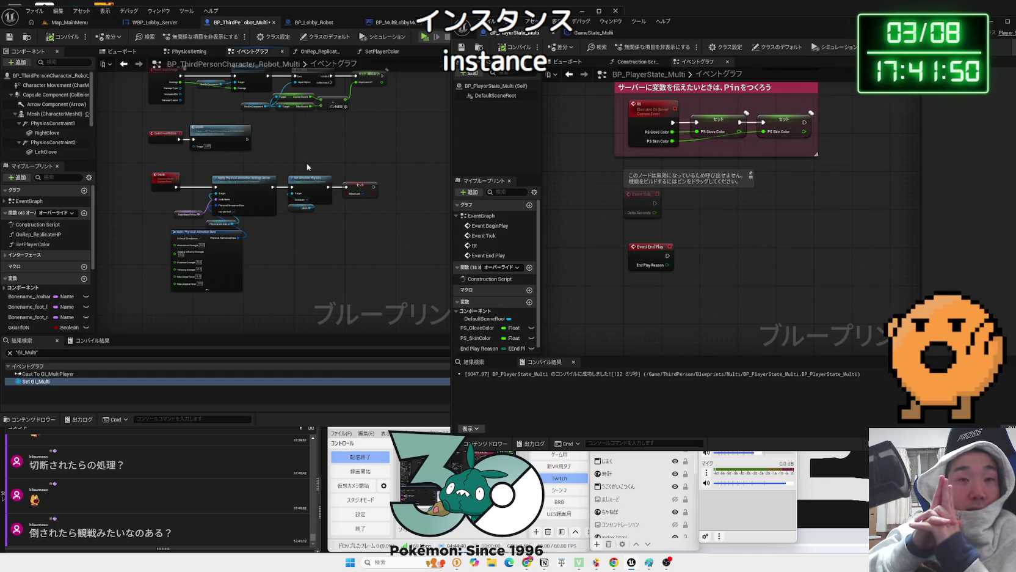
Bring up the GameState_Multi event graph in the right-hand blueprint editor
left_click(587, 33)
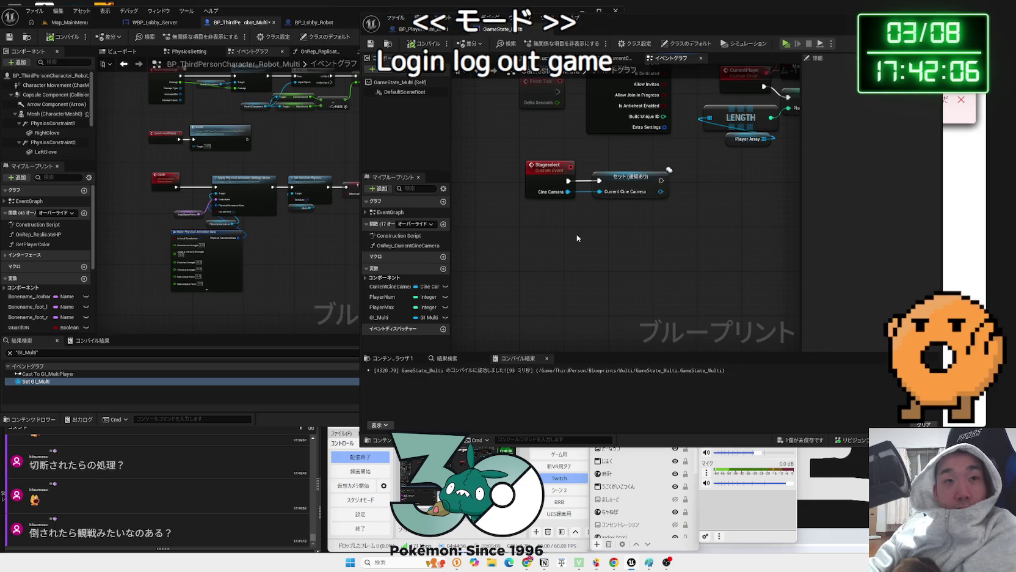
key("alt+Tab")
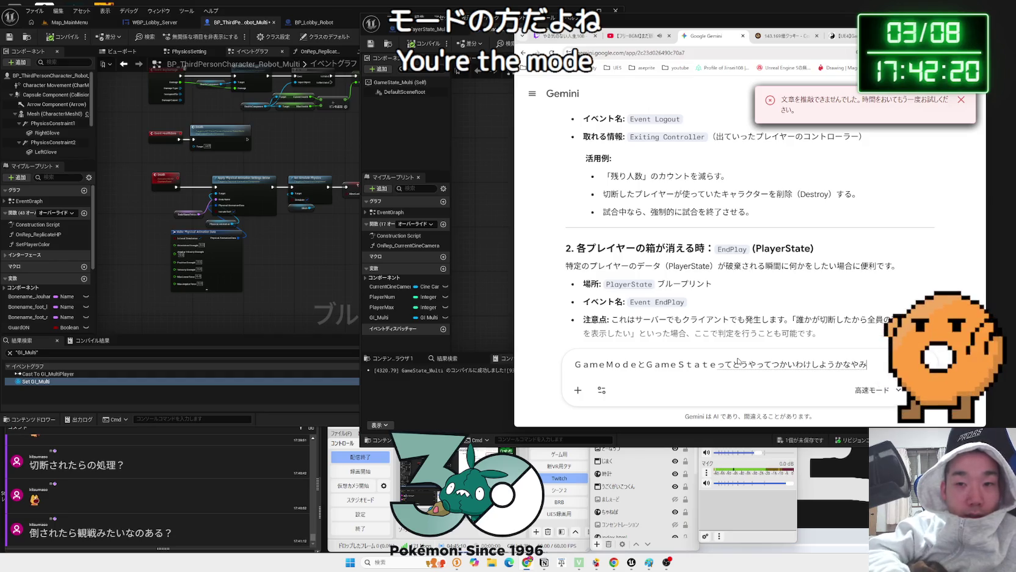
Send Gemini the question about splitting duties between GameMode and GameState
key("space")
key("Return")
key("Return")
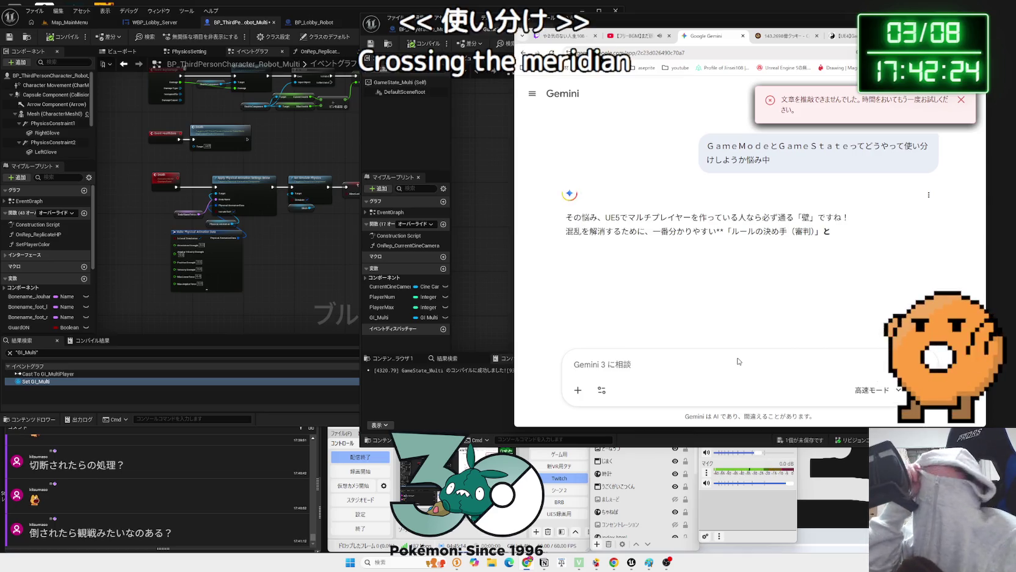
scroll(643, 195, "down", 2)
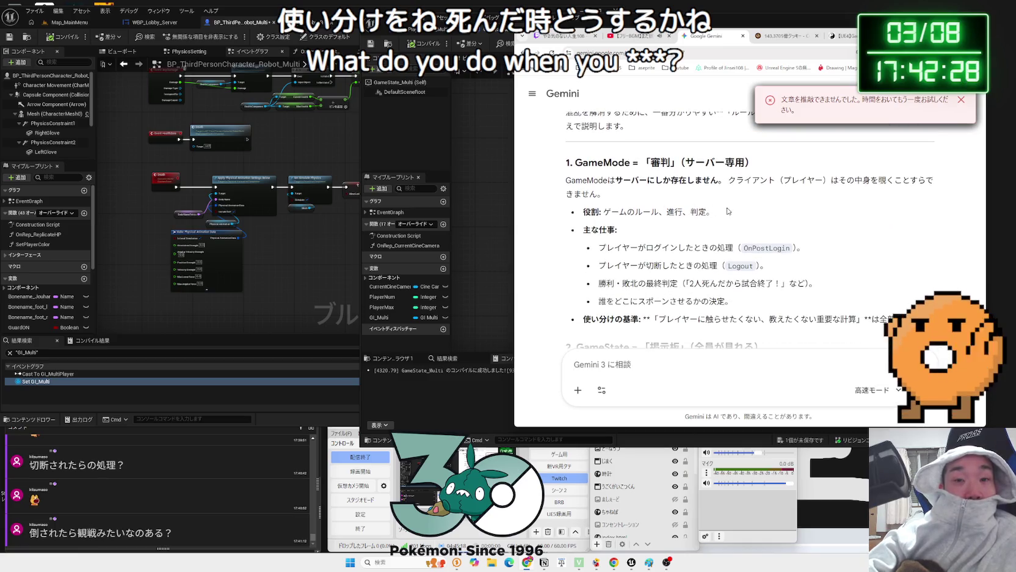
Highlight GameMode's main duties list and the key criterion phrase in Gemini's answer
mouse_move(568, 213)
left_mouse_down()
mouse_move(727, 265)
mouse_move(583, 212)
mouse_move(727, 266)
mouse_move(595, 225)
mouse_move(726, 287)
mouse_move(730, 301)
mouse_move(711, 214)
mouse_move(586, 212)
left_mouse_up()
mouse_move(755, 309)
left_mouse_down()
mouse_move(580, 211)
mouse_move(672, 249)
mouse_move(732, 302)
mouse_move(578, 222)
mouse_move(583, 211)
mouse_move(602, 212)
mouse_move(732, 303)
mouse_move(726, 280)
mouse_move(586, 230)
mouse_move(682, 258)
left_mouse_up()
scroll(683, 257, "down", 1)
scroll(681, 251, "down", 1)
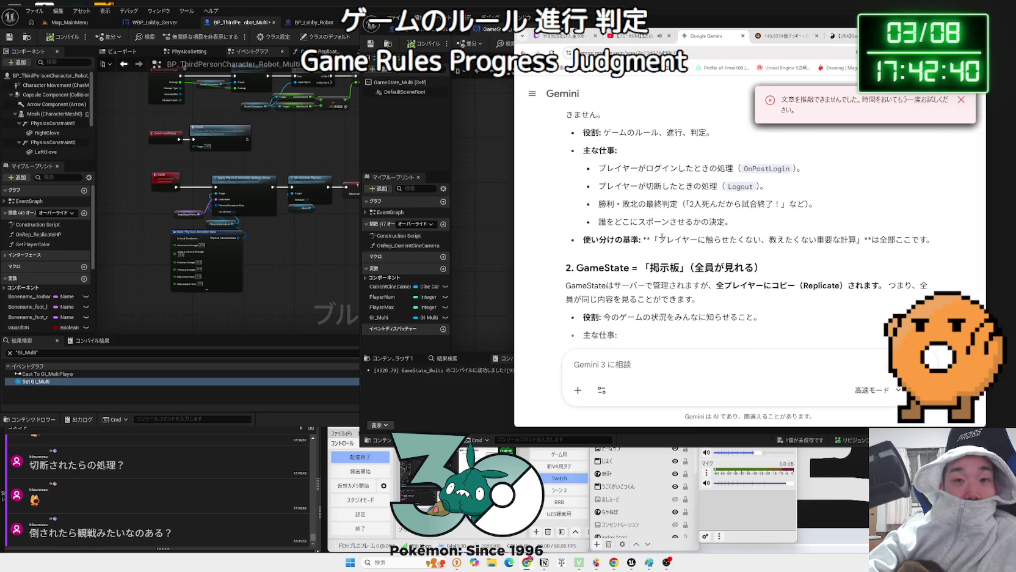
left_click_drag(856, 239, 730, 240)
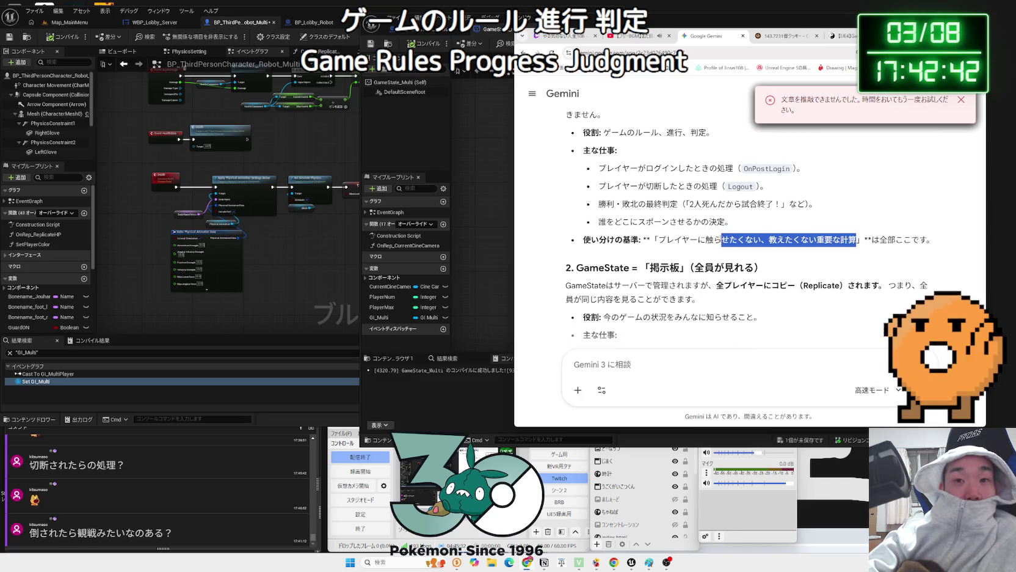
left_click(662, 237)
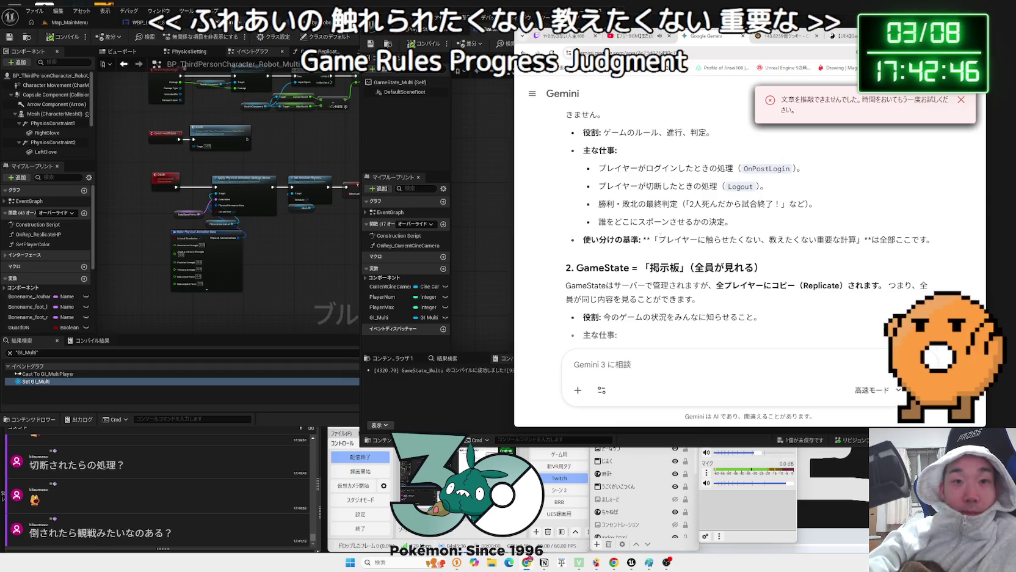
scroll(721, 245, "down", 2)
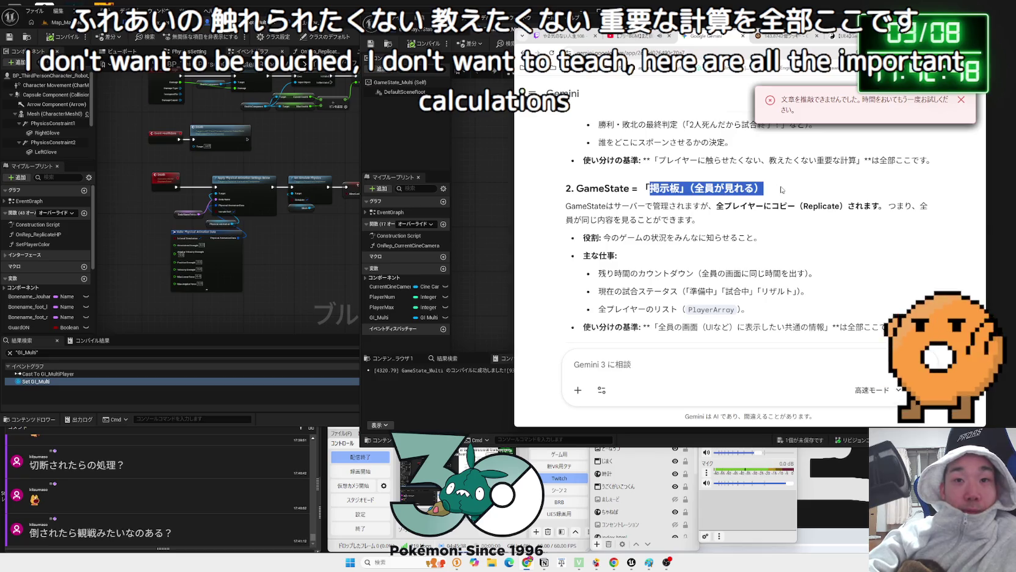
mouse_move(571, 189)
left_mouse_down()
mouse_move(690, 188)
mouse_move(733, 207)
mouse_move(886, 206)
mouse_move(692, 206)
left_mouse_up()
mouse_move(610, 206)
left_mouse_down()
mouse_move(574, 207)
mouse_move(568, 223)
mouse_move(565, 210)
left_mouse_up()
triple_click(565, 211)
triple_click(565, 210)
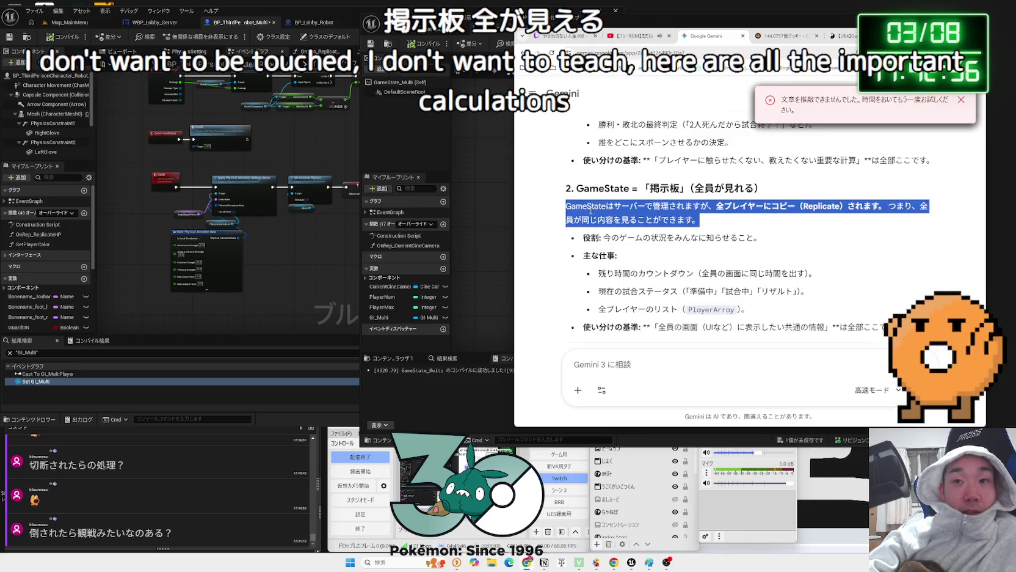
left_click_drag(762, 238, 567, 187)
mouse_move(566, 187)
left_mouse_down()
mouse_move(928, 221)
mouse_move(762, 239)
left_mouse_up()
left_click(771, 254)
scroll(771, 254, "down", 1)
mouse_move(615, 252)
left_mouse_down()
mouse_move(806, 252)
mouse_move(733, 234)
mouse_move(596, 233)
mouse_move(684, 270)
mouse_move(794, 269)
left_mouse_up()
mouse_move(614, 233)
left_mouse_down()
mouse_move(806, 252)
mouse_move(772, 273)
mouse_move(699, 252)
mouse_move(902, 286)
left_mouse_up()
left_click(902, 286)
mouse_move(782, 287)
left_mouse_down()
mouse_move(657, 287)
mouse_move(826, 287)
mouse_move(657, 287)
mouse_move(825, 286)
mouse_move(590, 234)
left_mouse_up()
left_click(826, 287)
left_click(825, 286)
left_click(590, 234)
scroll(590, 234, "down", 3)
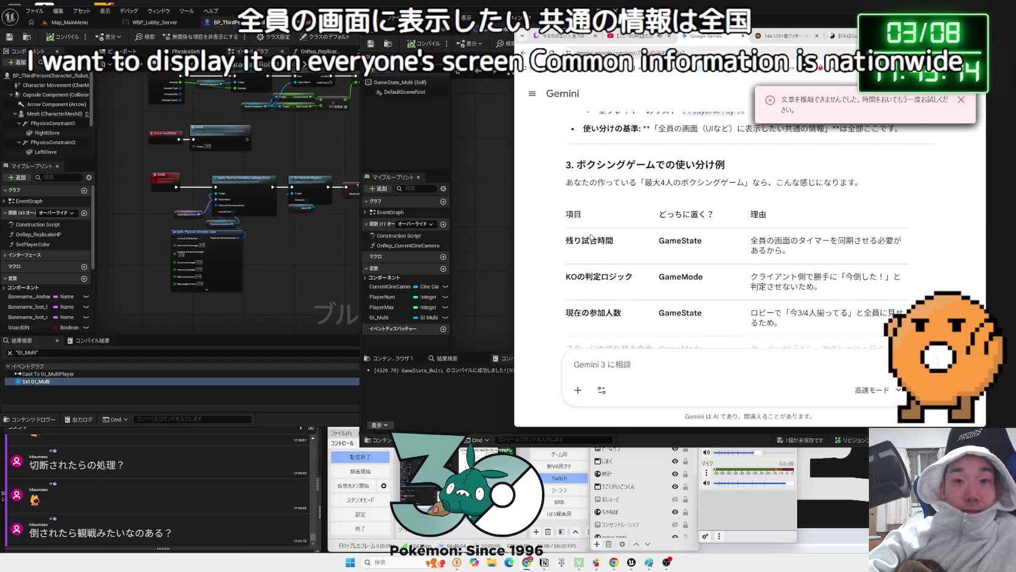
scroll(590, 238, "down", 1)
mouse_move(590, 238)
left_mouse_down()
mouse_move(821, 247)
mouse_move(611, 239)
mouse_move(566, 174)
mouse_move(718, 249)
left_mouse_up()
left_click_drag(822, 247, 660, 247)
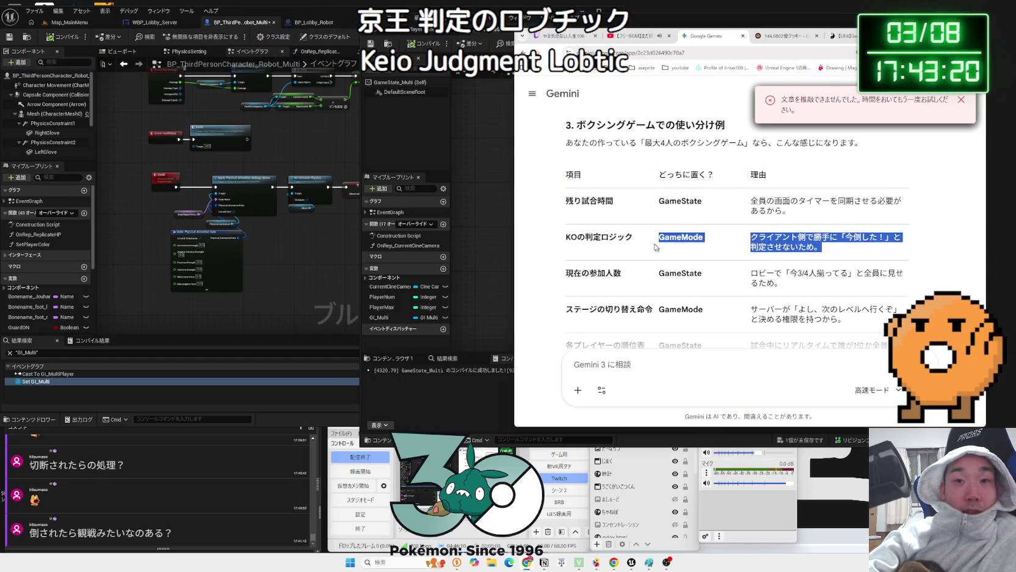
mouse_move(570, 240)
left_mouse_down()
mouse_move(821, 247)
mouse_move(566, 238)
mouse_move(657, 238)
mouse_move(568, 205)
mouse_move(783, 247)
mouse_move(564, 232)
mouse_move(571, 140)
mouse_move(829, 244)
left_mouse_up()
scroll(839, 251, "down", 1)
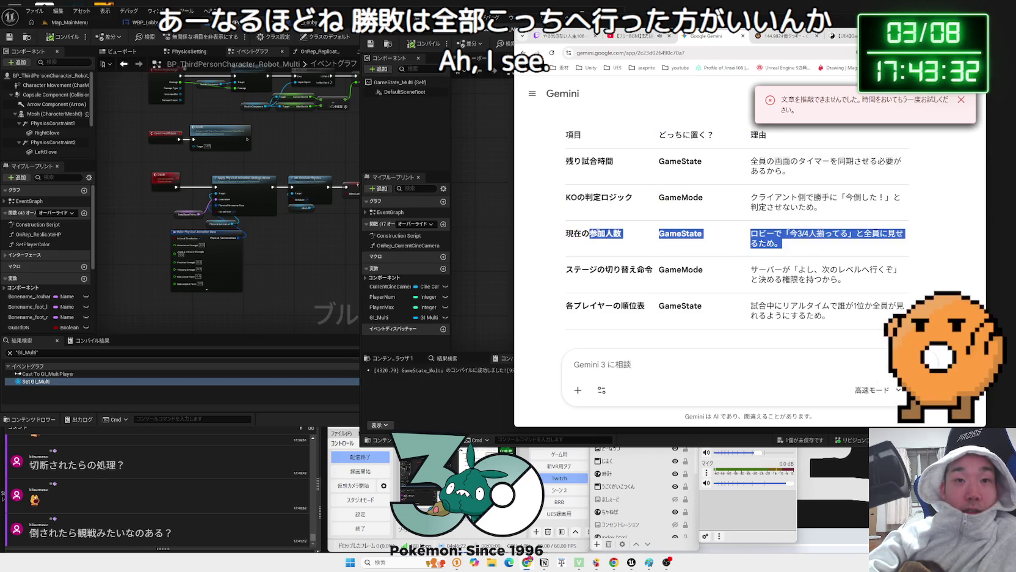
left_click(333, 168)
left_click_drag(263, 231, 238, 311)
scroll(272, 233, "up", 4)
mouse_move(307, 207)
left_mouse_down()
mouse_move(161, 233)
mouse_move(241, 248)
mouse_move(153, 244)
mouse_move(285, 248)
left_mouse_up()
scroll(284, 248, "down", 6)
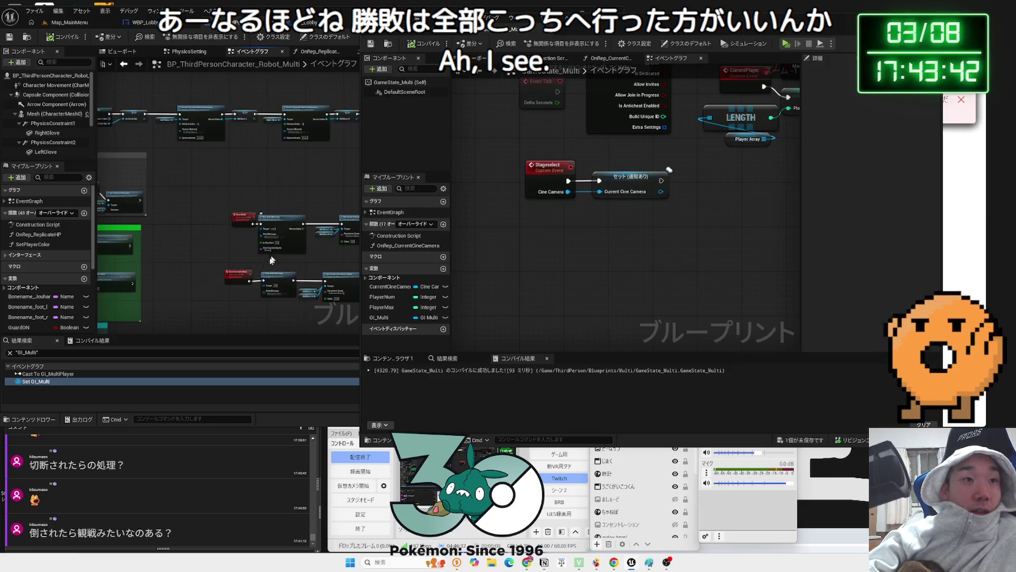
scroll(203, 266, "up", 6)
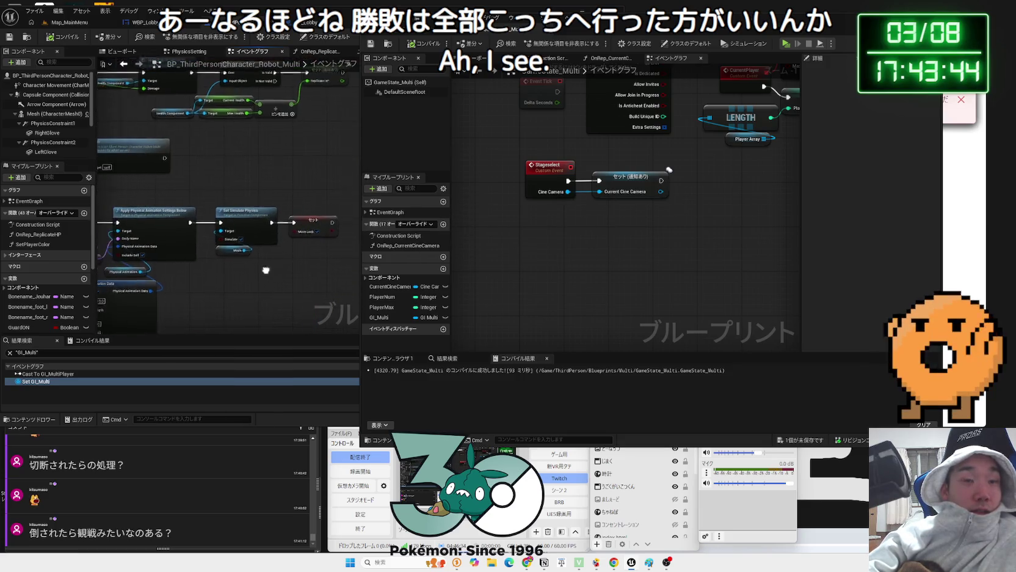
left_click_drag(783, 31, 615, 55)
key("alt+Tab")
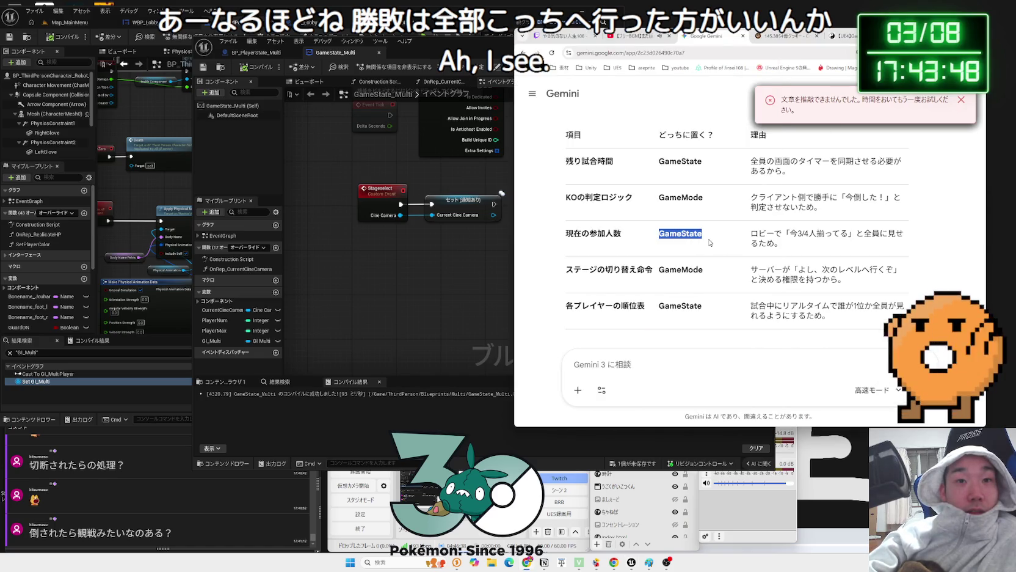
mouse_move(813, 248)
left_mouse_down()
mouse_move(703, 242)
mouse_move(794, 272)
mouse_move(588, 264)
mouse_move(845, 279)
left_mouse_up()
left_click(846, 279)
left_click(835, 298)
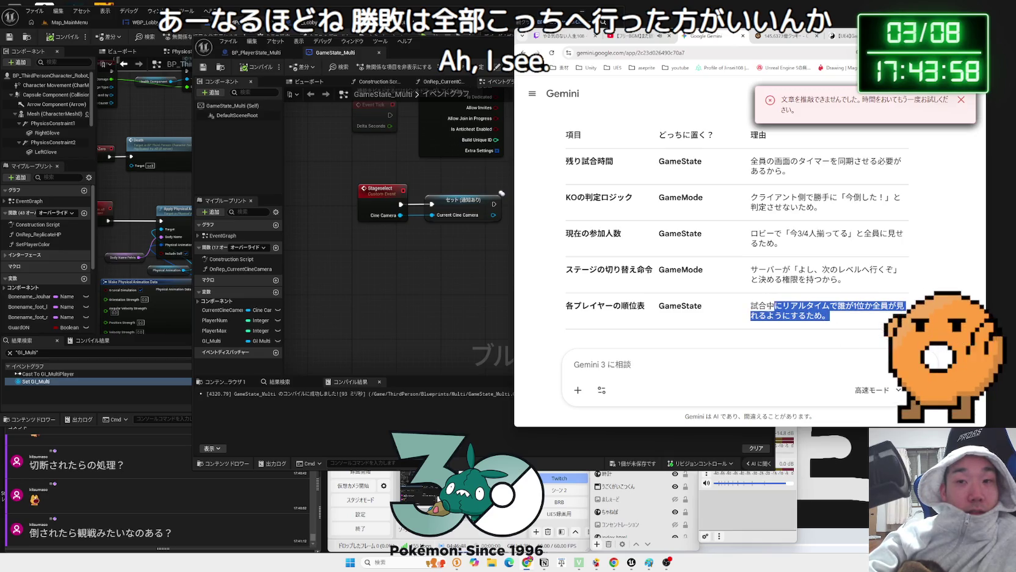
left_click(751, 309)
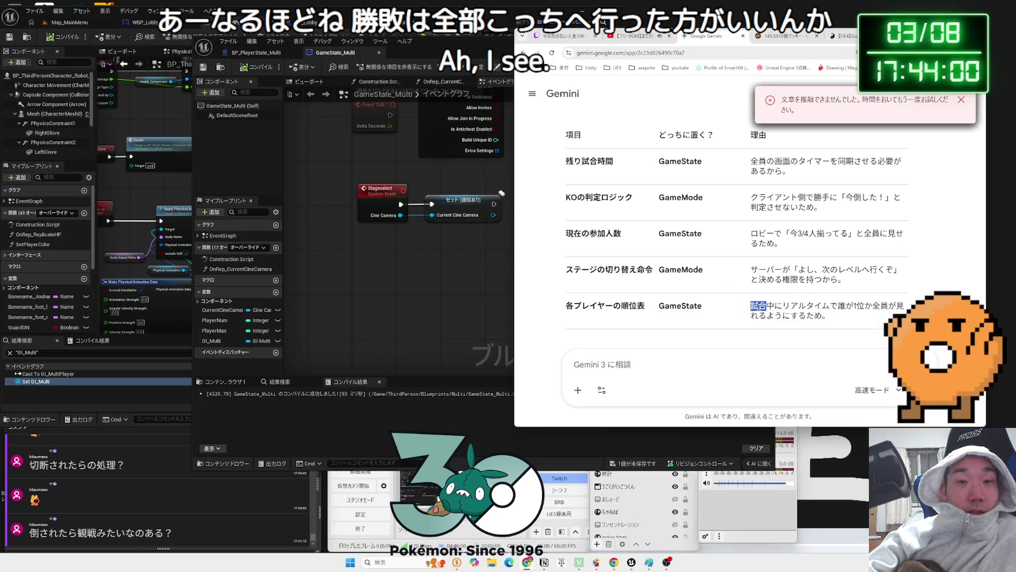
scroll(834, 317, "down", 3)
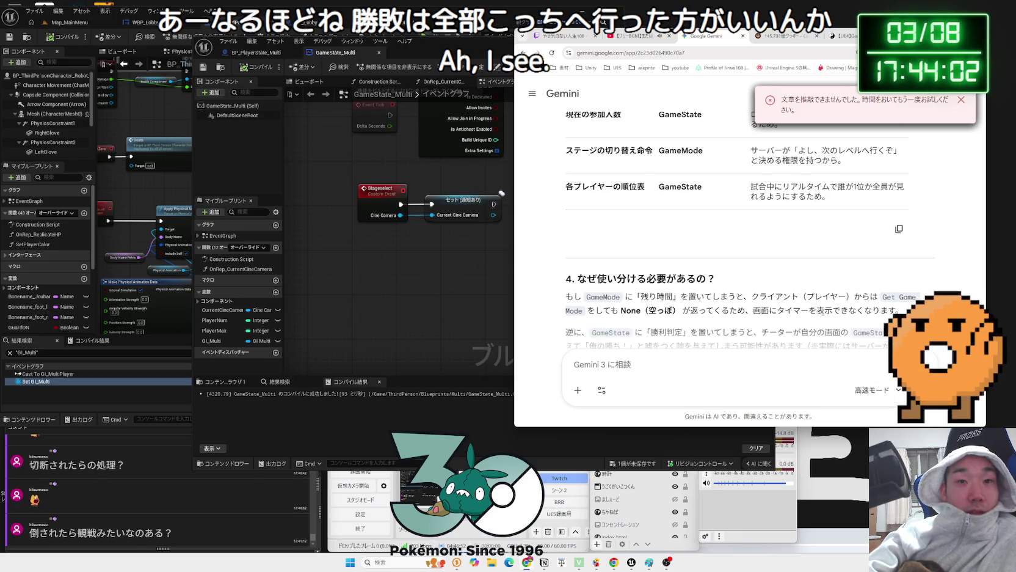
scroll(822, 314, "down", 2)
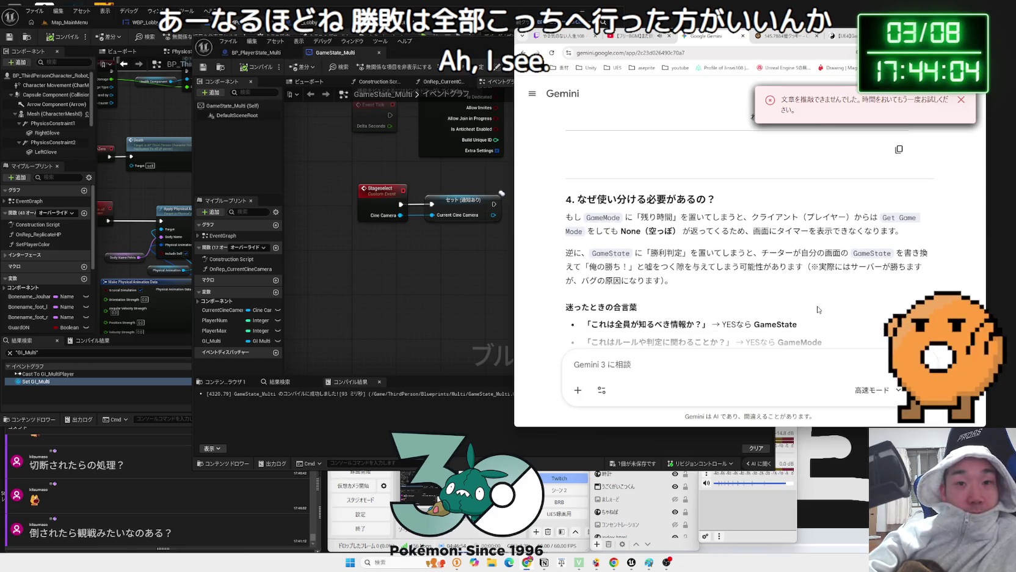
scroll(819, 310, "down", 2)
left_click(739, 361)
Type the follow-up asking whether each win/loss rule set needs its own GameMode
type("たt")
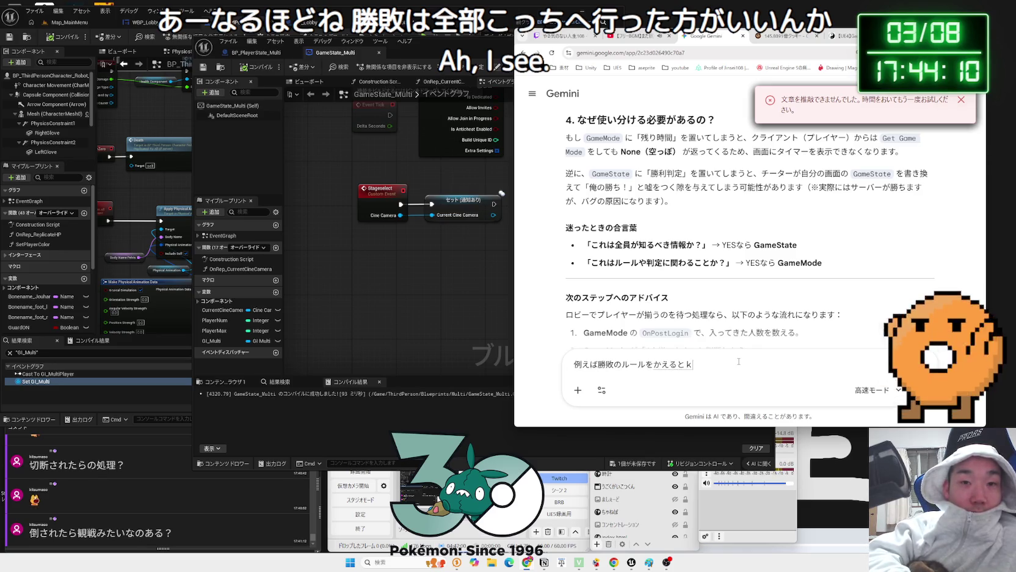
type("ＧａｍｅＭｏｄｅ")
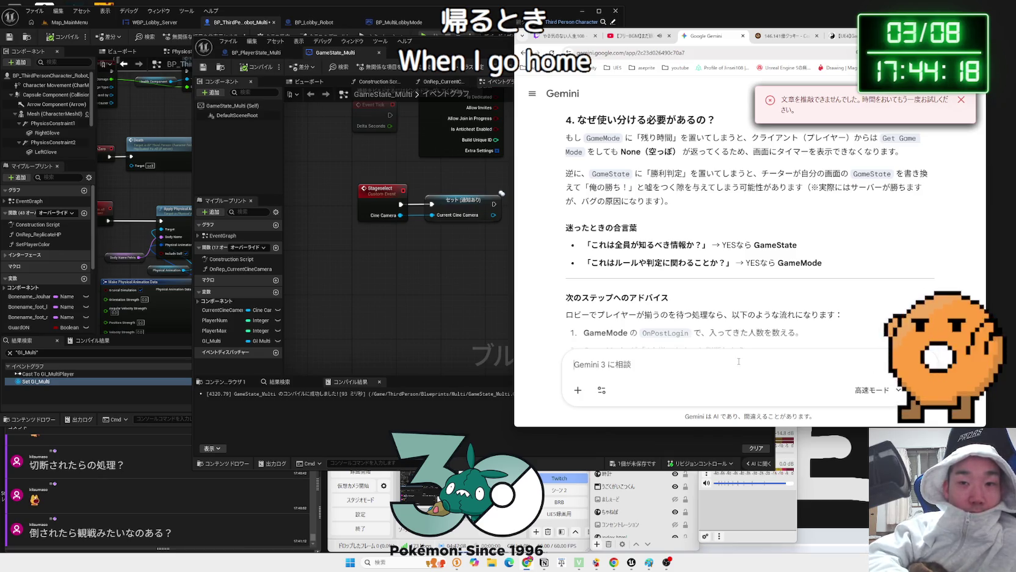
Send the follow-up, then highlight the パターンA and パターンB explanations in the reply
key("Return")
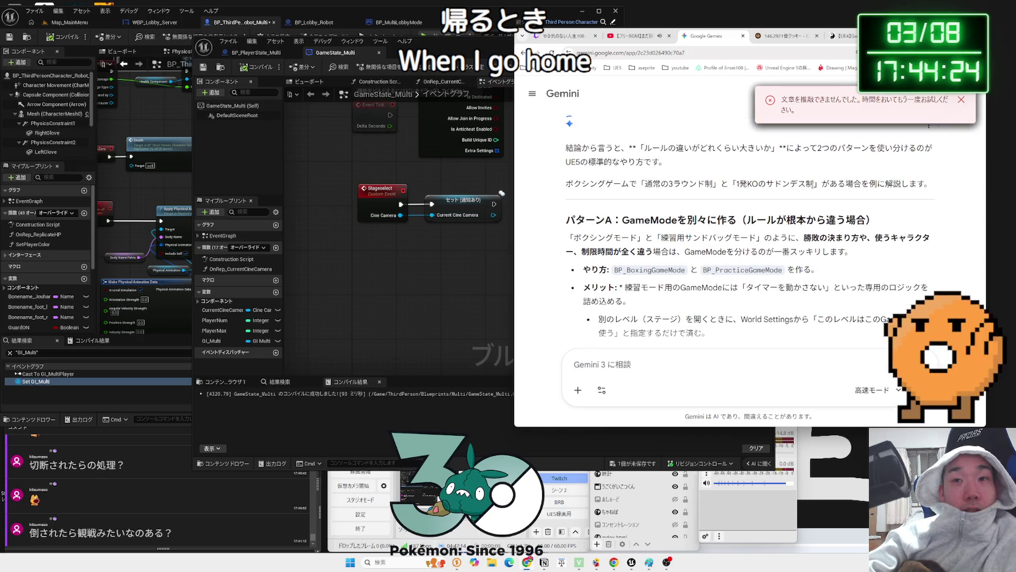
mouse_move(626, 180)
left_mouse_down()
mouse_move(879, 183)
mouse_move(878, 212)
left_mouse_up()
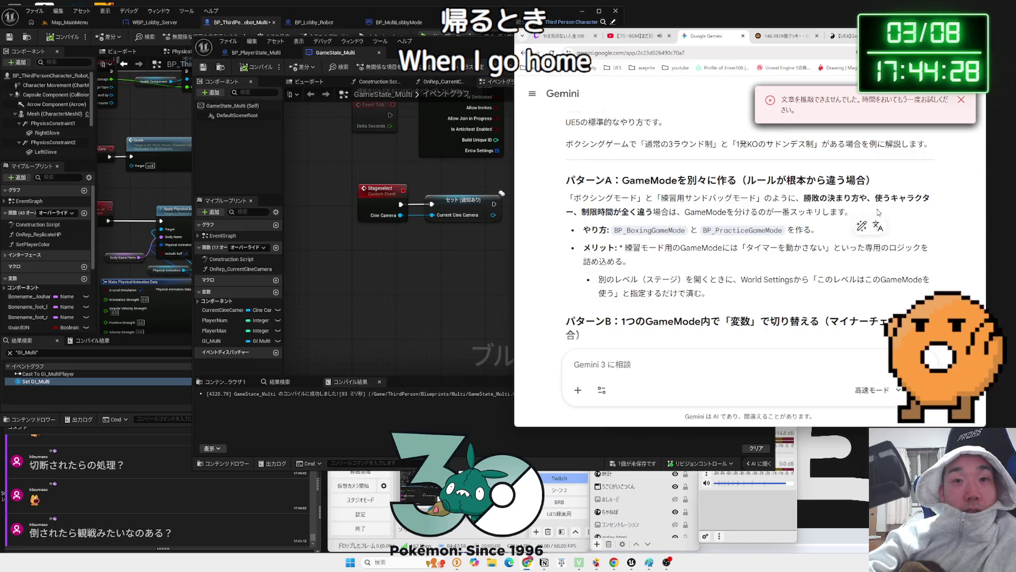
mouse_move(819, 230)
left_mouse_down()
mouse_move(711, 199)
mouse_move(577, 181)
mouse_move(733, 250)
mouse_move(744, 274)
left_mouse_up()
scroll(744, 272, "down", 2)
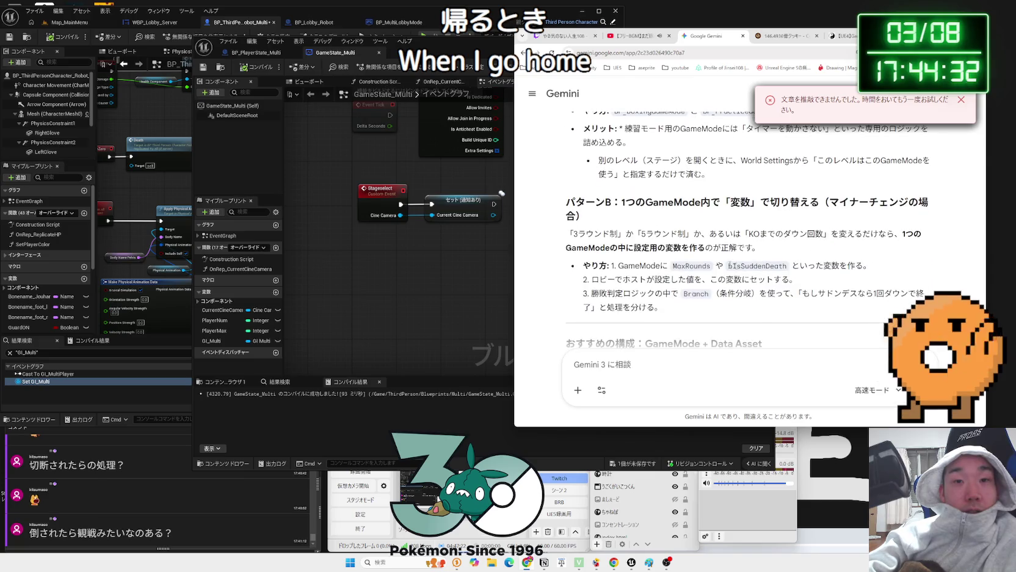
mouse_move(567, 202)
left_mouse_down()
mouse_move(917, 217)
mouse_move(777, 257)
left_mouse_up()
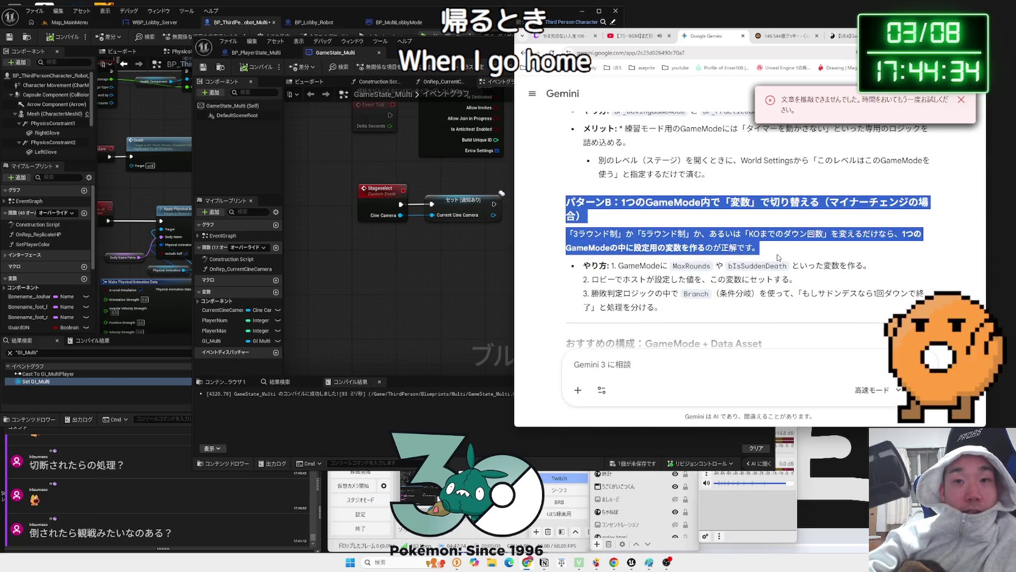
left_click(777, 258)
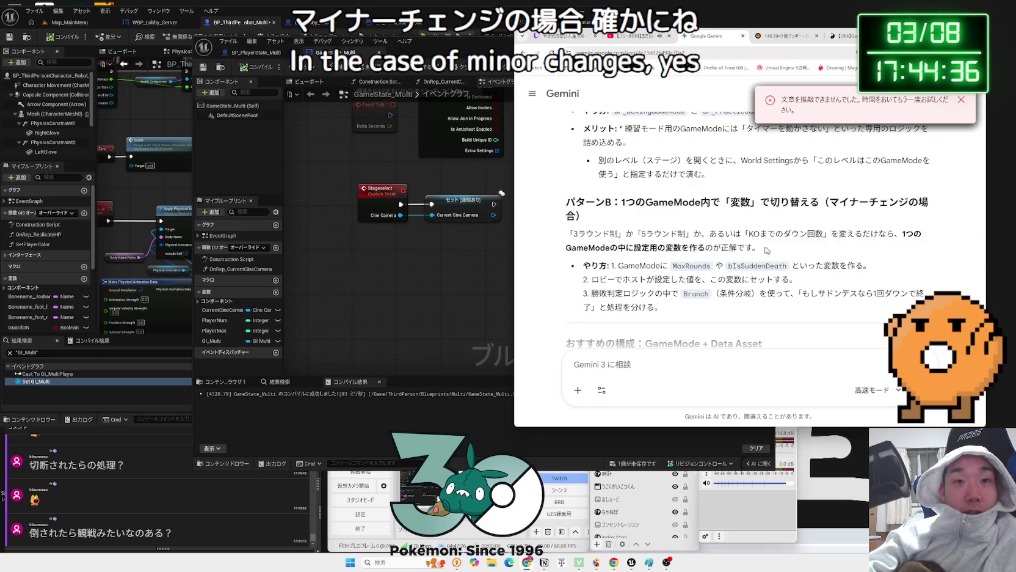
triple_click(768, 250)
triple_click(768, 250)
left_click(767, 250)
mouse_move(767, 250)
left_mouse_down()
mouse_move(572, 242)
mouse_move(873, 281)
left_mouse_up()
Review the summary table and highlight the bIsReadyToStart example variable
scroll(585, 181, "down", 3)
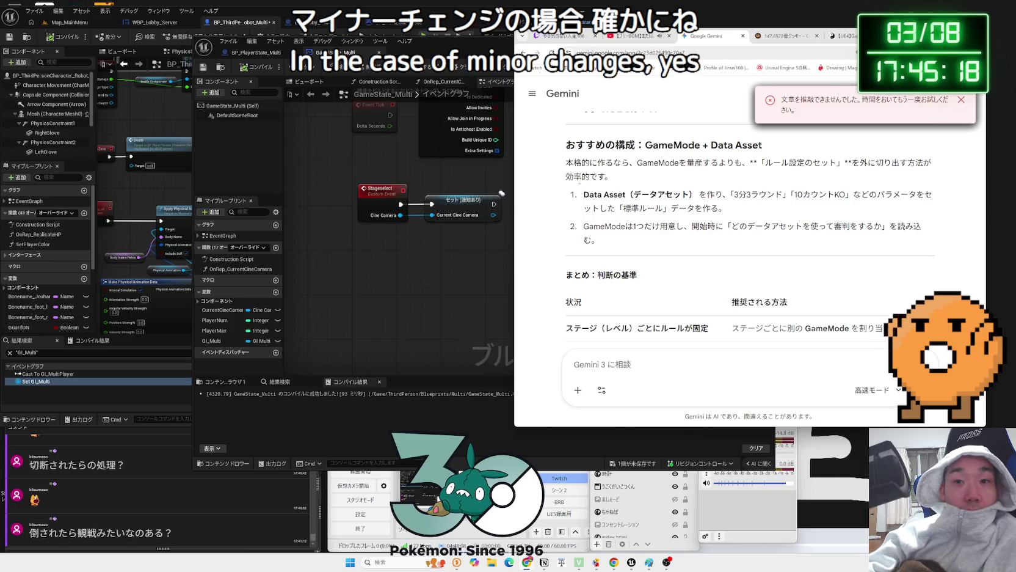
scroll(598, 218, "down", 2)
left_click_drag(658, 219, 678, 251)
left_click(678, 251)
scroll(677, 251, "down", 1)
scroll(677, 251, "up", 10)
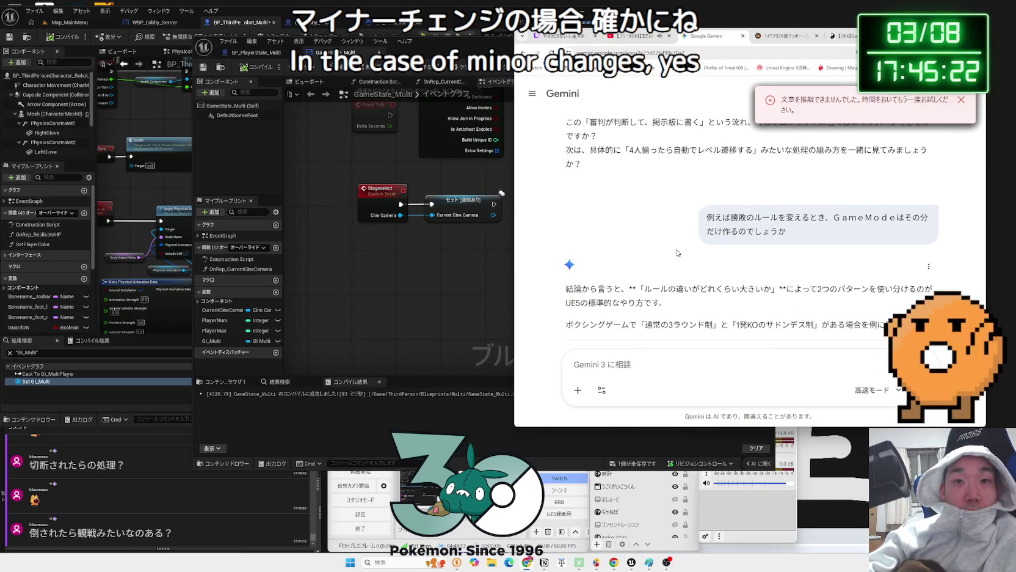
scroll(677, 252, "down", 10)
scroll(677, 252, "up", 1)
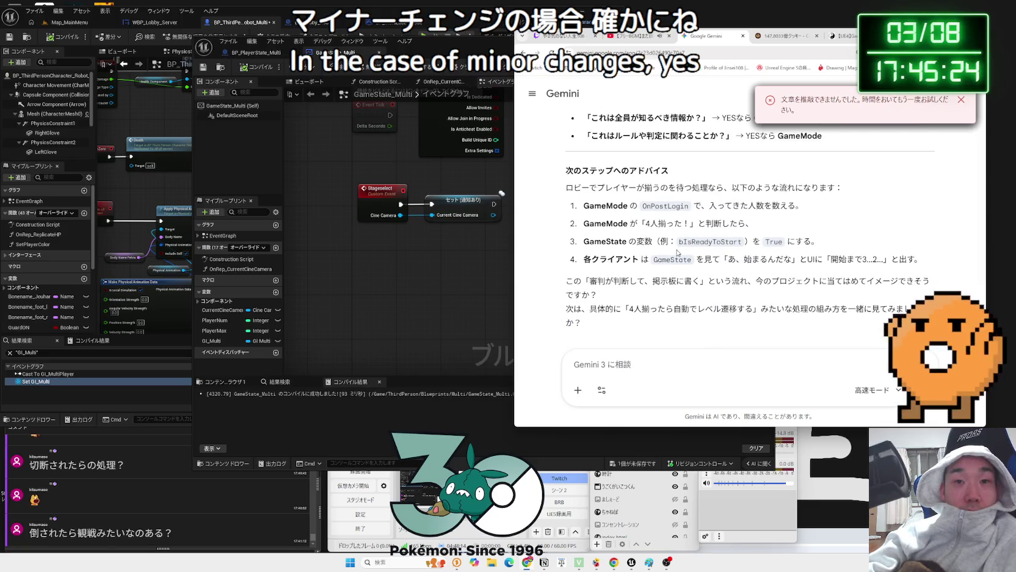
left_click(742, 241)
mouse_move(679, 242)
left_mouse_down()
mouse_move(742, 242)
mouse_move(649, 242)
mouse_move(742, 242)
left_mouse_up()
left_click(649, 242)
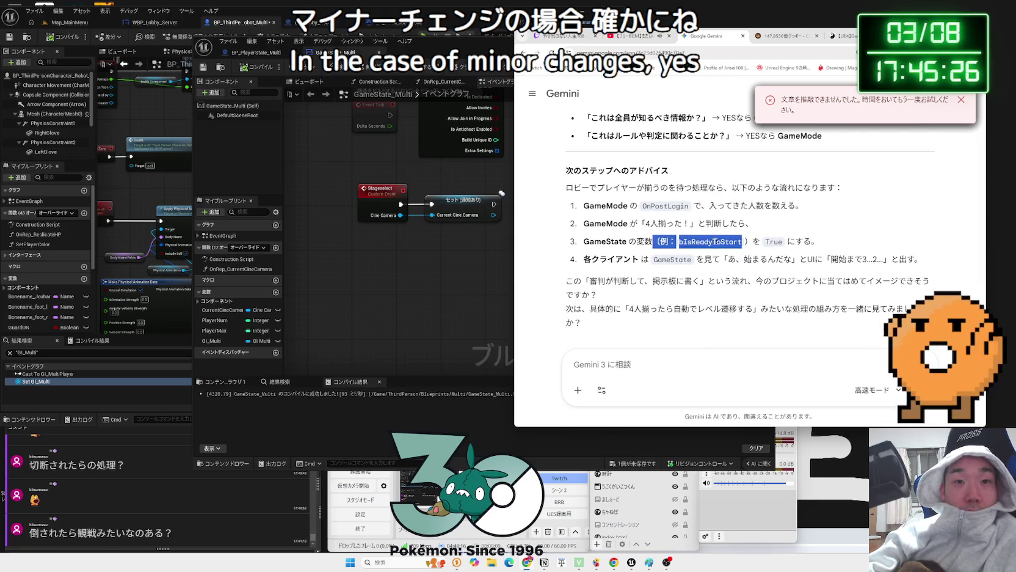
left_click(740, 242)
Highlight the sentence explaining why rankings belong in GameState, then dismiss the error notification
scroll(739, 242, "up", 1)
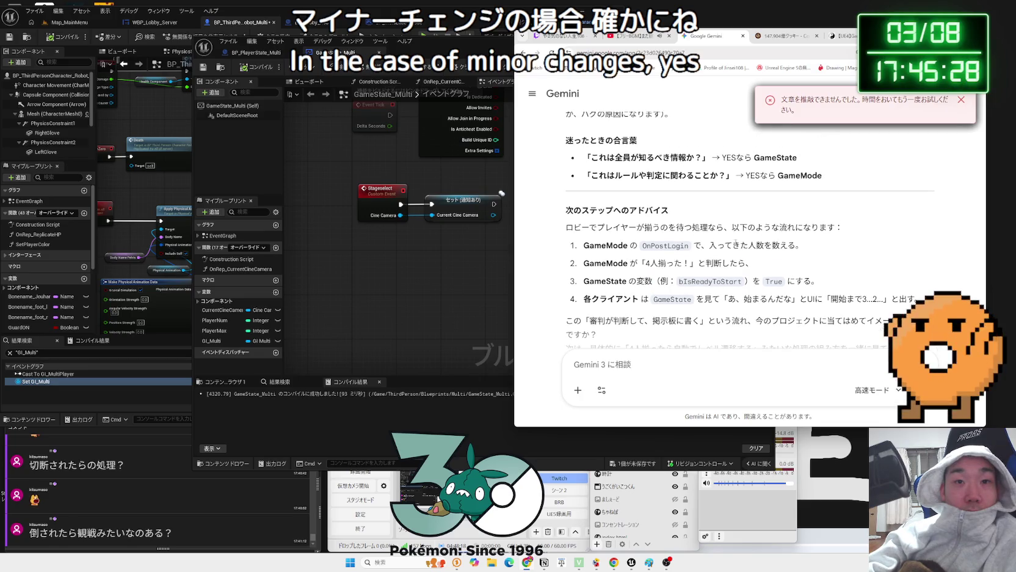
scroll(735, 219, "up", 6)
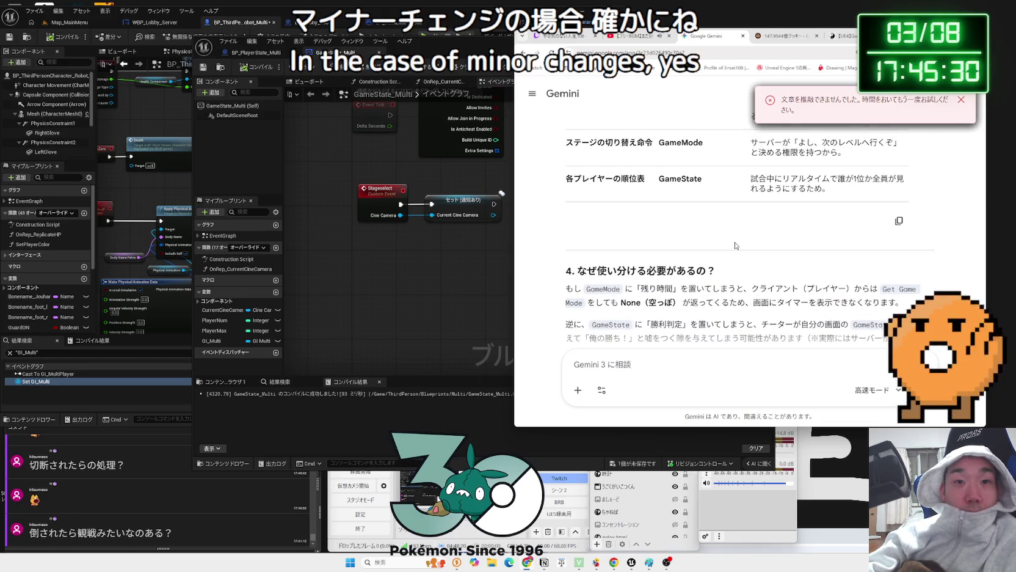
scroll(735, 246, "up", 1)
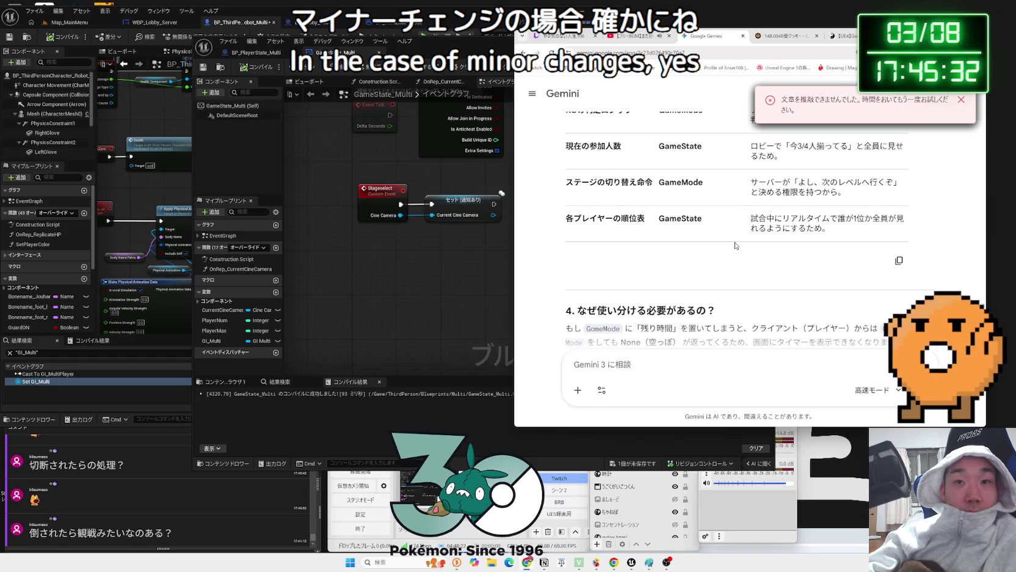
left_click_drag(829, 232, 739, 224)
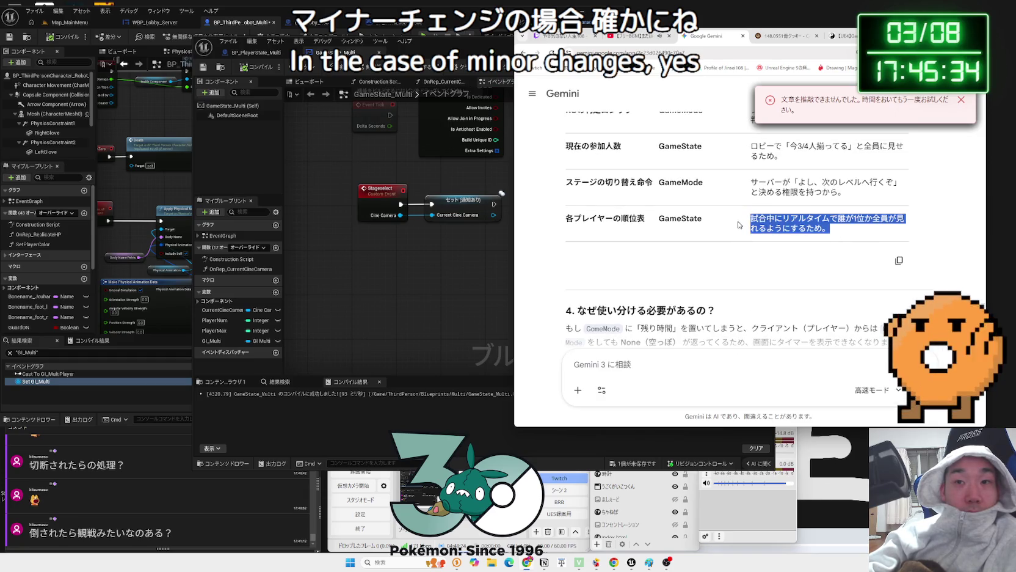
left_click(832, 231)
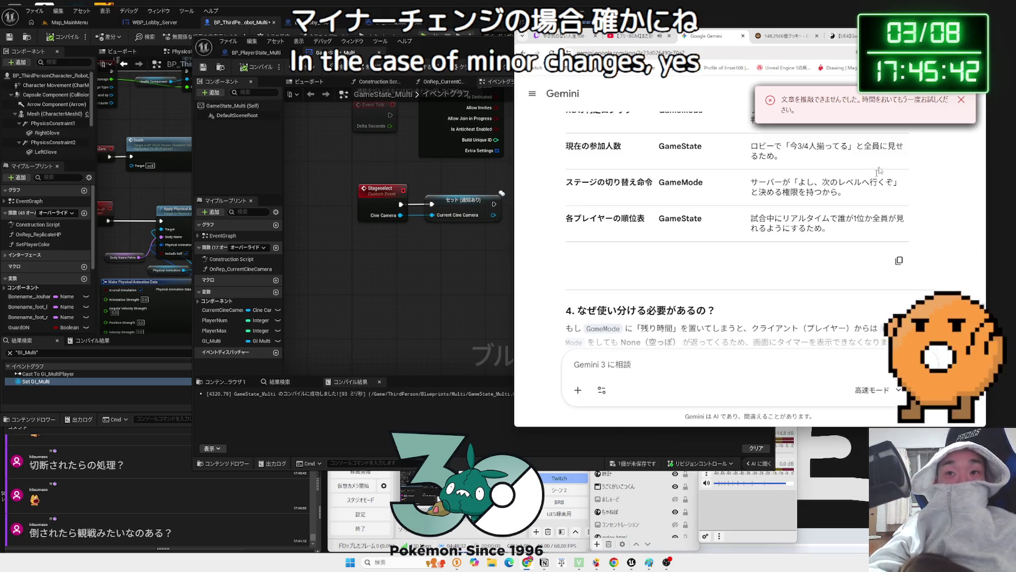
left_click(959, 103)
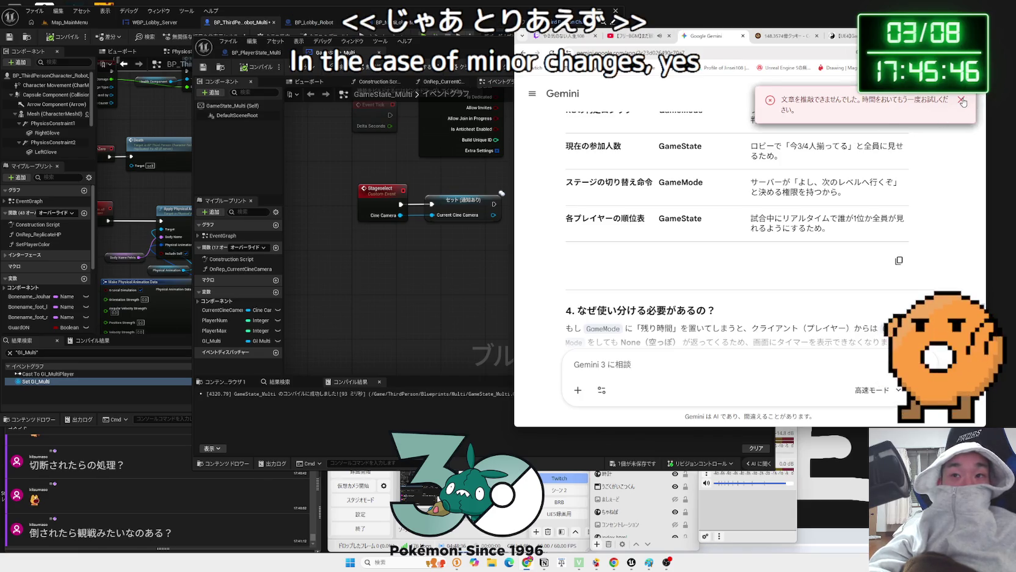
Snap the GameState_Multi editor to the right half of the screen and pan its graph
left_click(462, 243)
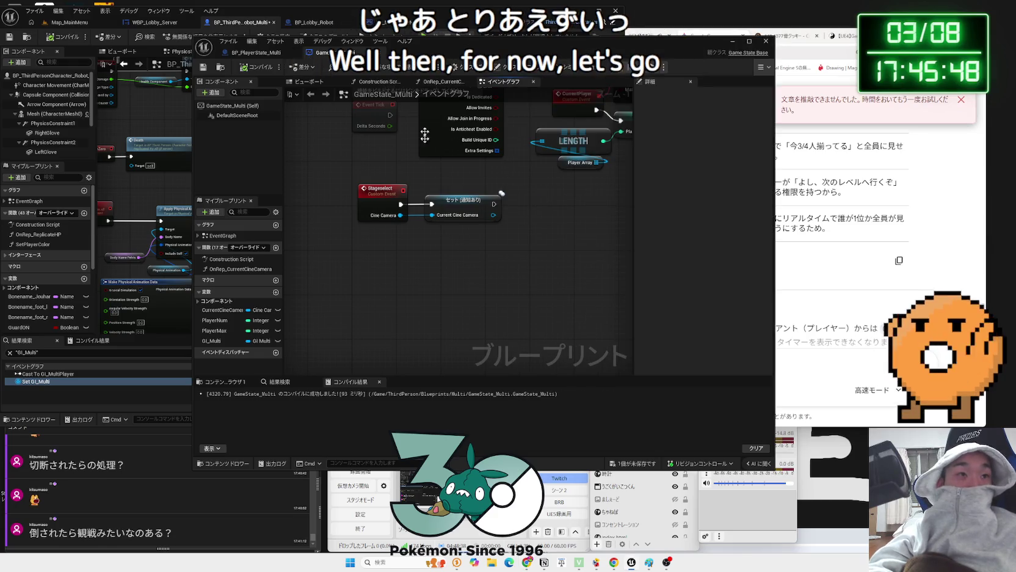
key("super+Right")
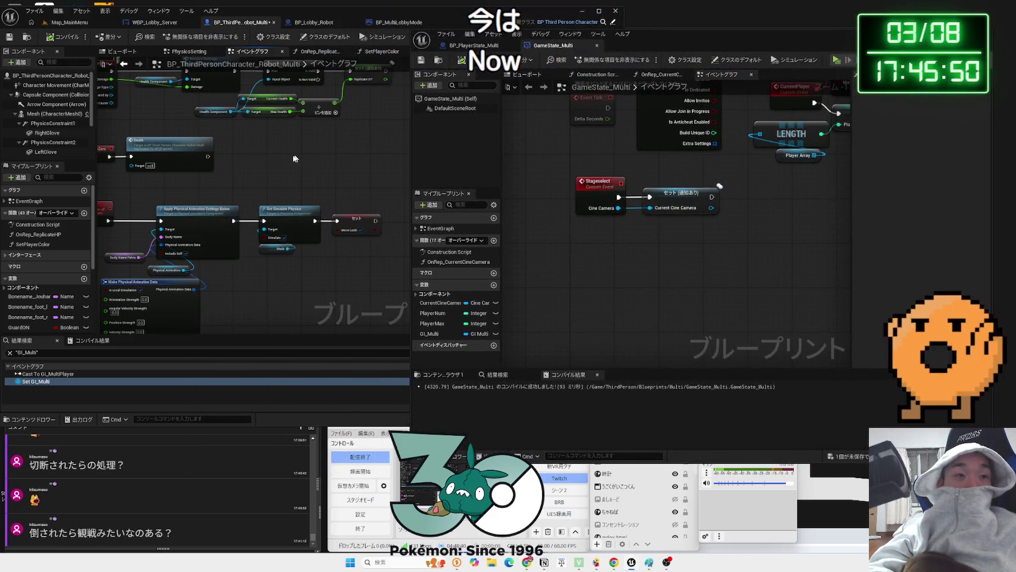
scroll(298, 157, "down", 3)
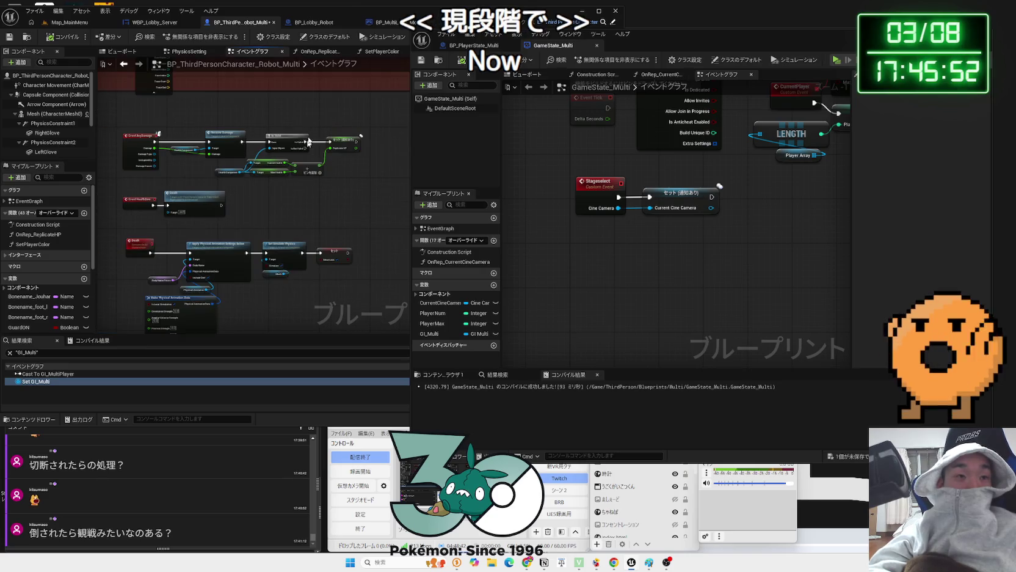
scroll(307, 147, "down", 5)
left_click_drag(381, 151, 192, 270)
scroll(184, 269, "up", 8)
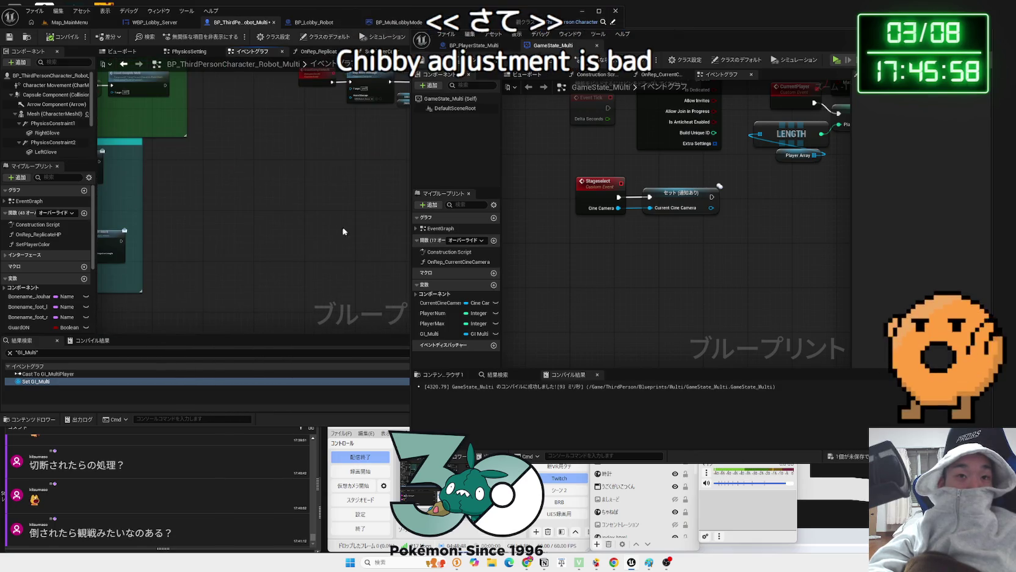
Delete the unused Event End Play node in BP_PlayerState_Multi, then show the WBP_Lobby_Server graph
left_click(482, 46)
left_click_drag(641, 34, 499, 26)
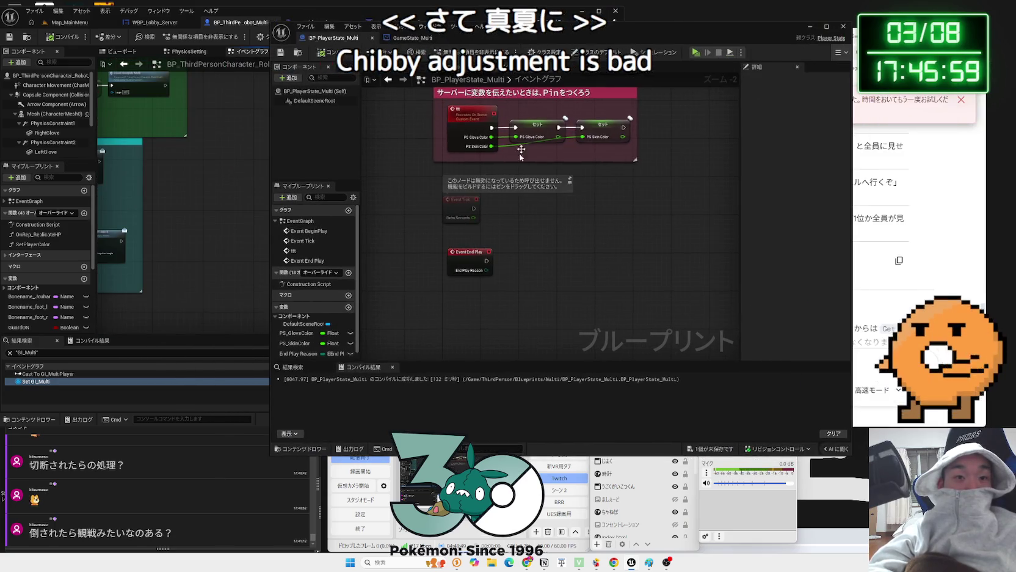
left_click(473, 257)
key("Delete")
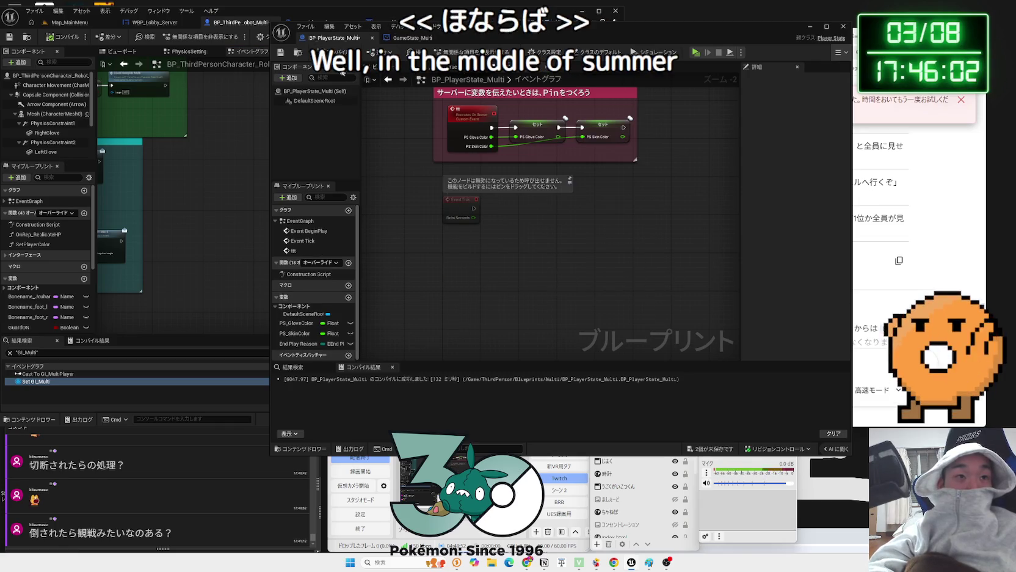
left_click_drag(460, 41, 662, 46)
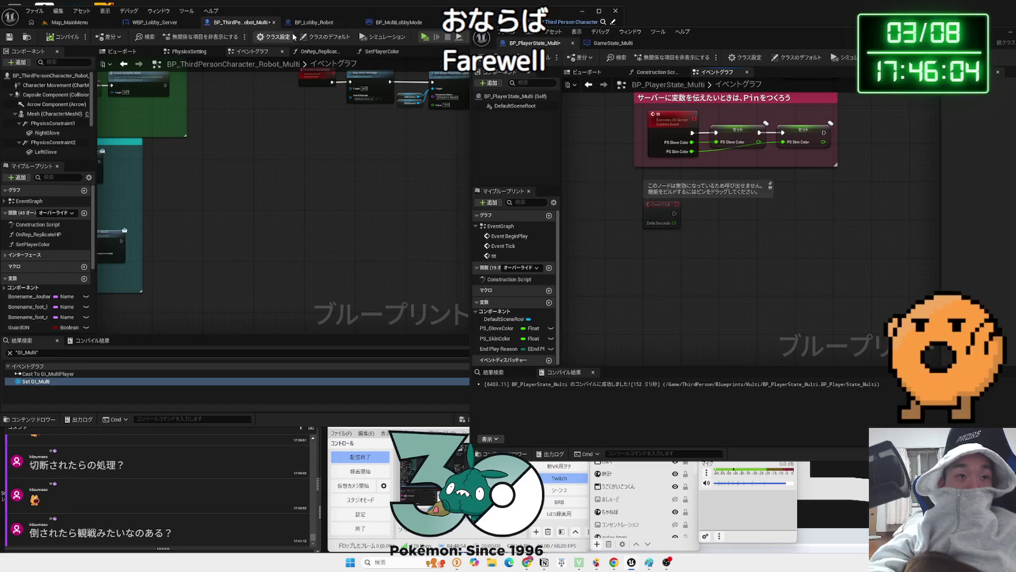
left_click(179, 28)
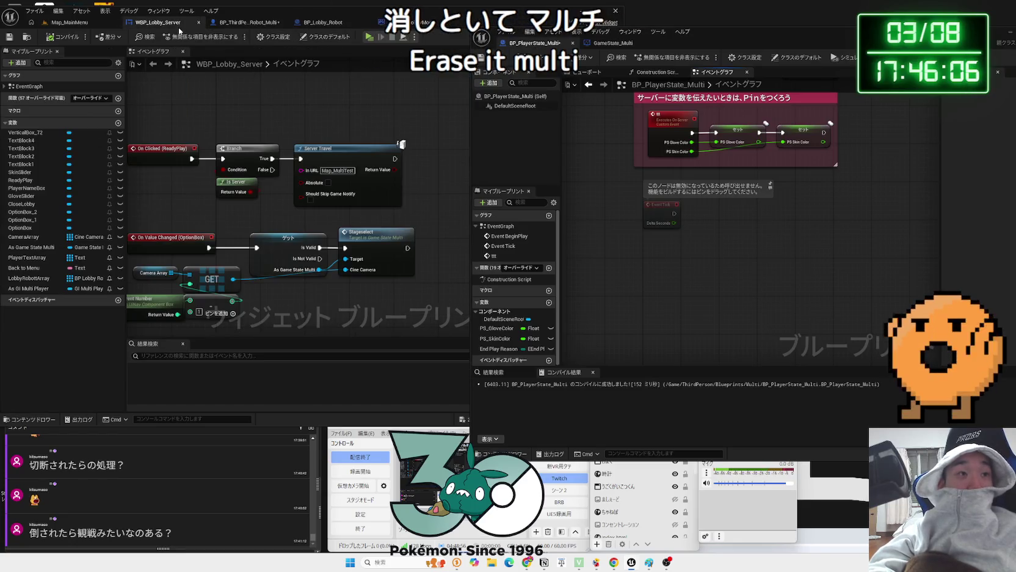
Inspect BP_MultiLobbyMode's BeginPlay, OnPostLogin and OnLogout nodes, then return to the main level editor
left_click(235, 23)
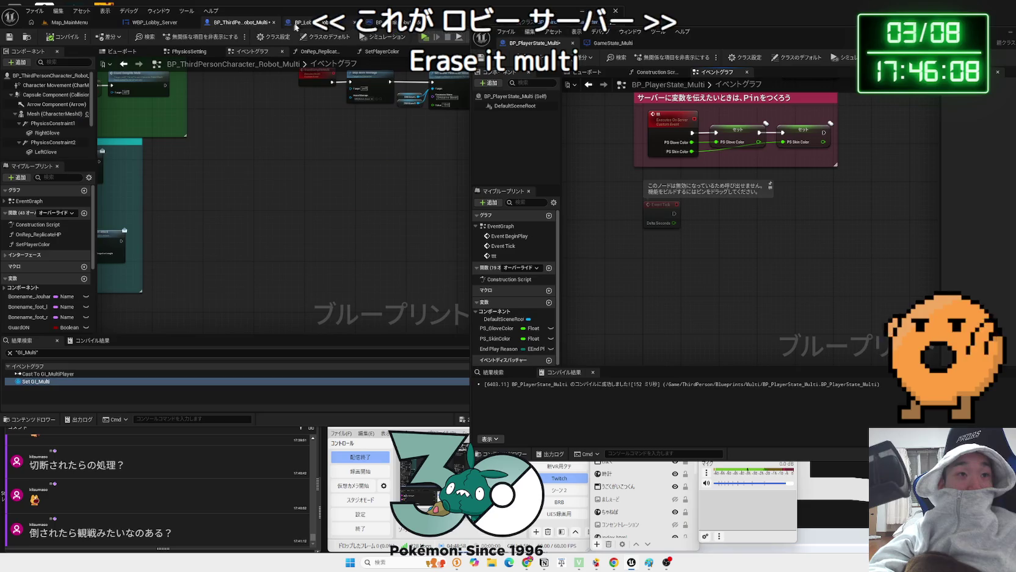
left_click(369, 23)
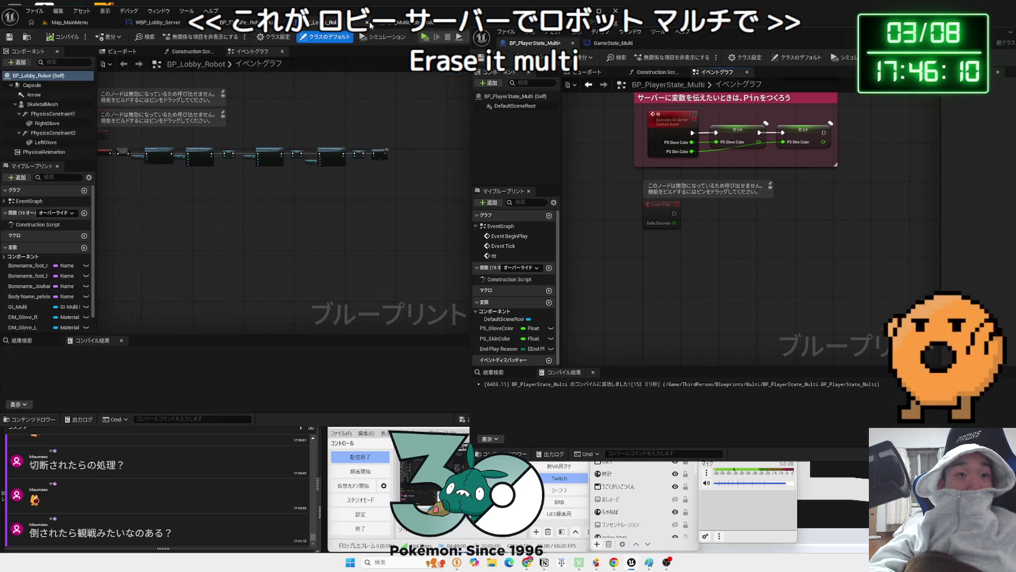
left_click(337, 24)
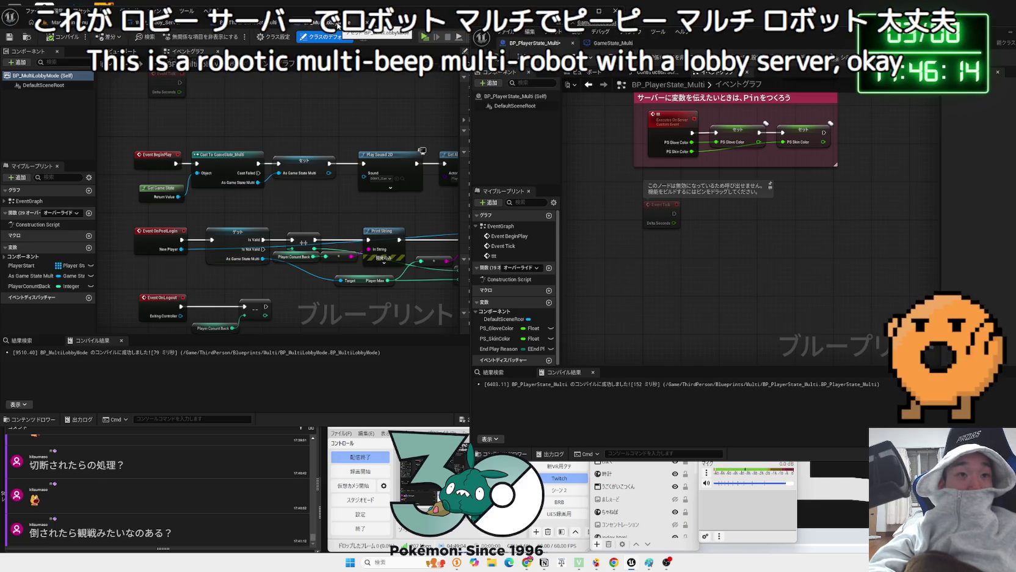
scroll(246, 257, "up", 2)
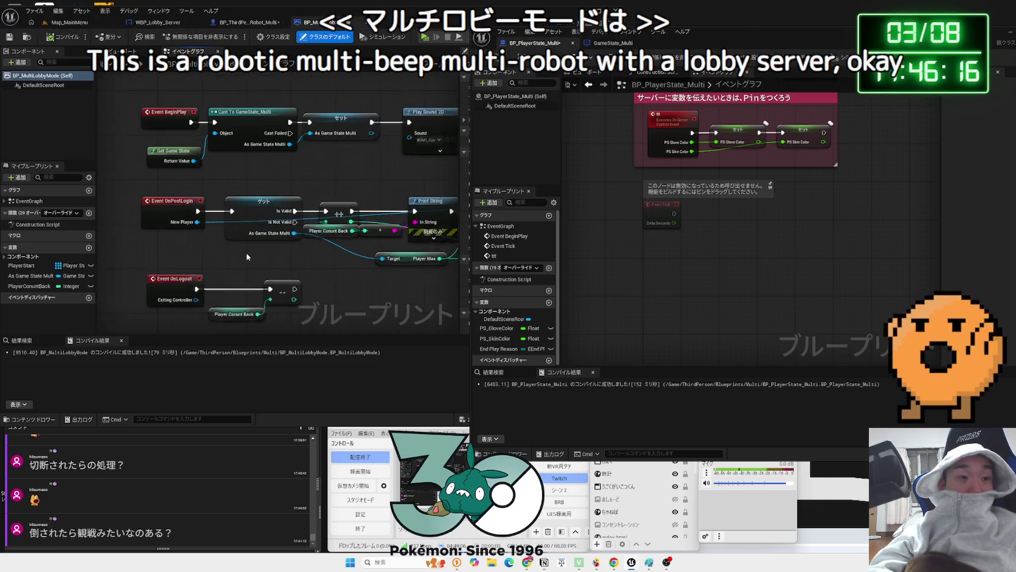
scroll(247, 253, "up", 2)
scroll(240, 273, "down", 2)
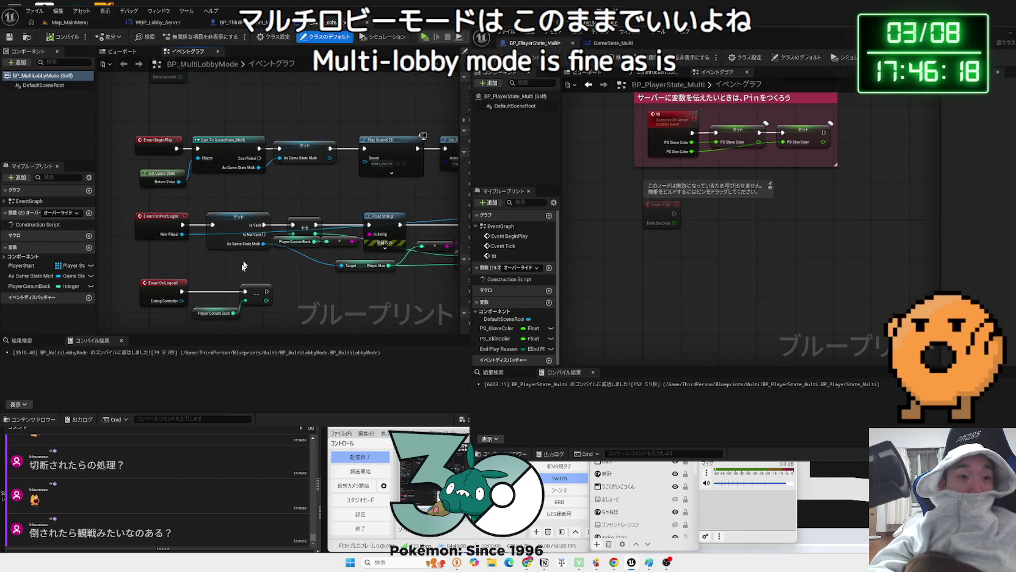
left_click(69, 22)
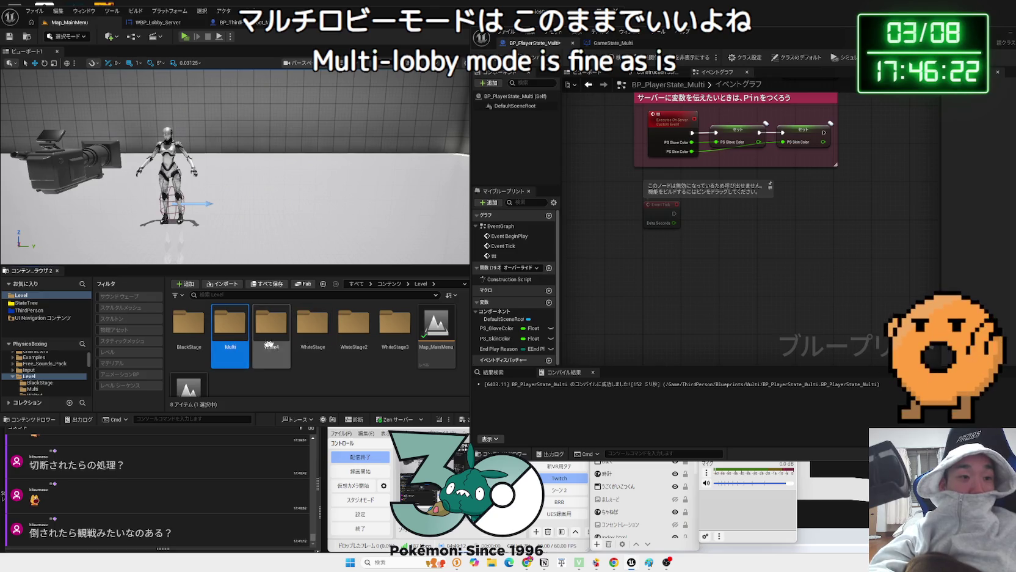
Browse to ThirdPerson > Blueprints > Multi and open BP_MultiGameMode_Normal
double_click(237, 336)
key("alt+Left")
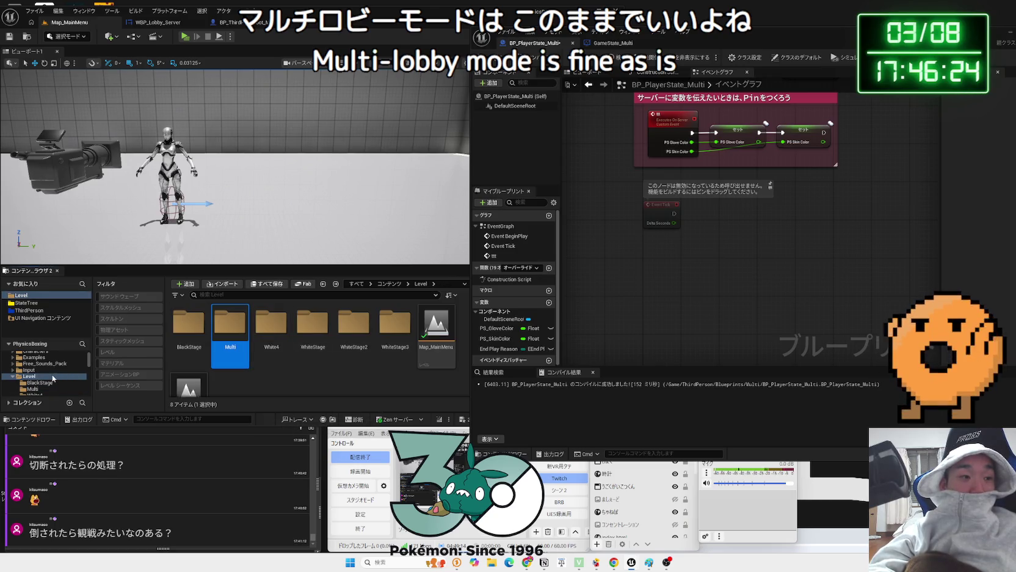
left_click(25, 383)
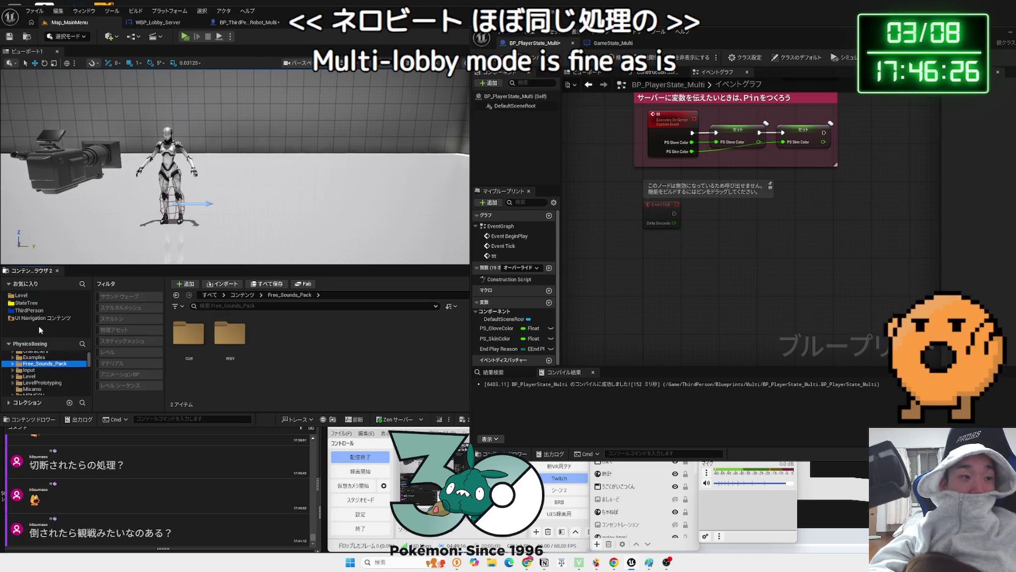
left_click(28, 296)
left_click(29, 311)
double_click(187, 327)
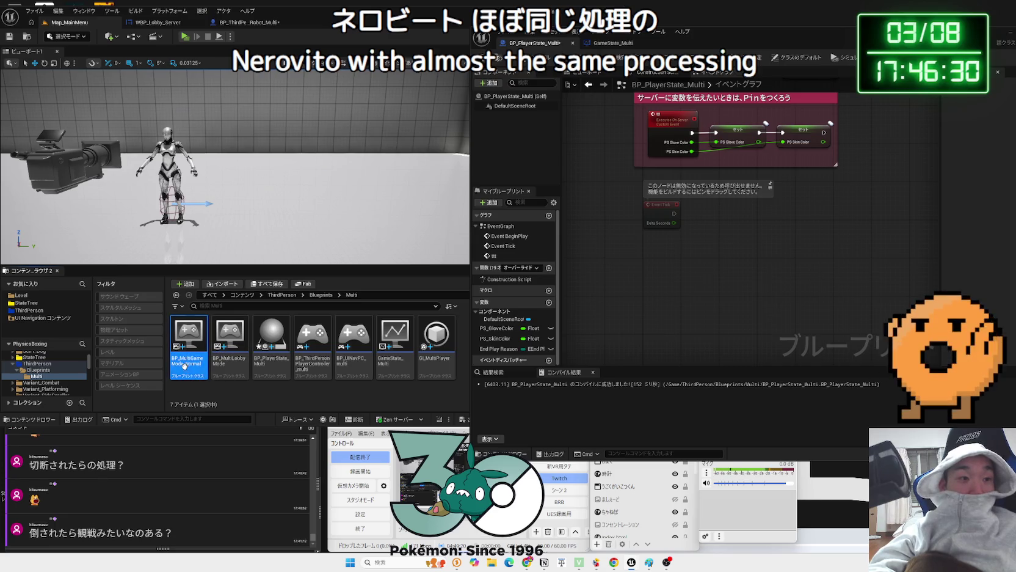
scroll(278, 273, "up", 4)
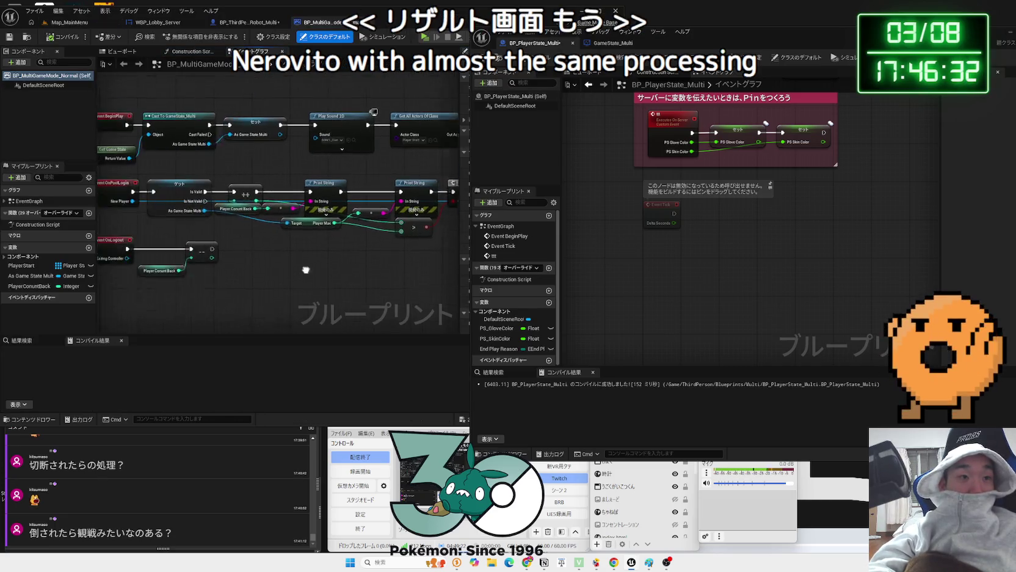
scroll(240, 286, "down", 1)
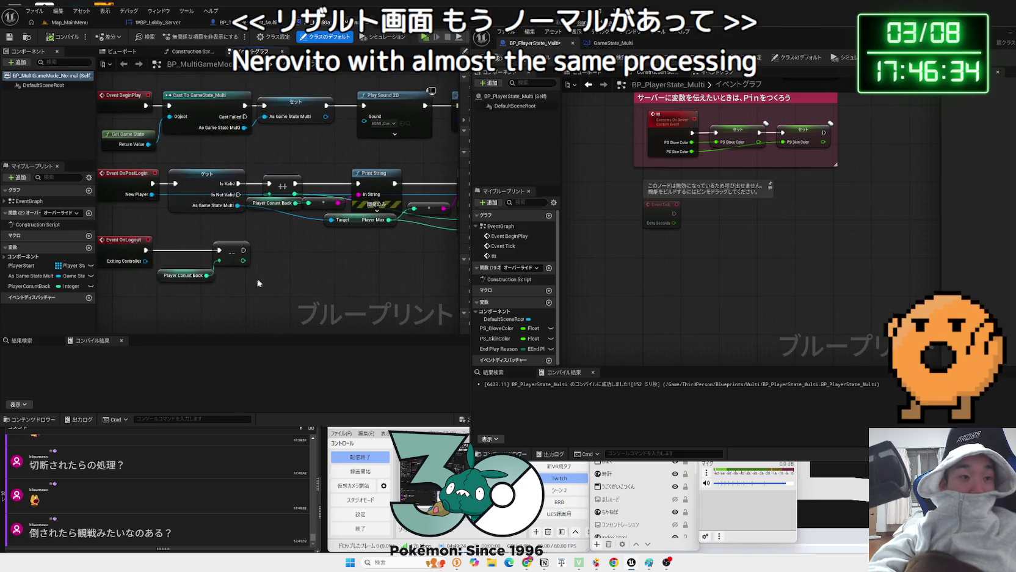
Arrange the PlayerState editor beside the GameMode graph and bring up the unsaved-assets list
left_click_drag(740, 44, 883, 94)
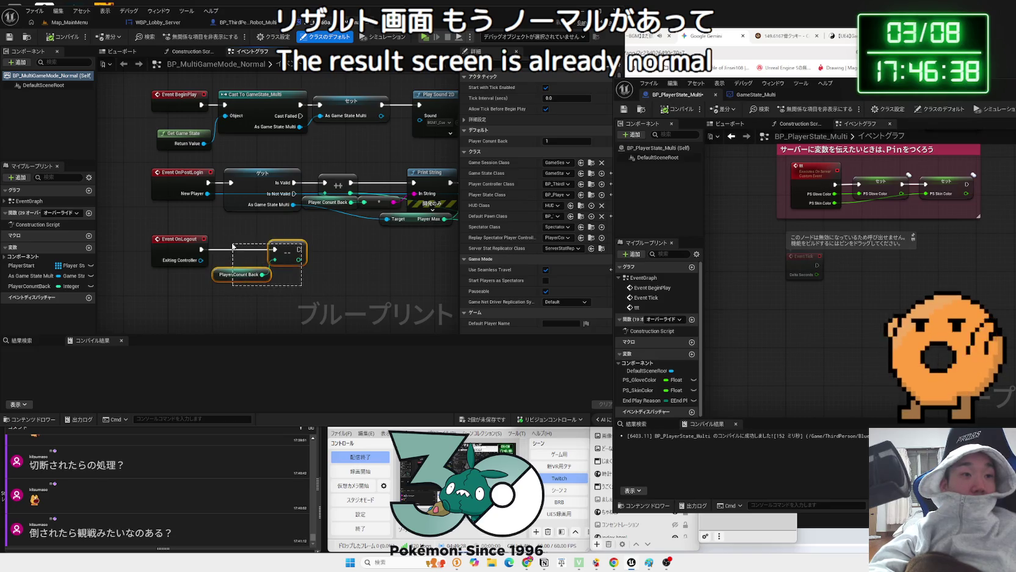
left_click(296, 294)
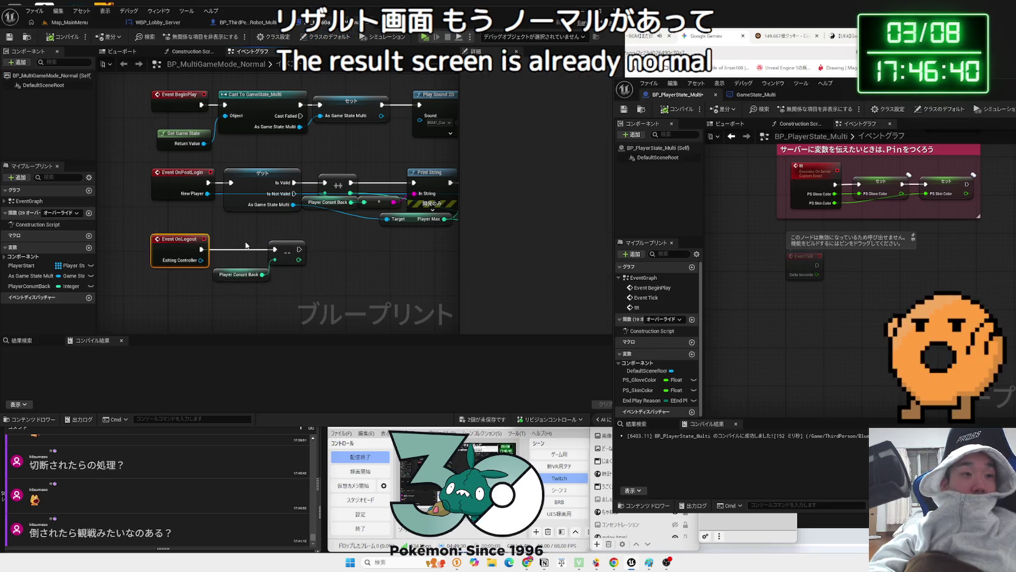
left_click(246, 245)
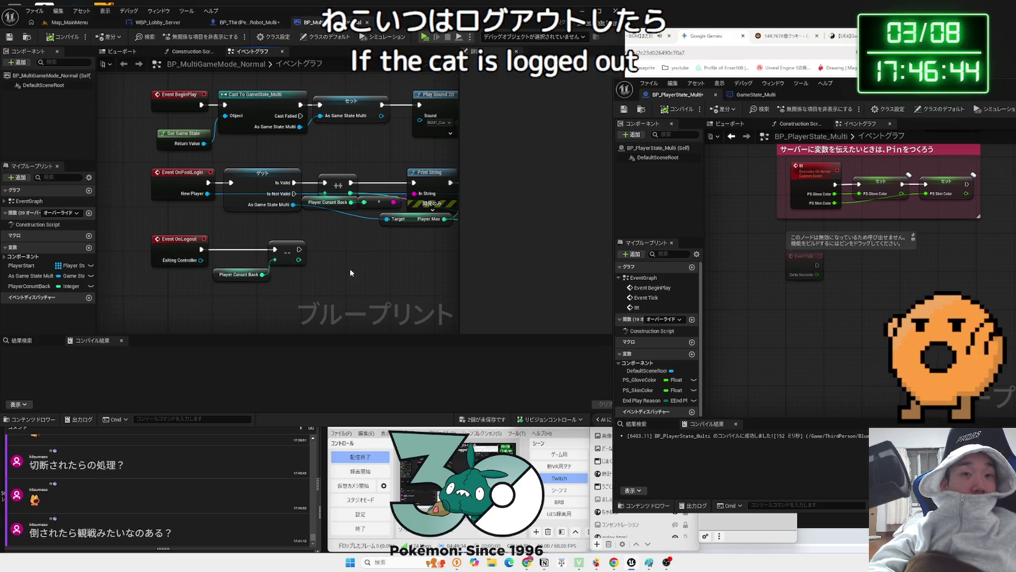
mouse_move(887, 98)
left_mouse_down()
mouse_move(646, 122)
mouse_move(535, 121)
mouse_move(709, 293)
mouse_move(623, 123)
mouse_move(651, 134)
mouse_move(468, 102)
mouse_move(653, 149)
left_mouse_up()
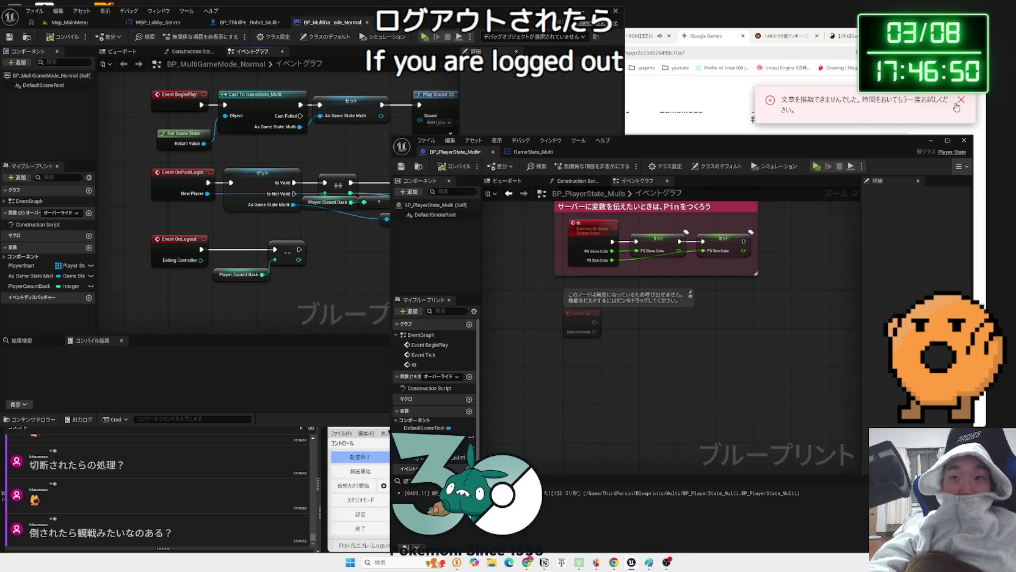
left_click(957, 105)
left_click(280, 287)
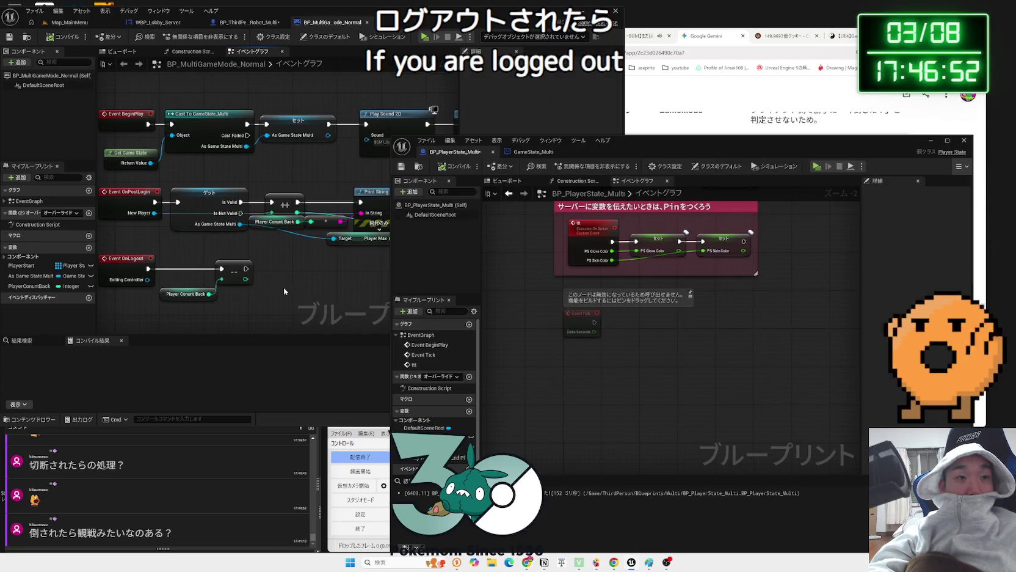
scroll(284, 285, "down", 1)
mouse_move(733, 142)
left_mouse_down()
mouse_move(741, 26)
mouse_move(727, 30)
left_mouse_up()
left_click(822, 446)
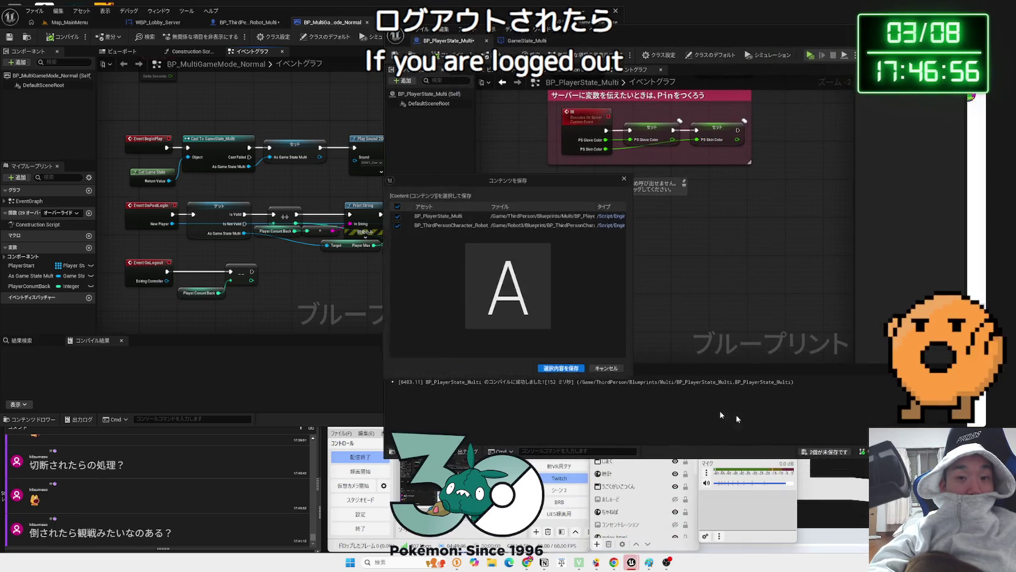
Cancel the save prompt, narrow and shift the BP_PlayerState_Multi window, then switch to Chrome
left_click(804, 225)
mouse_move(968, 144)
left_mouse_down()
mouse_move(899, 142)
mouse_move(941, 143)
left_mouse_up()
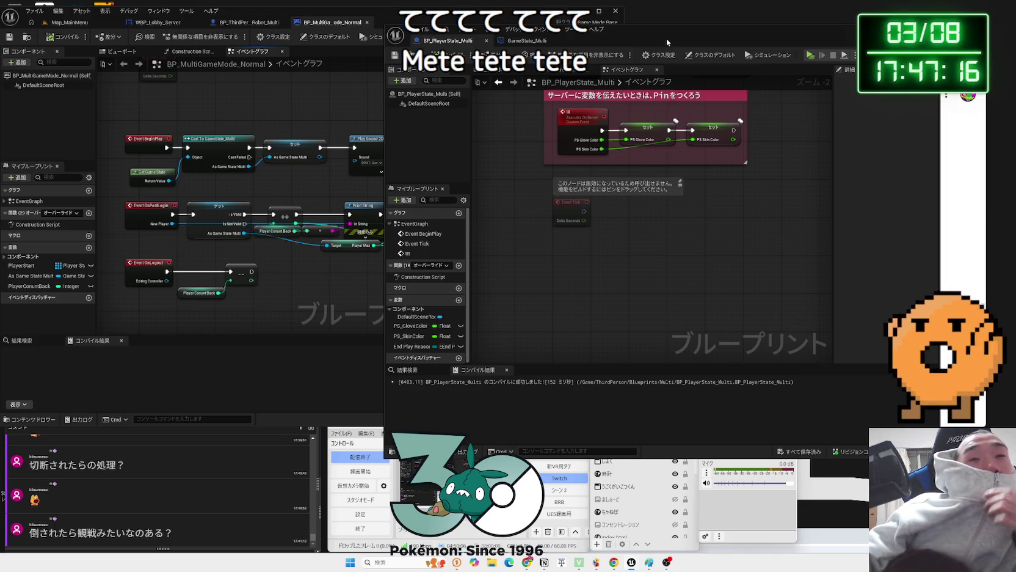
left_click_drag(667, 38, 606, 40)
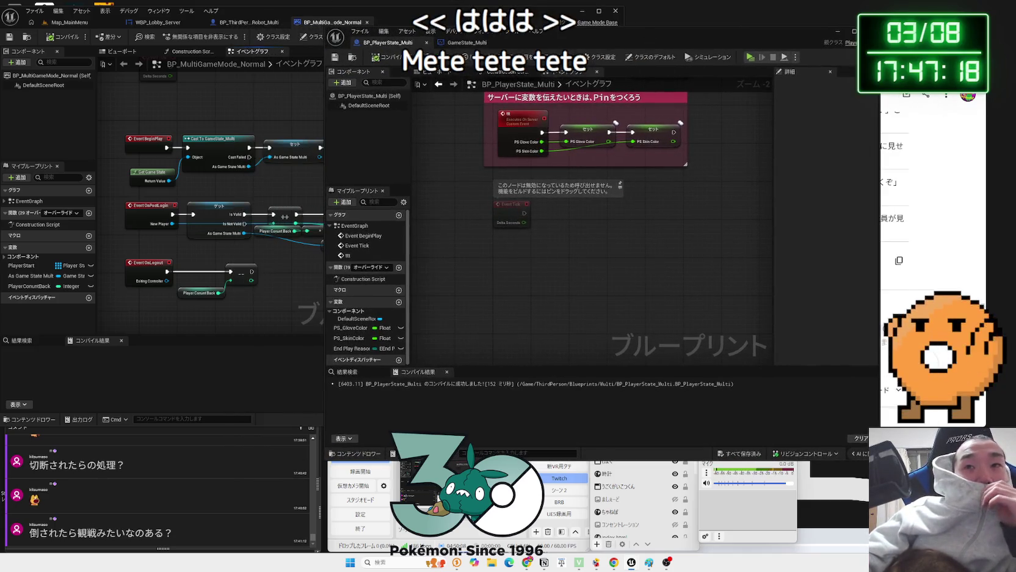
key("alt+Tab")
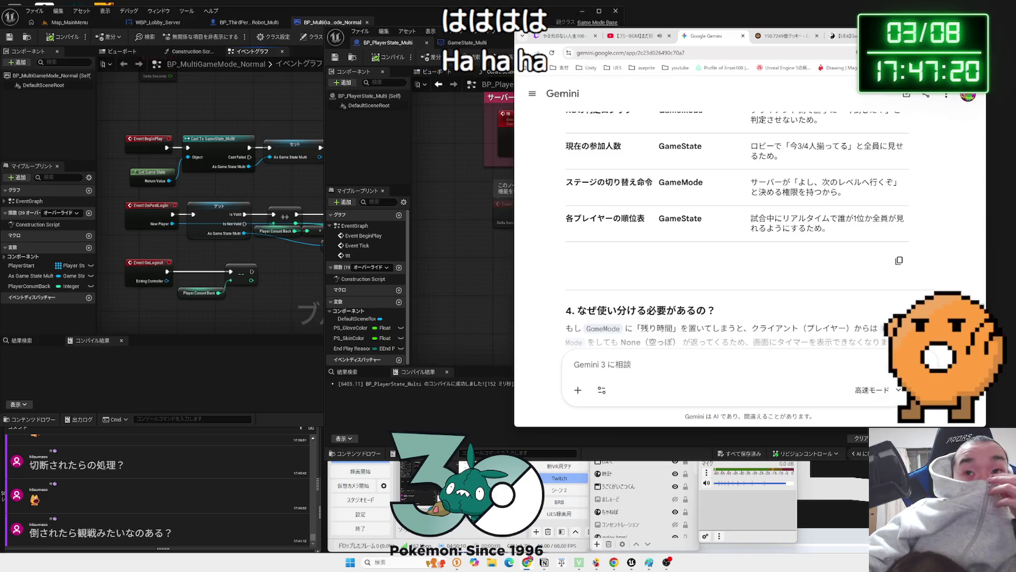
In a new tab, load X from the しゅみ bookmarks folder
key("ctrl+t")
left_click(972, 68)
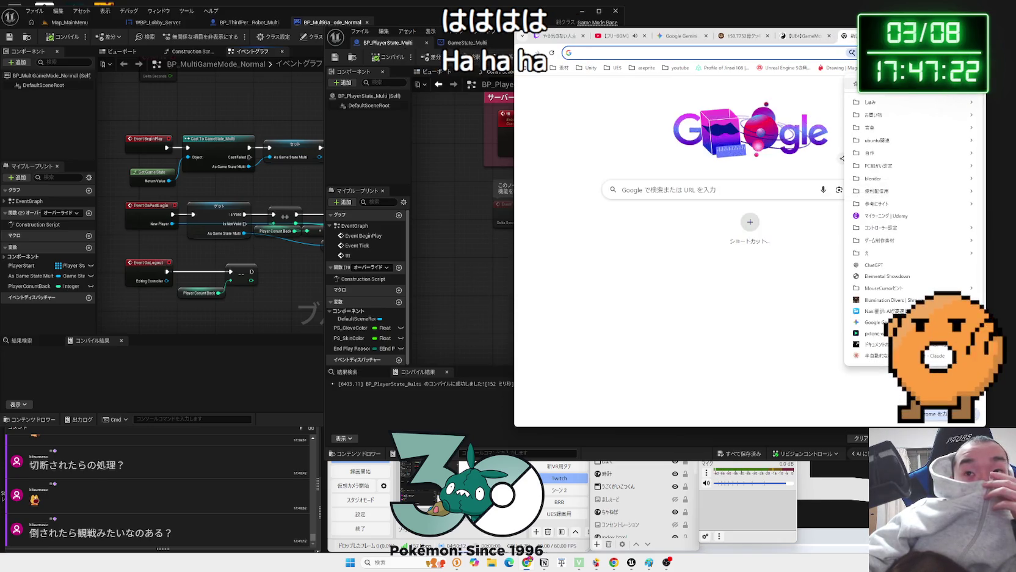
mouse_move(852, 116)
left_click(794, 124)
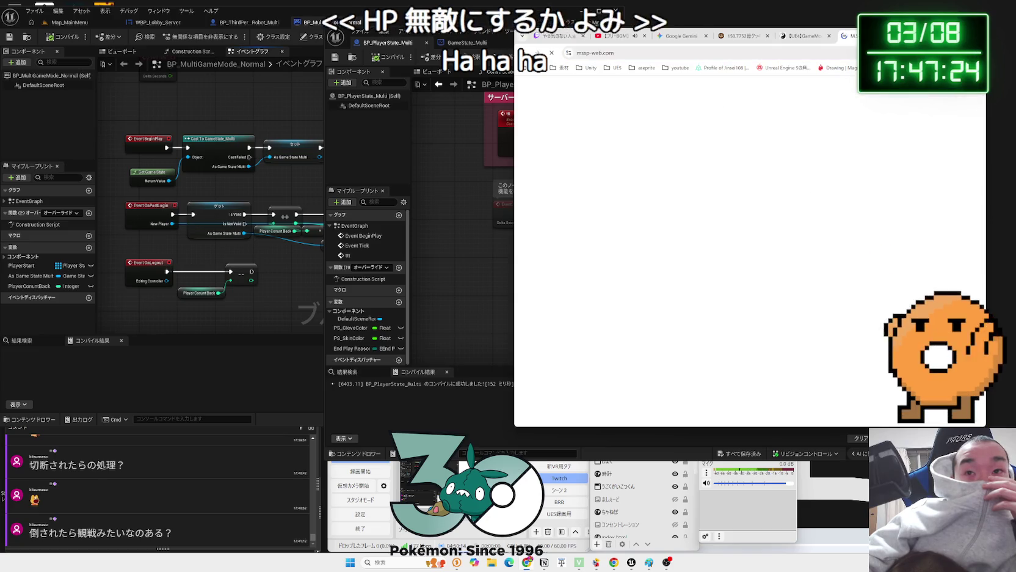
mouse_move(896, 106)
left_click(774, 134)
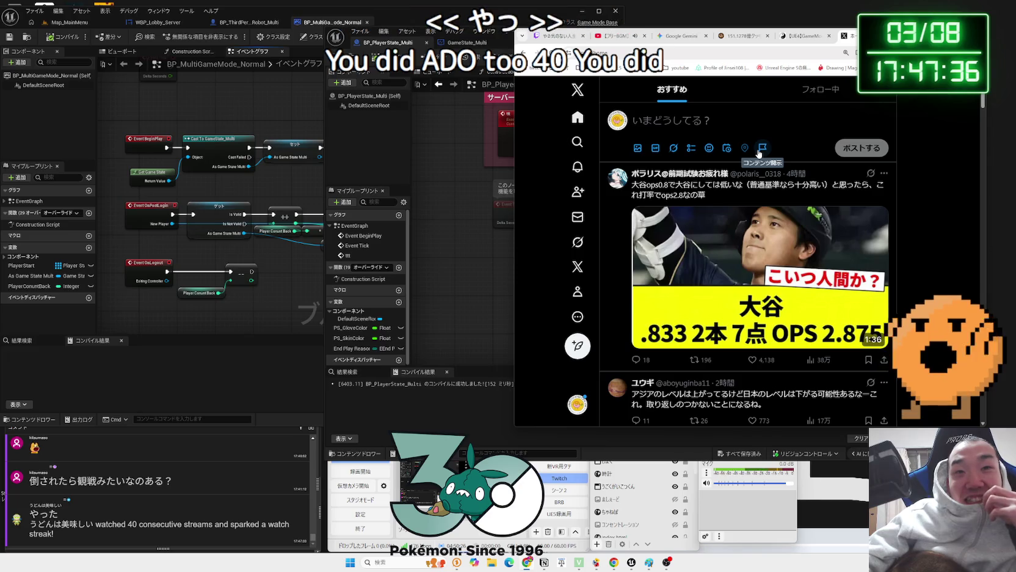
scroll(733, 154, "down", 1)
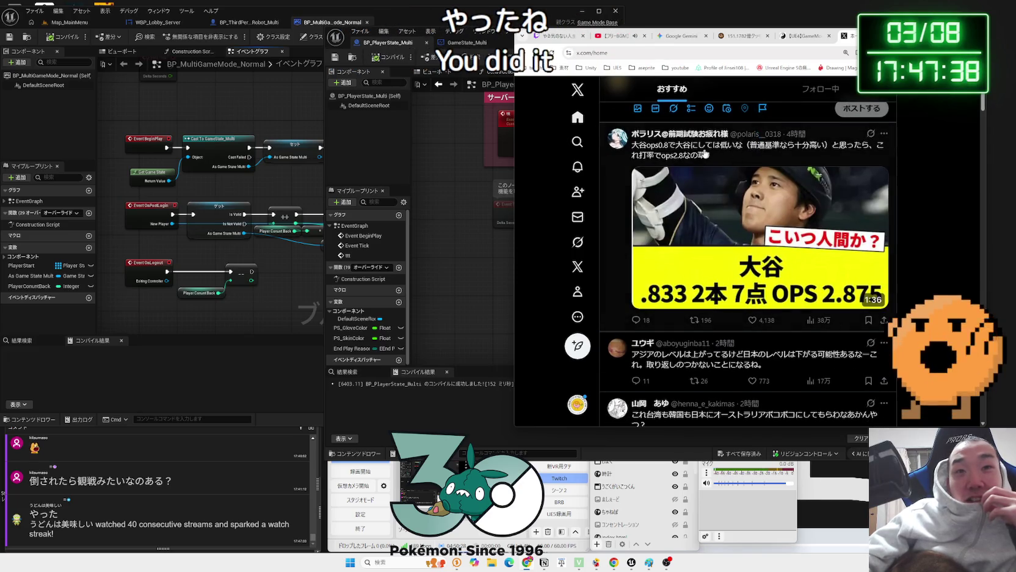
left_click_drag(666, 159, 705, 158)
left_click(705, 158)
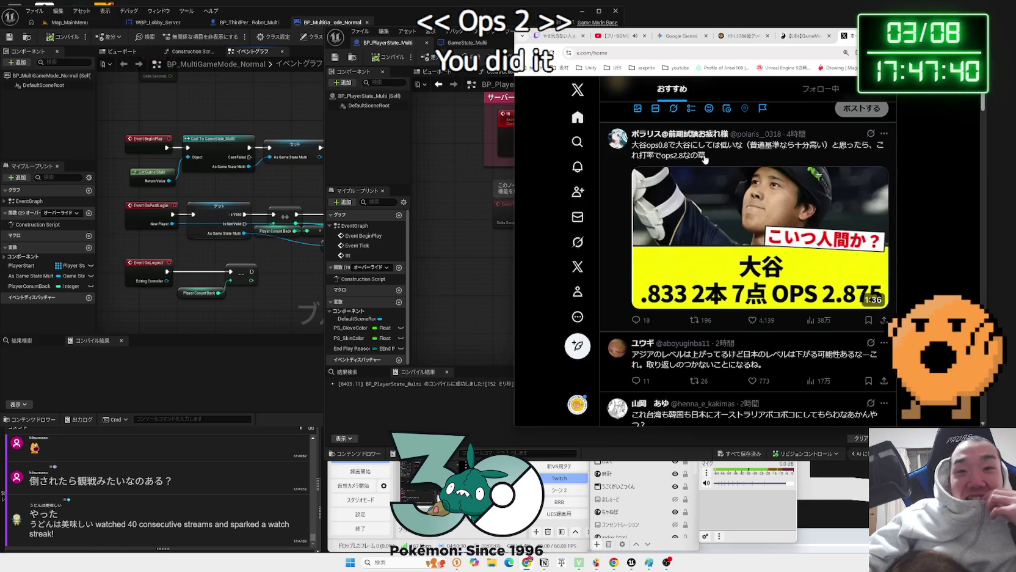
scroll(706, 159, "down", 1)
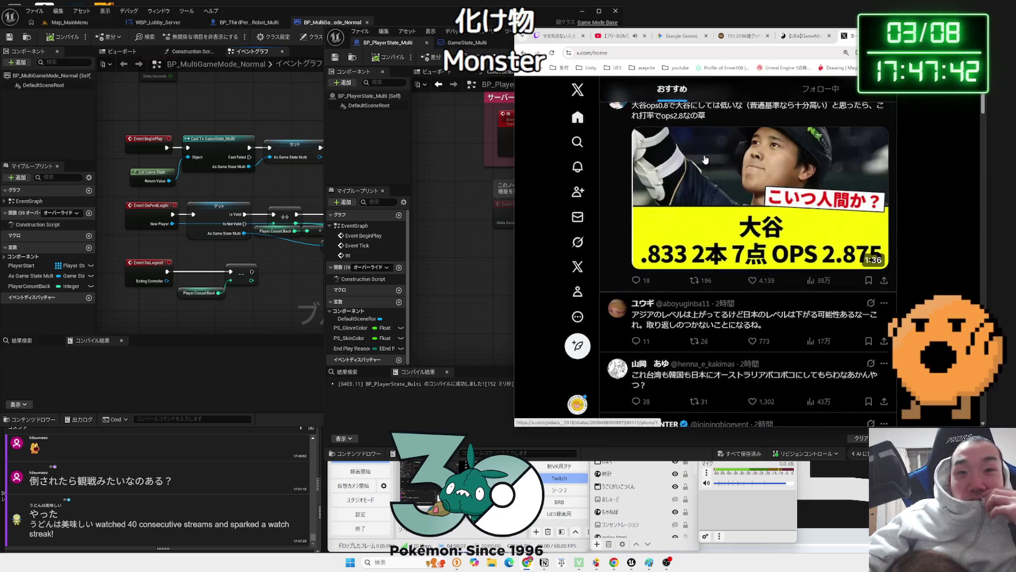
scroll(706, 158, "down", 2)
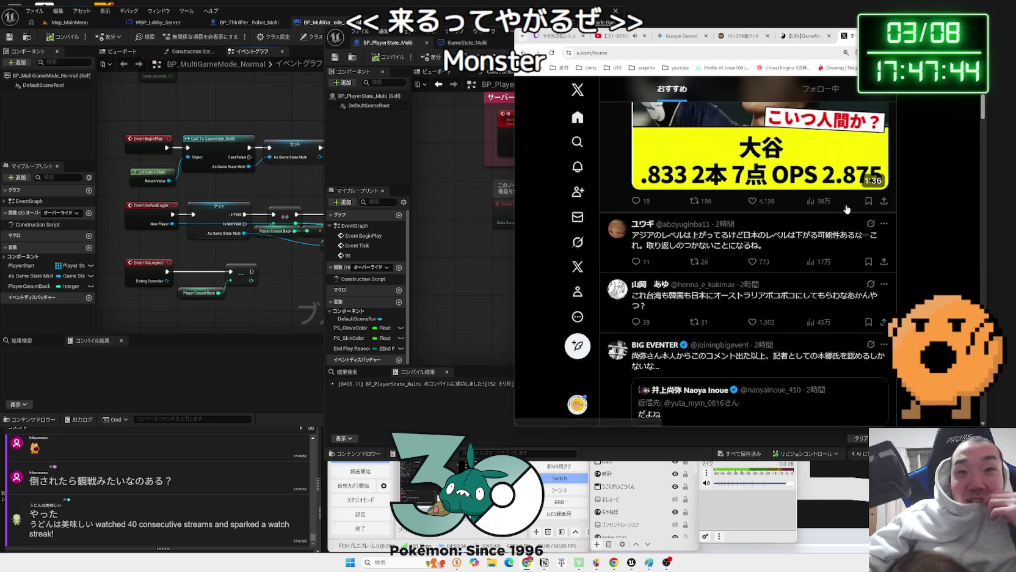
scroll(828, 301, "down", 2)
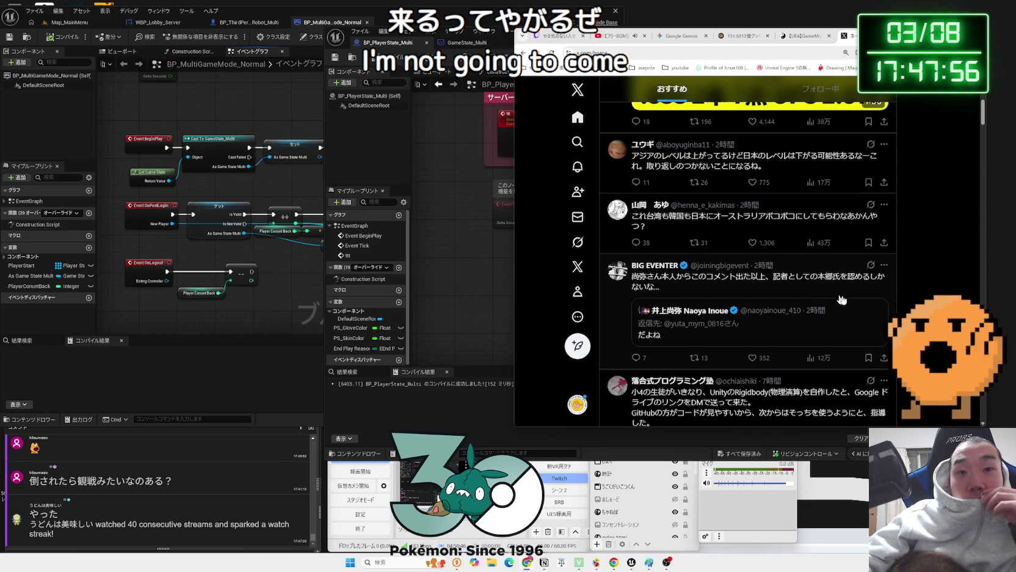
scroll(861, 304, "down", 2)
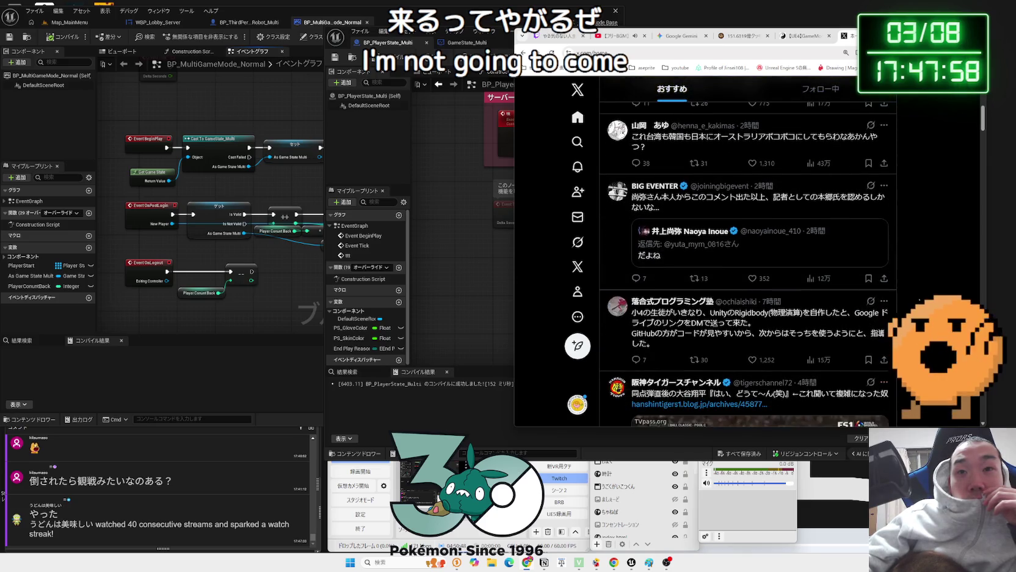
scroll(920, 301, "down", 1)
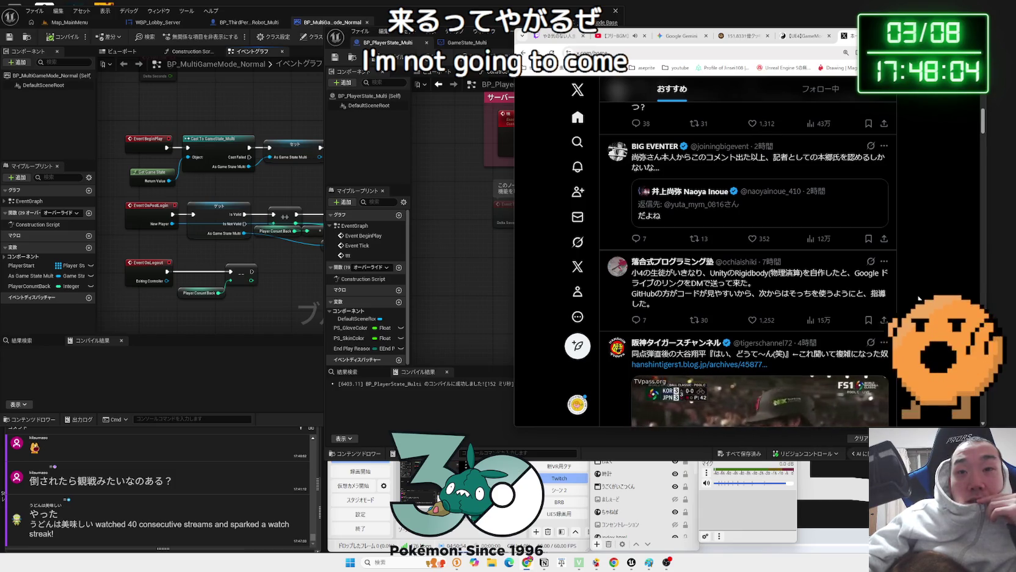
scroll(920, 299, "down", 2)
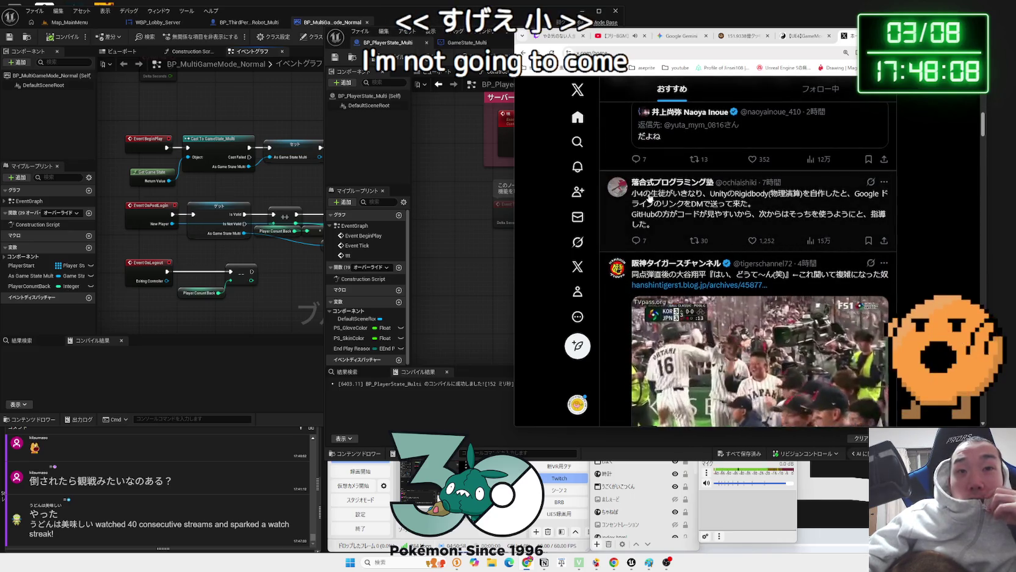
left_click_drag(710, 194, 848, 202)
left_click(914, 236)
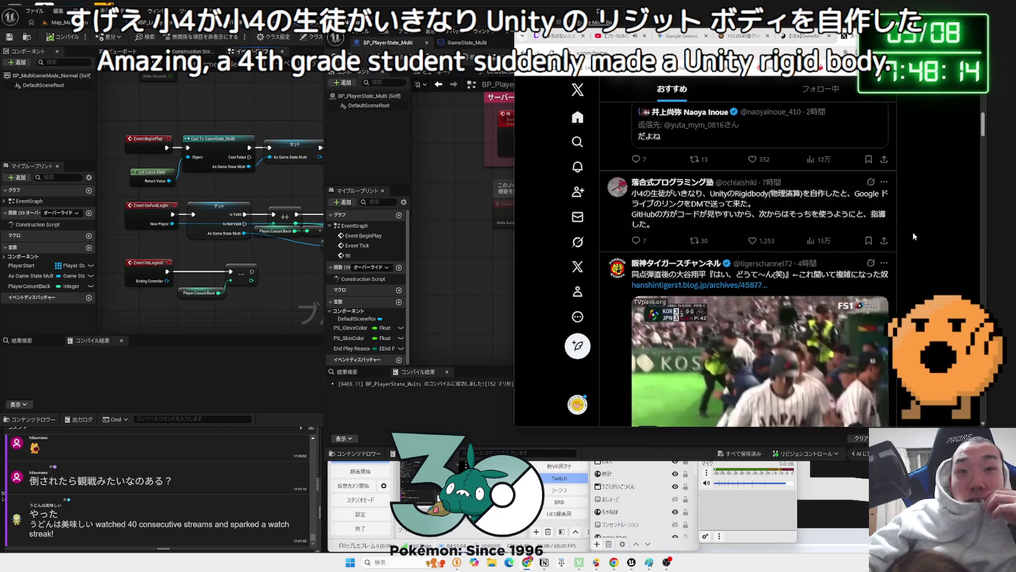
Scroll through the X timeline, then switch to the GameState/PlayerState replication diagram tab
scroll(914, 236, "down", 1)
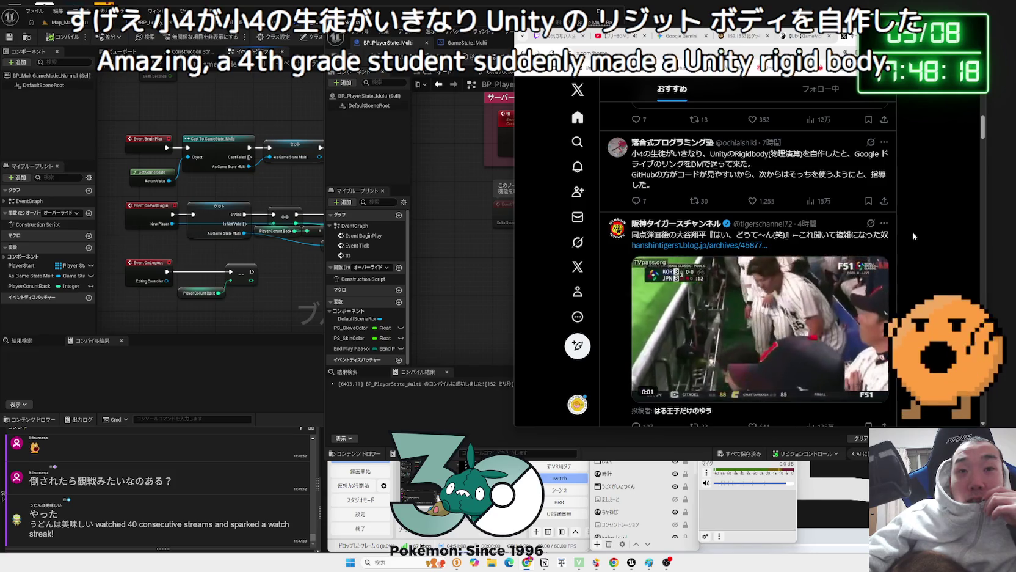
scroll(914, 236, "down", 2)
scroll(914, 236, "down", 4)
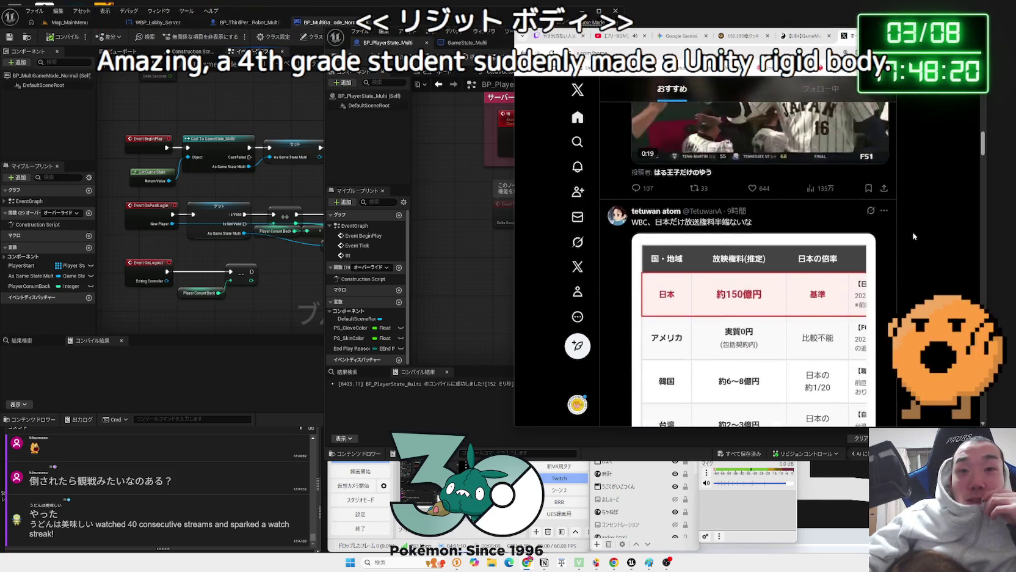
scroll(914, 236, "up", 2)
scroll(821, 237, "down", 3)
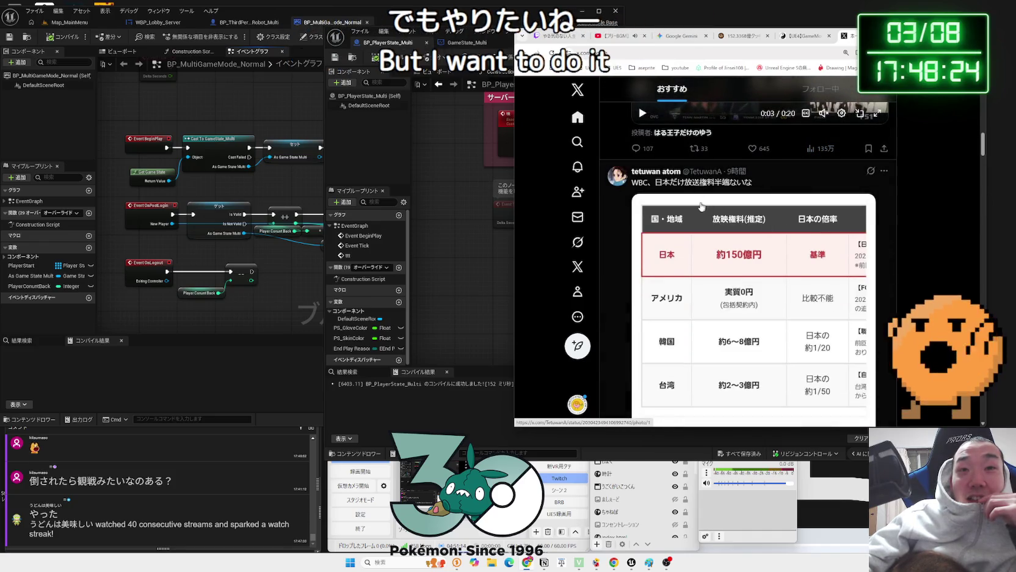
left_click_drag(656, 183, 687, 185)
scroll(778, 251, "down", 6)
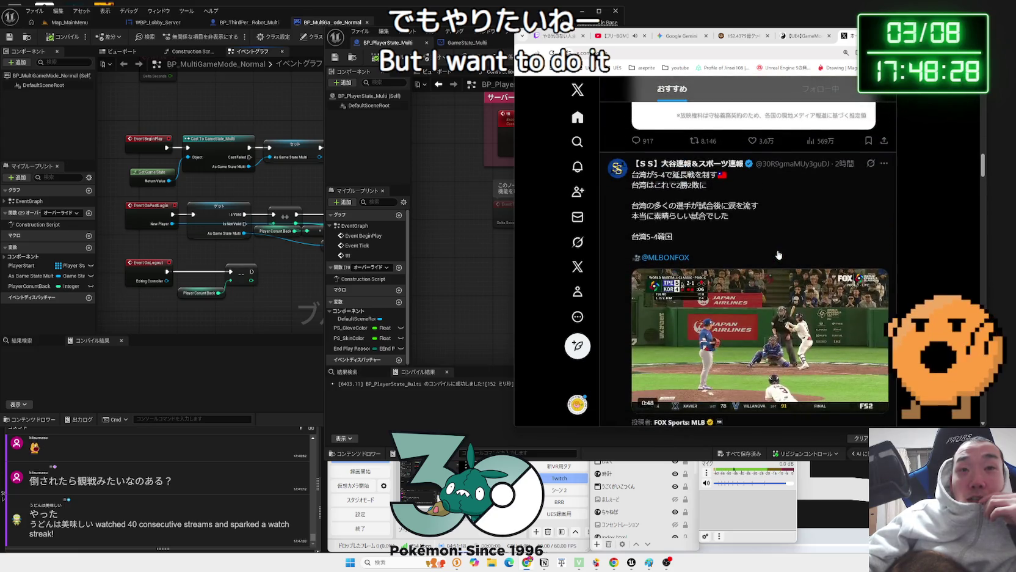
scroll(778, 255, "down", 5)
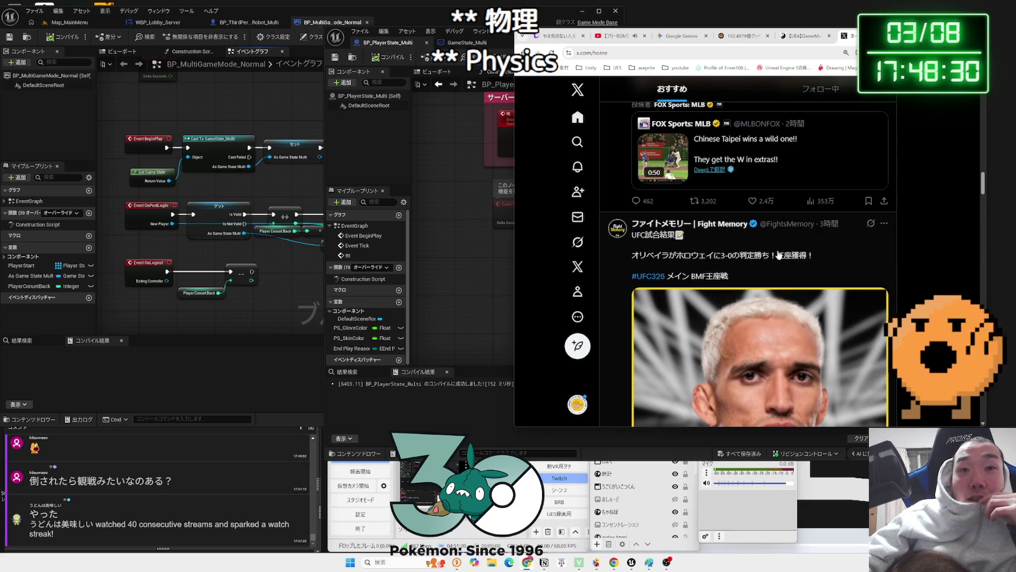
scroll(778, 255, "down", 6)
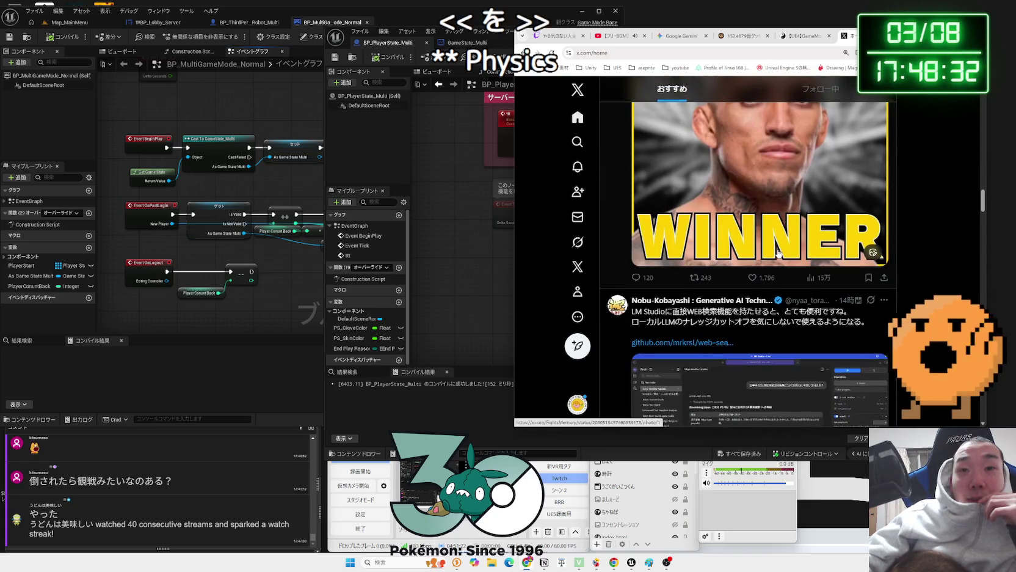
scroll(778, 252, "down", 3)
scroll(778, 253, "up", 12)
scroll(779, 253, "down", 1)
scroll(778, 253, "down", 3)
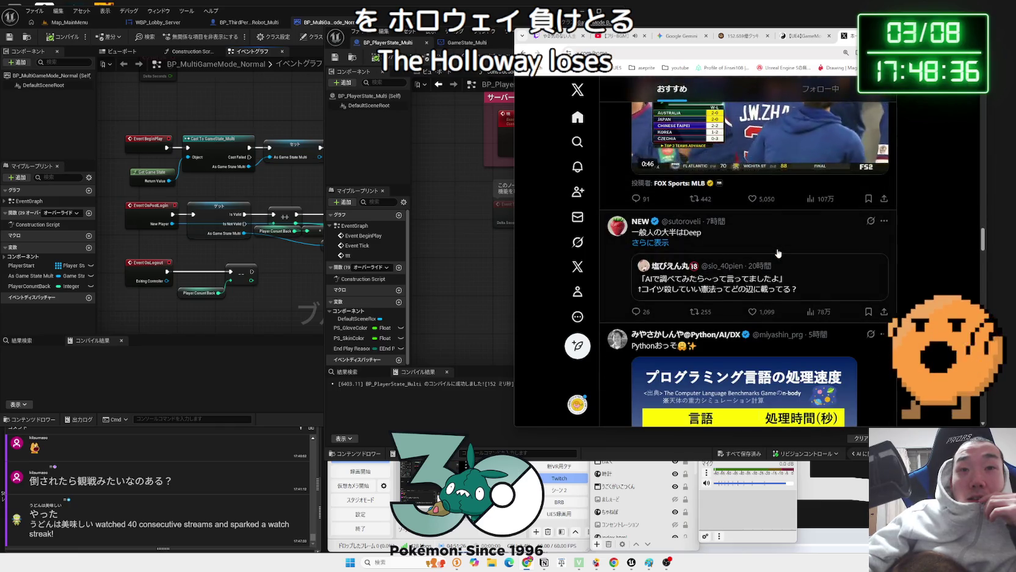
scroll(778, 252, "down", 3)
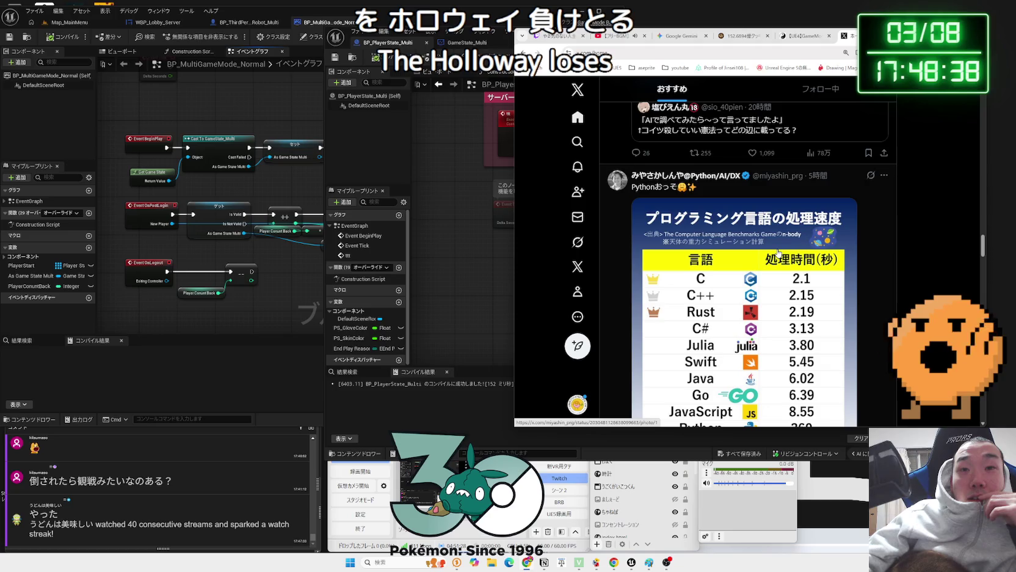
scroll(778, 253, "down", 1)
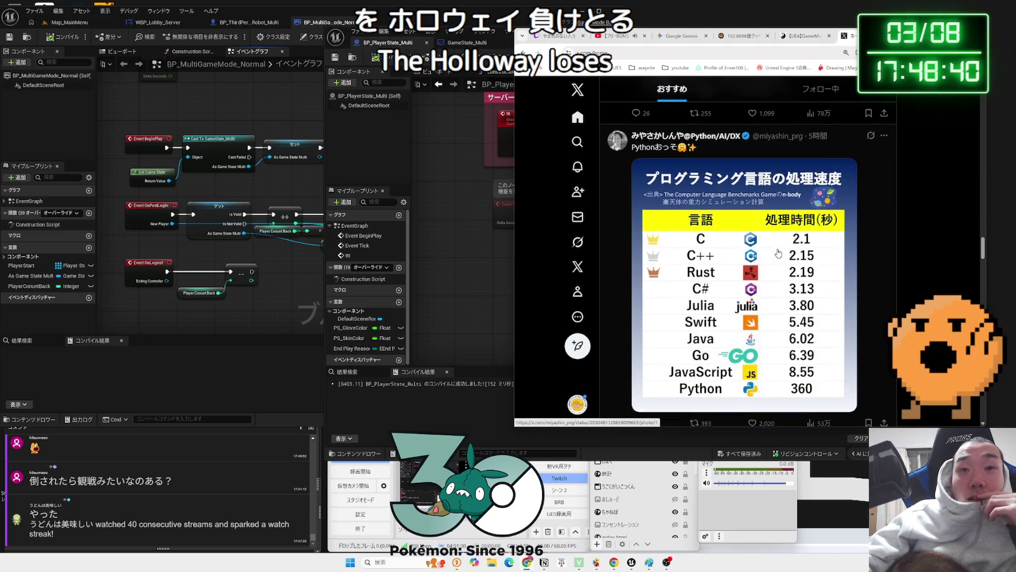
scroll(778, 253, "down", 1)
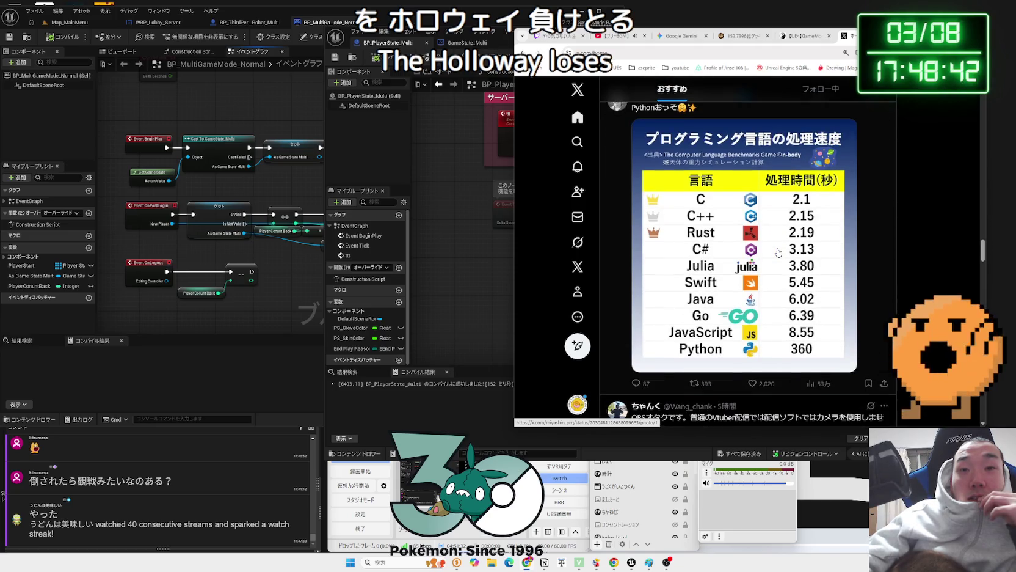
scroll(778, 252, "down", 3)
scroll(778, 253, "up", 3)
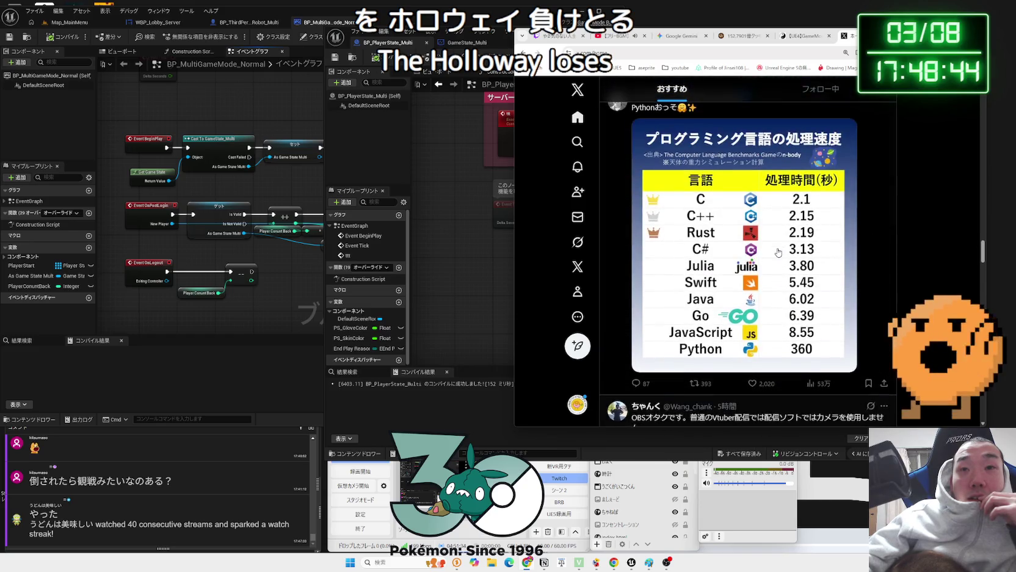
scroll(778, 252, "down", 4)
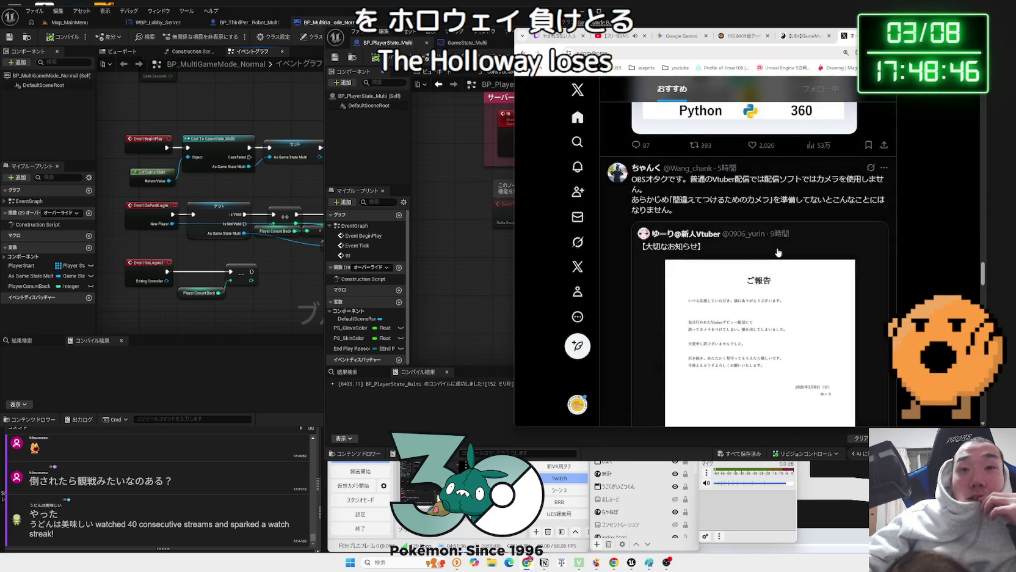
scroll(778, 253, "down", 5)
scroll(778, 252, "down", 3)
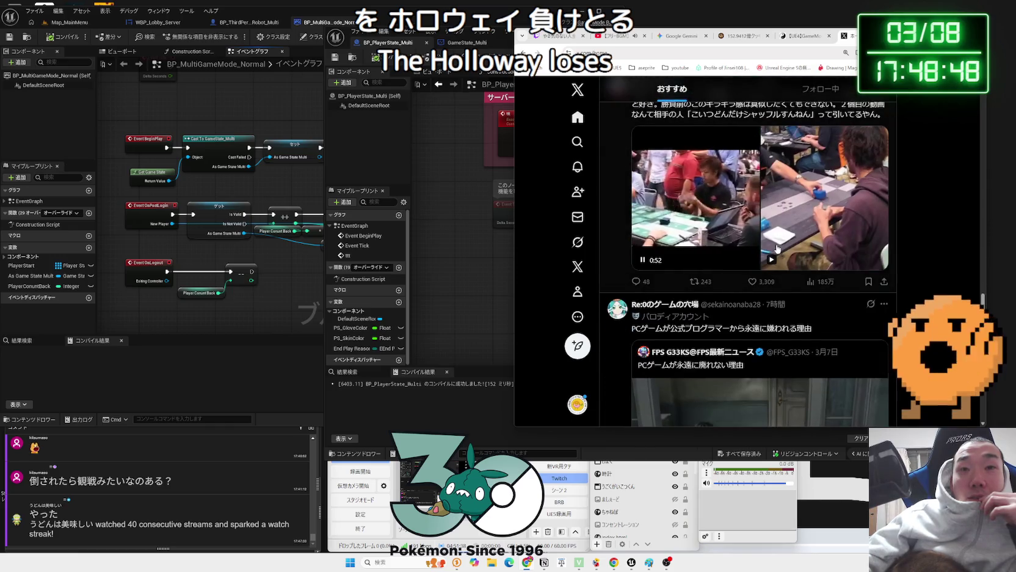
key("ctrl+Tab")
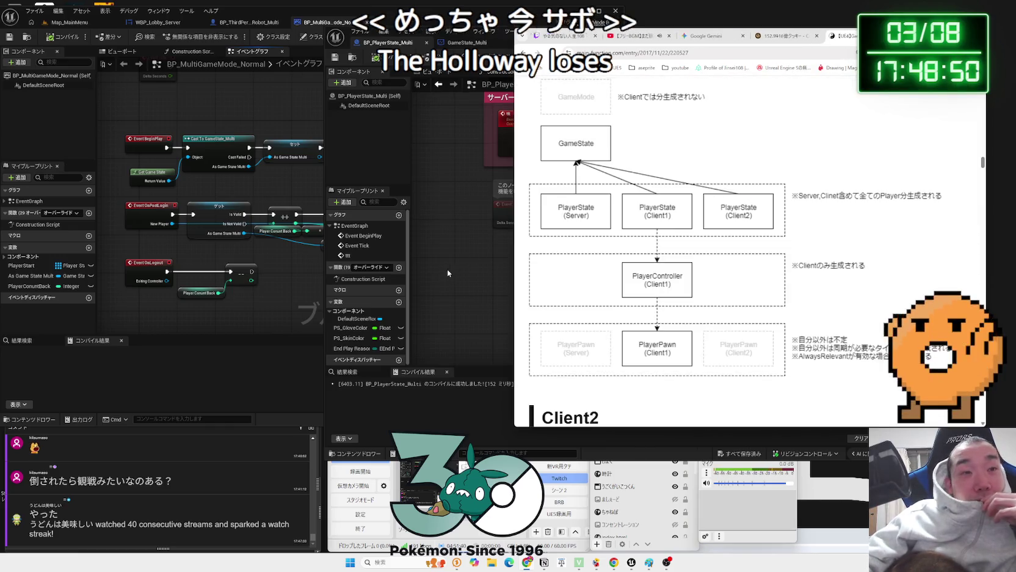
Move and narrow the BP_PlayerState_Multi window, recentering the GameMode login/logout graph beside it
left_click(447, 268)
mouse_move(585, 46)
left_mouse_down()
mouse_move(708, 69)
mouse_move(696, 61)
left_mouse_up()
left_click_drag(287, 280, 254, 199)
left_click_drag(437, 134, 605, 135)
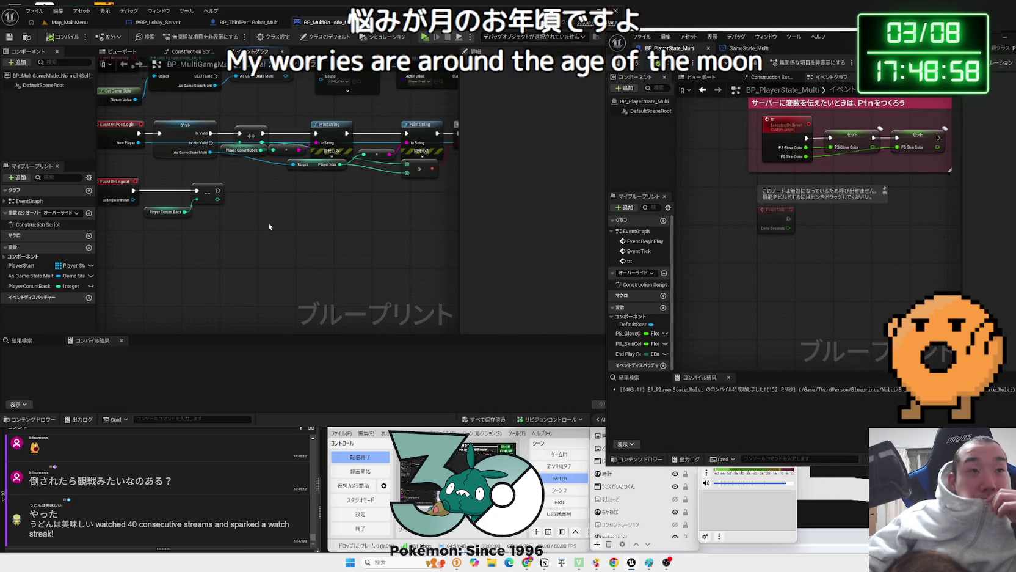
Frame the OnPostLogin chain, tidy the Player Count Back and Player Max nodes, and inspect Player Max
scroll(361, 234, "down", 3)
mouse_move(360, 233)
left_mouse_down()
mouse_move(370, 238)
mouse_move(329, 276)
left_mouse_up()
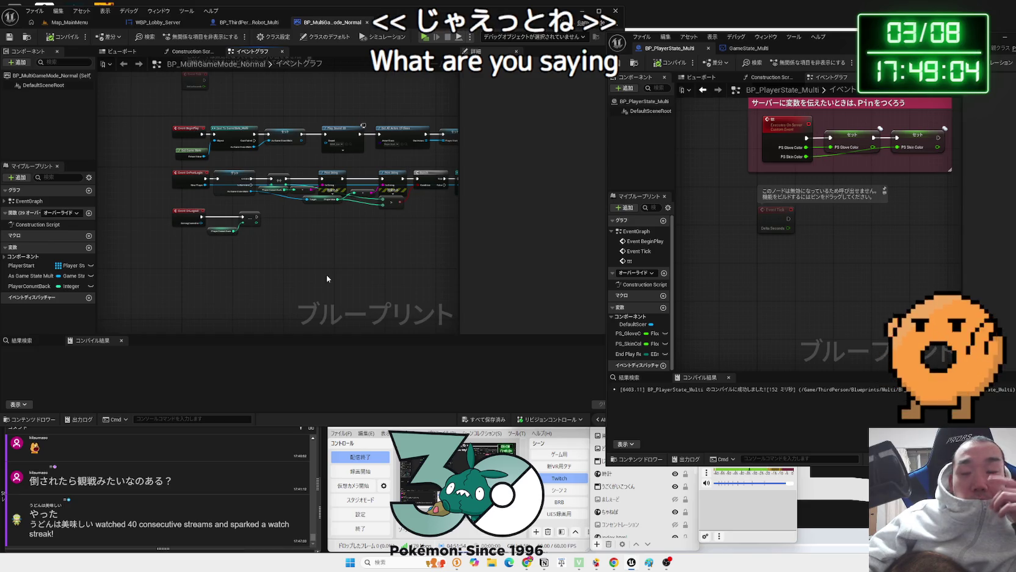
left_click_drag(264, 276, 277, 234)
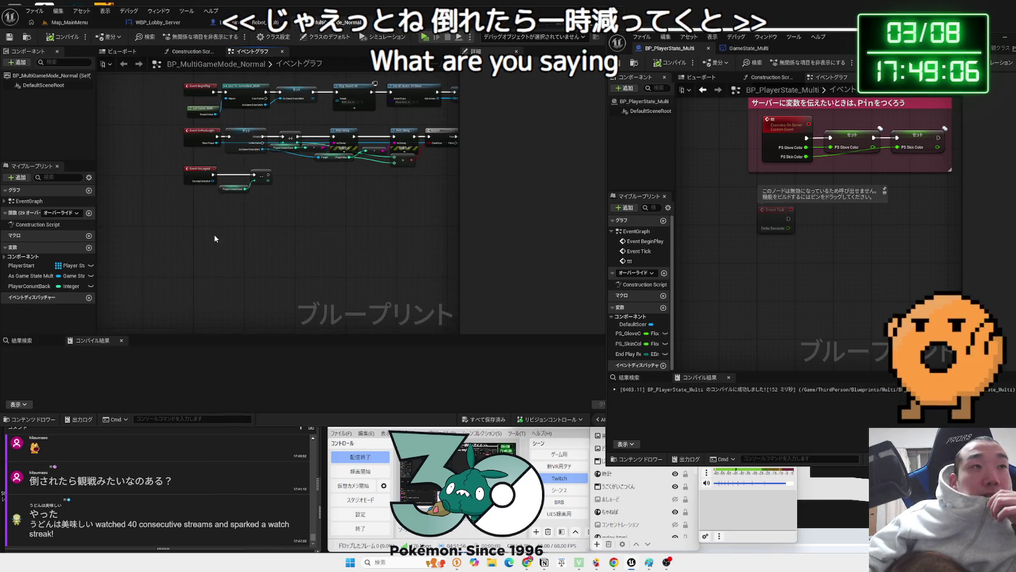
scroll(207, 239, "up", 2)
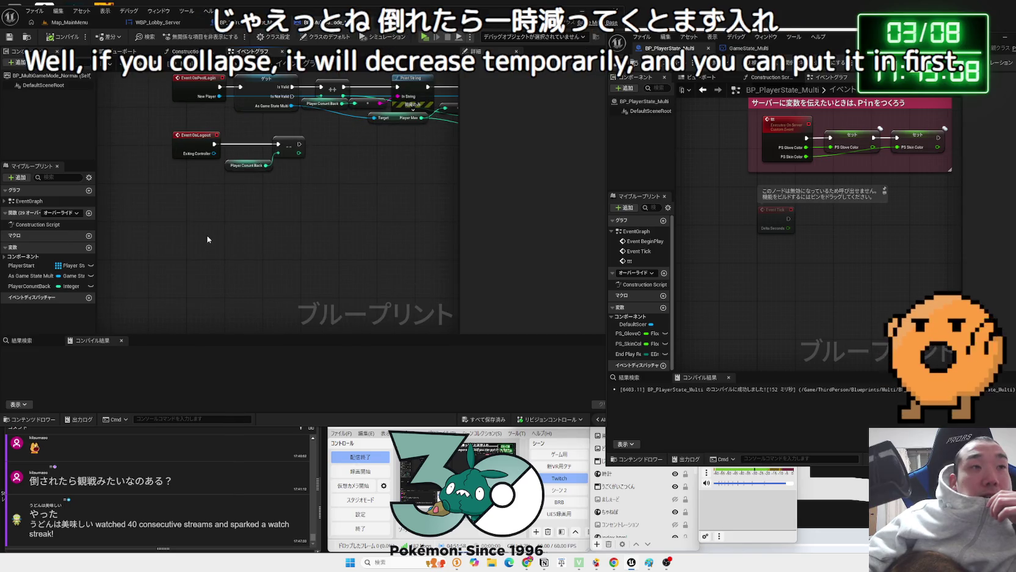
left_click_drag(220, 231, 210, 289)
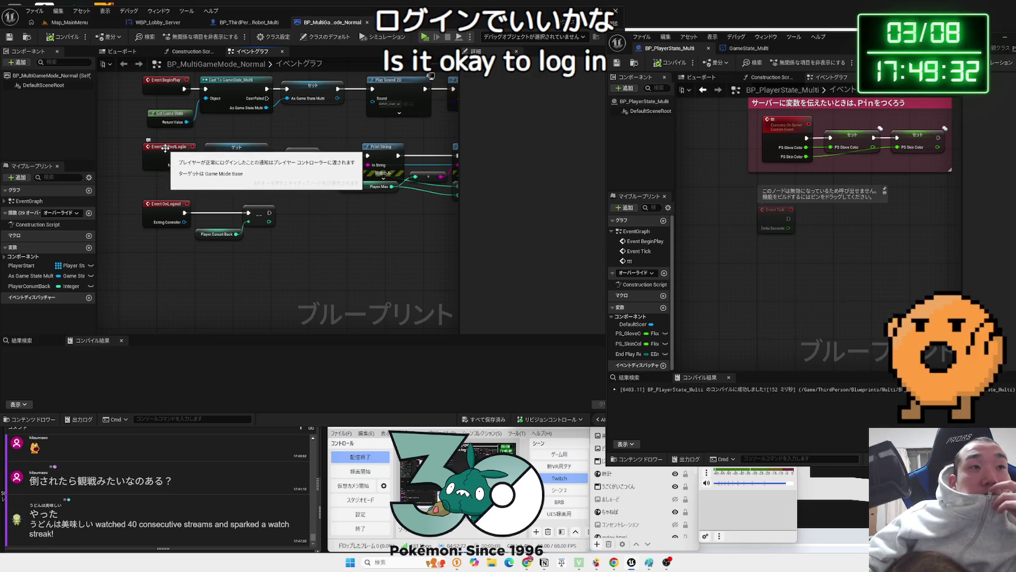
mouse_move(287, 180)
left_mouse_down()
mouse_move(287, 196)
mouse_move(284, 178)
left_mouse_up()
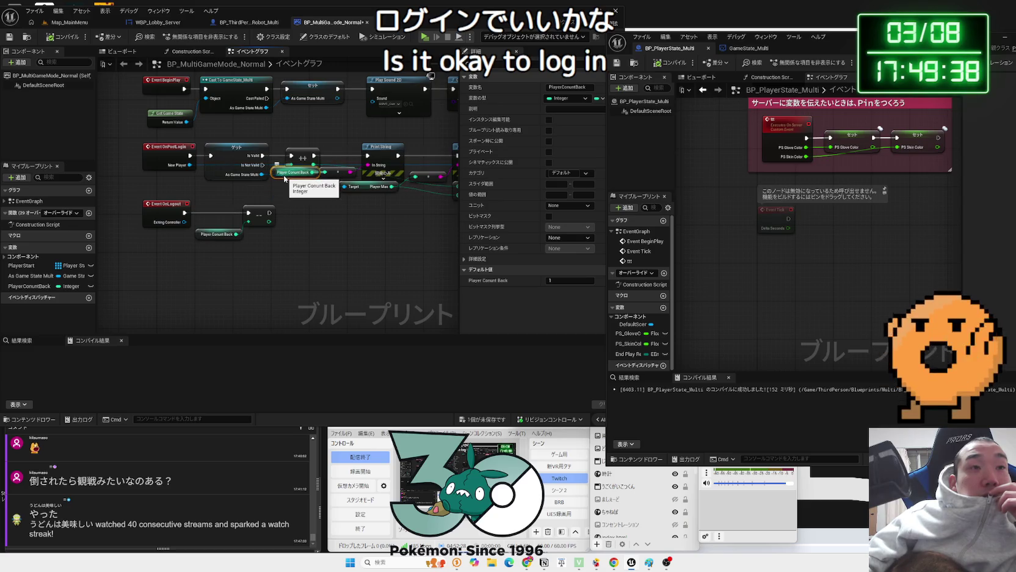
left_click_drag(391, 225, 213, 244)
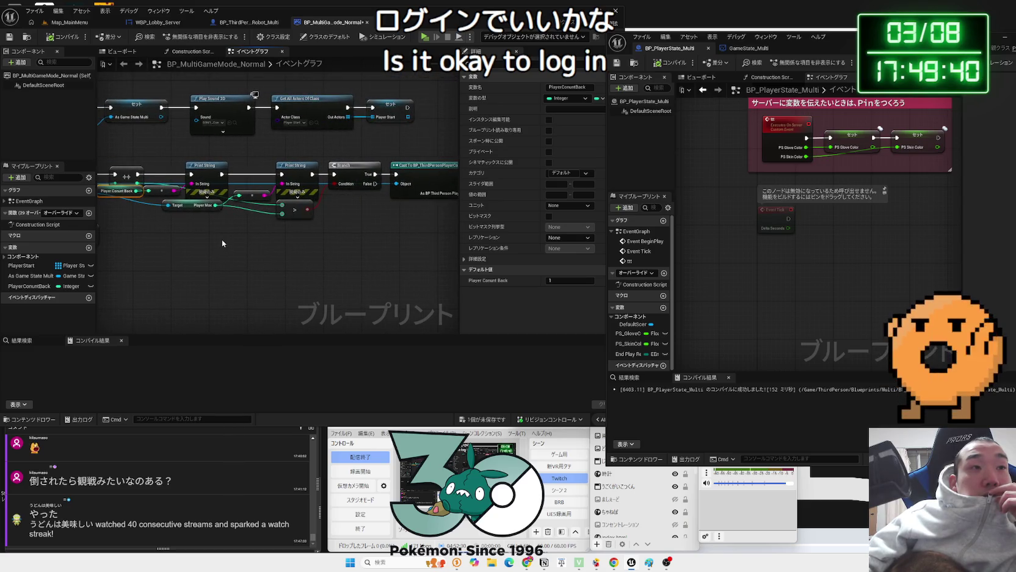
left_click(191, 206)
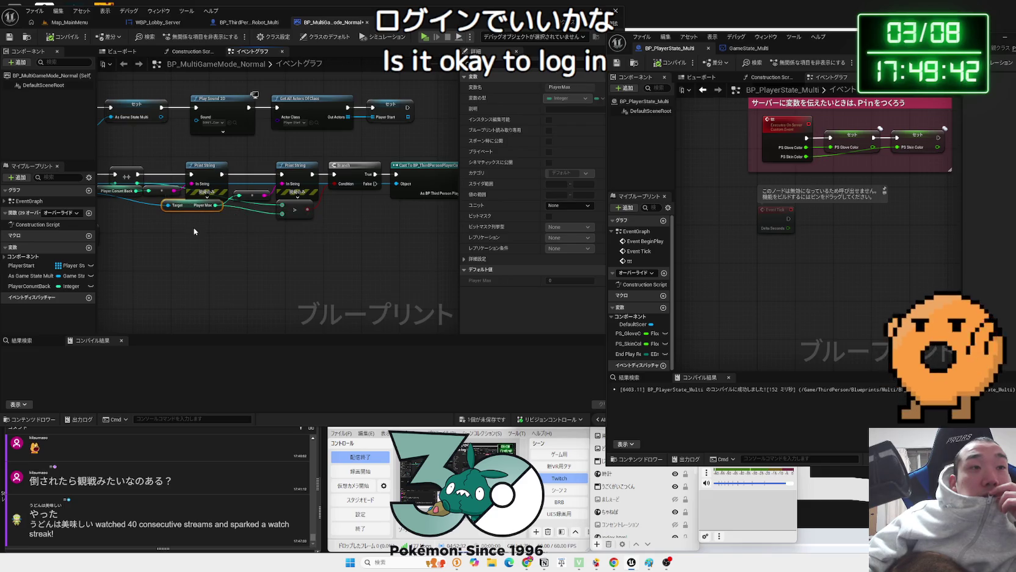
left_click(189, 229)
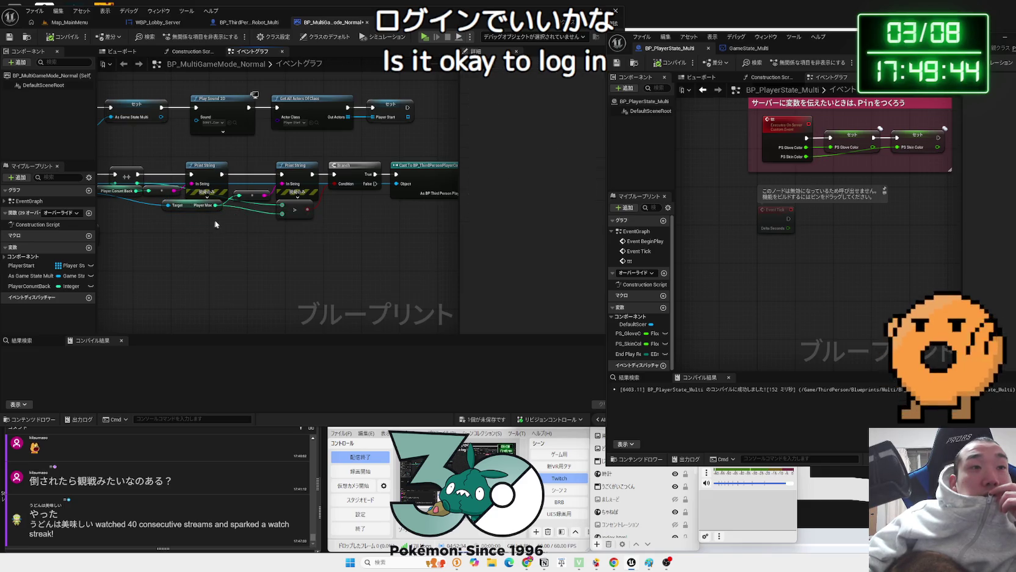
mouse_move(233, 244)
left_mouse_down()
mouse_move(176, 261)
mouse_move(295, 255)
mouse_move(335, 278)
left_mouse_up()
scroll(335, 278, "up", 2)
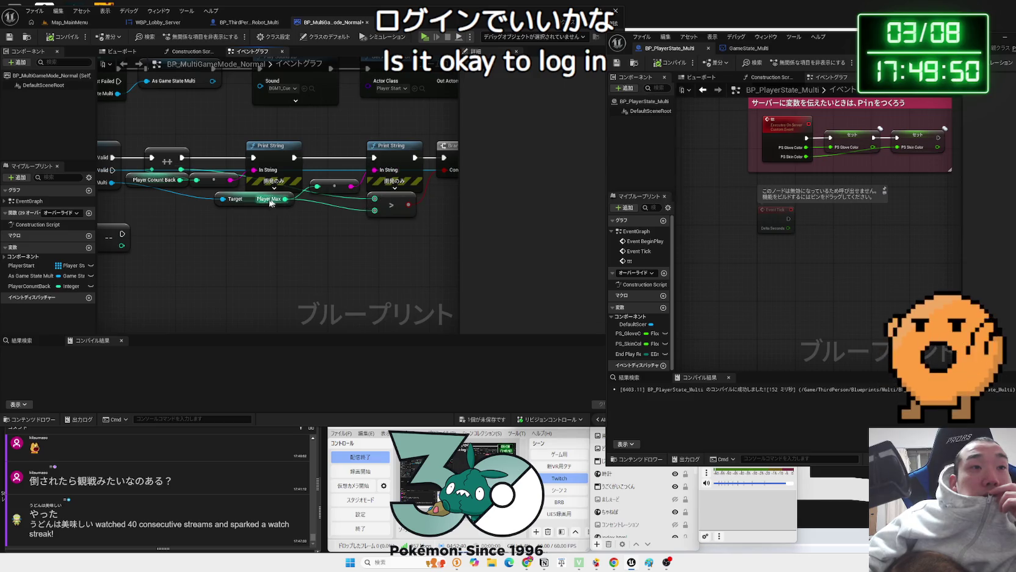
left_click_drag(269, 199, 255, 212)
Delete both debug Print String nodes along with the reroute and conversion nodes
left_click(336, 186)
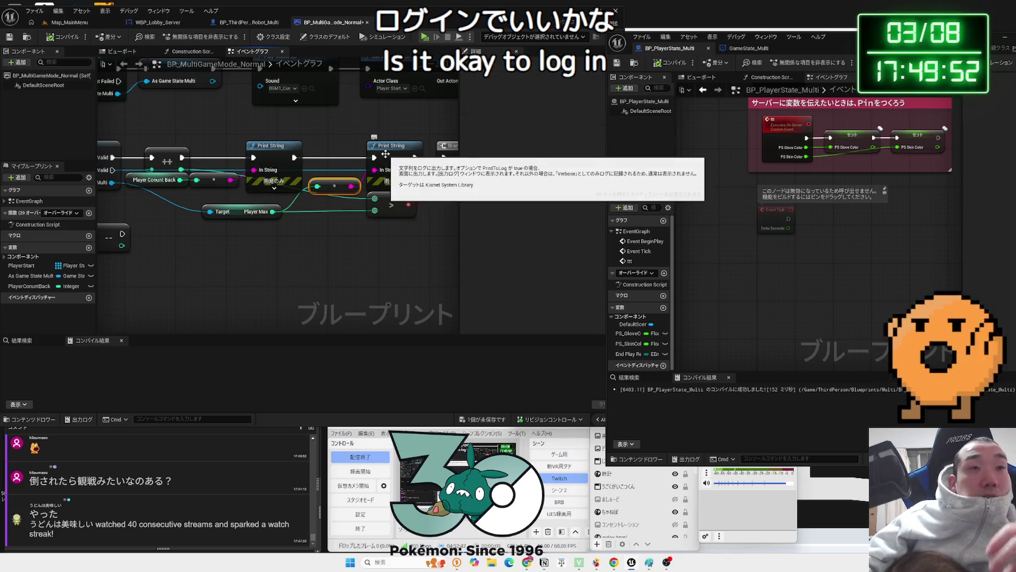
left_click(389, 149, "ctrl")
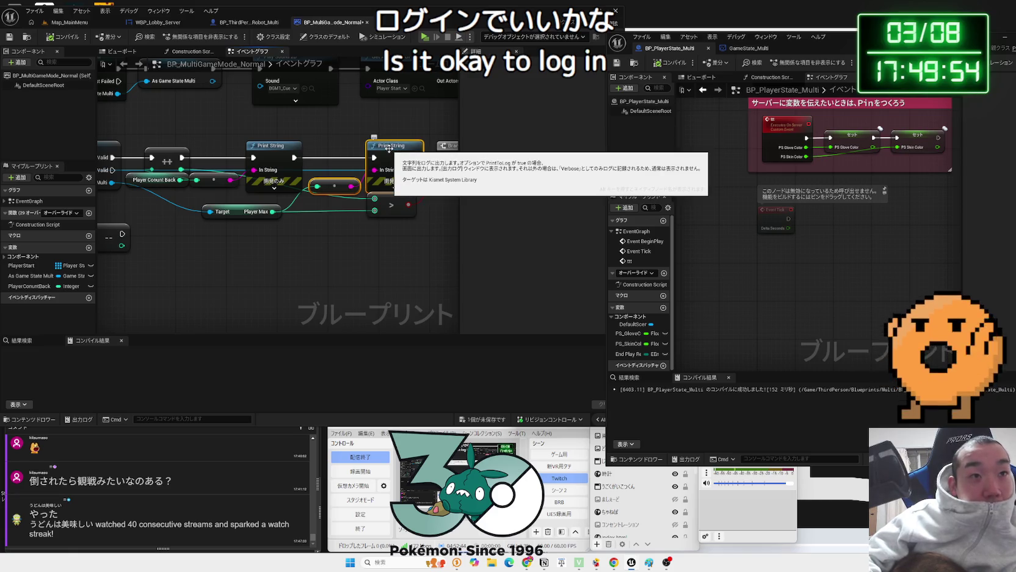
key("Delete")
left_click(267, 153)
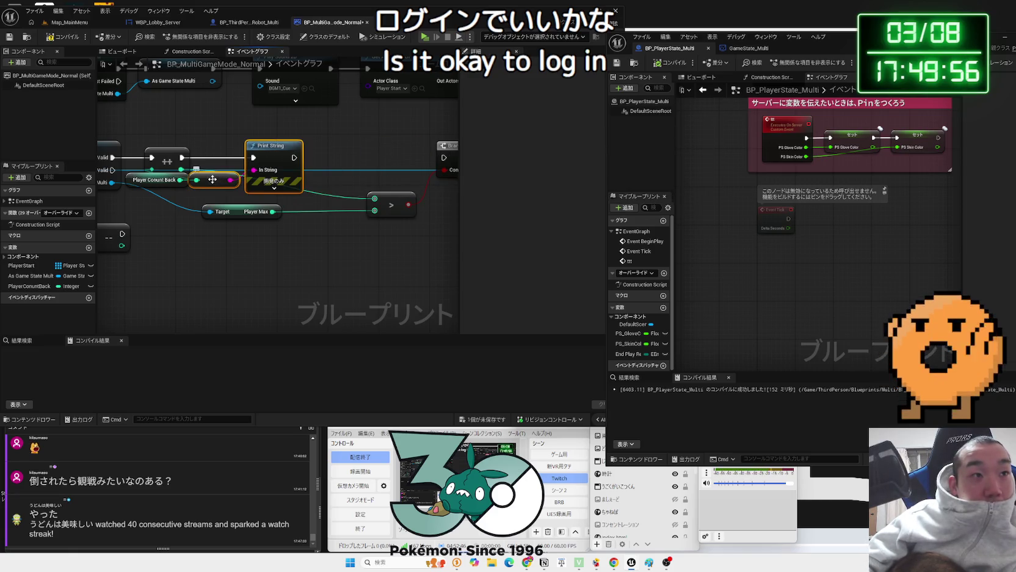
key("Delete")
Wire the increment node's execution output straight into the Branch and move the greater-than comparison beside Player Max
mouse_move(181, 157)
left_mouse_down()
mouse_move(441, 160)
mouse_move(414, 162)
mouse_move(432, 157)
left_mouse_up()
left_click_drag(197, 211, 100, 182)
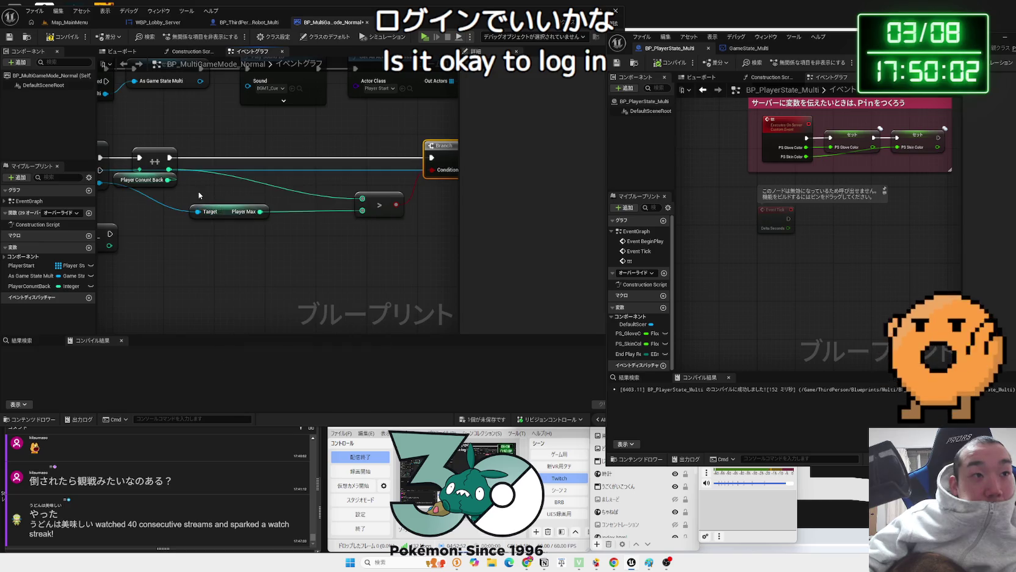
mouse_move(295, 225)
left_mouse_down()
mouse_move(247, 212)
mouse_move(232, 219)
left_mouse_up()
Check the Branch, Cast and Back Lobby nodes and the Player Count Back variable's settings
scroll(376, 157, "down", 2)
left_click(155, 252)
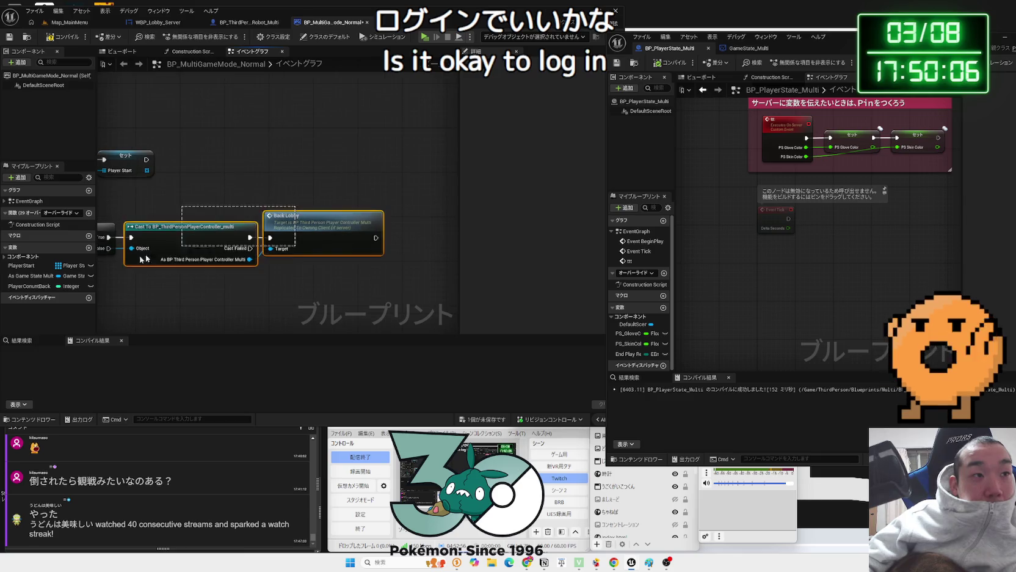
mouse_move(155, 252)
left_mouse_down()
mouse_move(311, 229)
mouse_move(264, 228)
left_mouse_up()
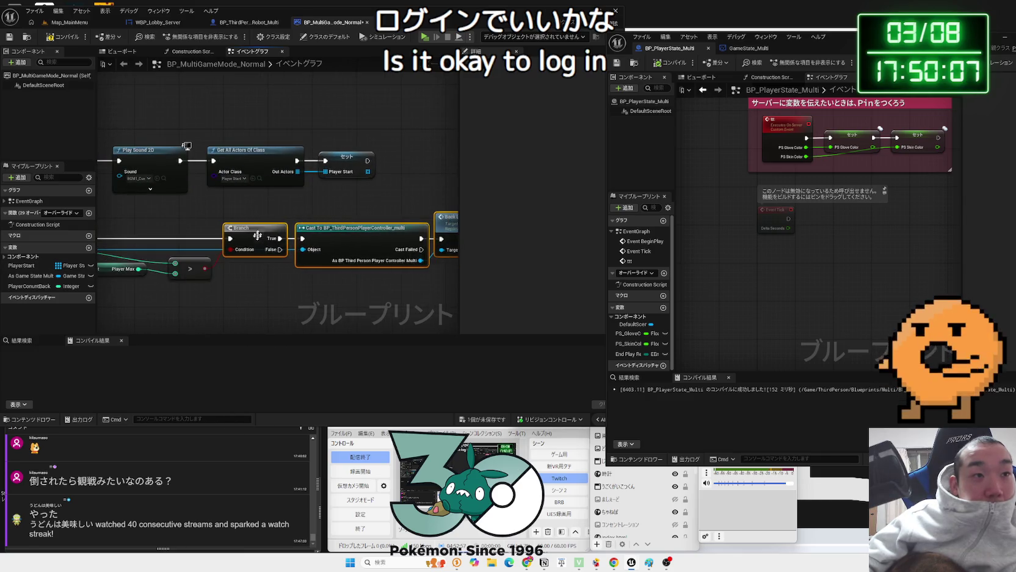
left_click(303, 271)
scroll(232, 256, "up", 1)
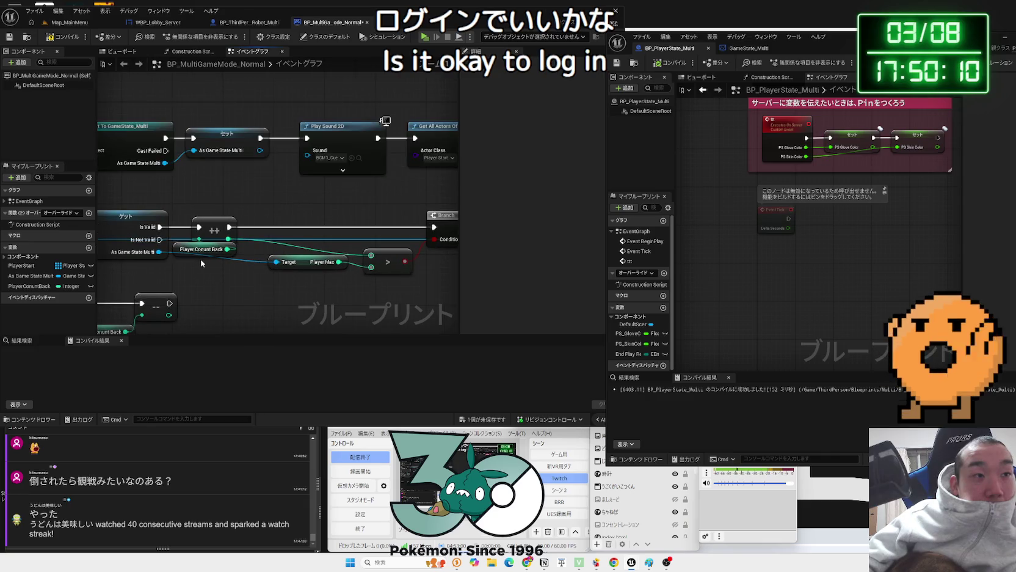
left_click(201, 255)
Compile BP_MultiGameMode_Normal with F7 and save it with Ctrl+S
key("F7")
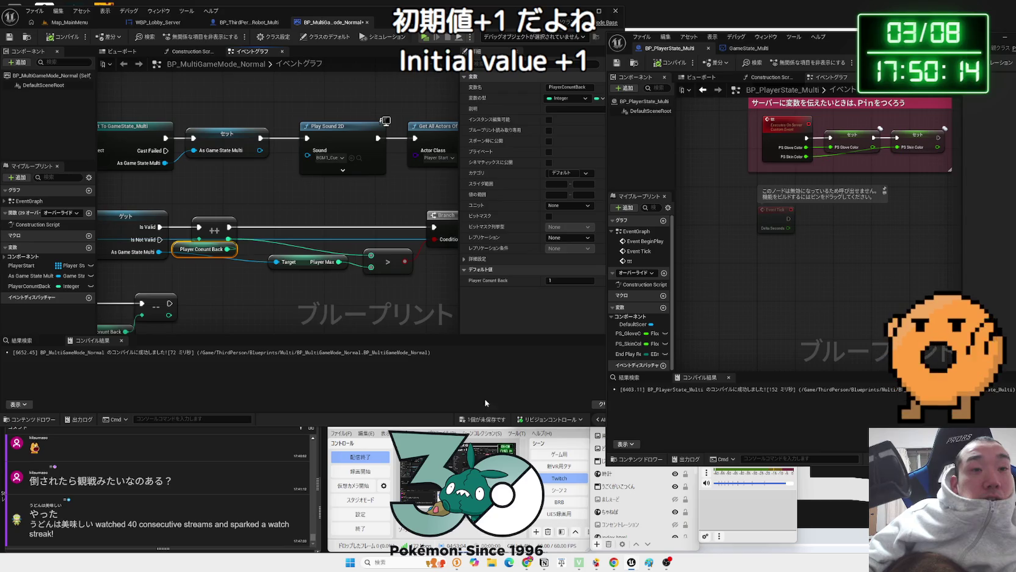
key("ctrl+s")
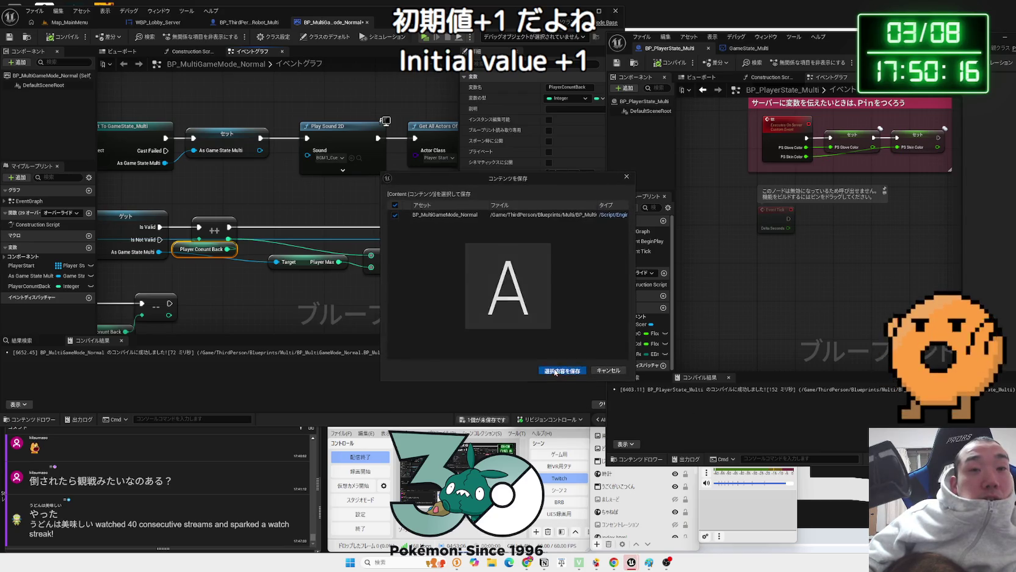
scroll(240, 250, "down", 2)
left_click_drag(240, 251, 307, 222)
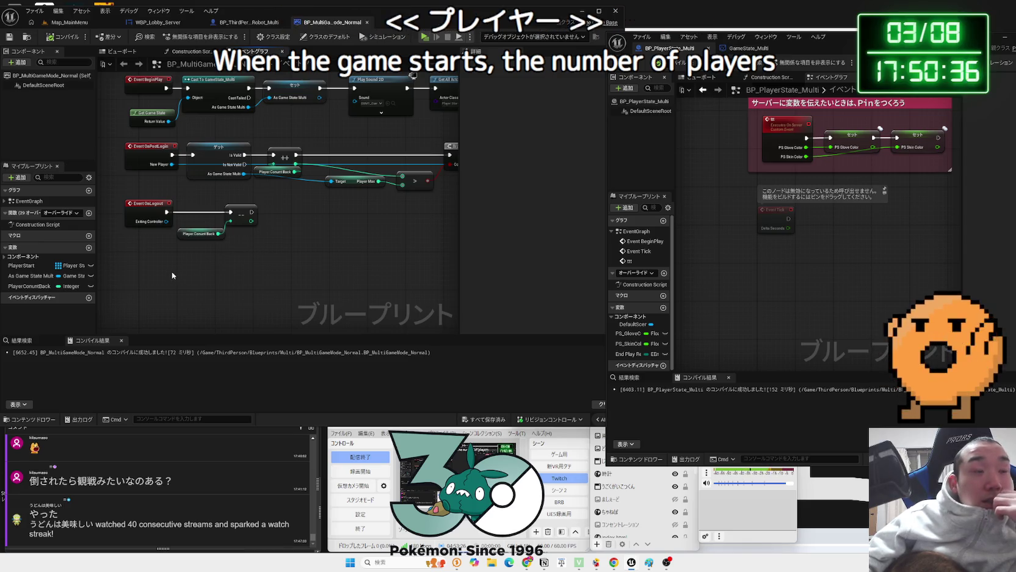
Frame the whole event graph and look over the Branch, Cast, Back Lobby and login event nodes
key("Home")
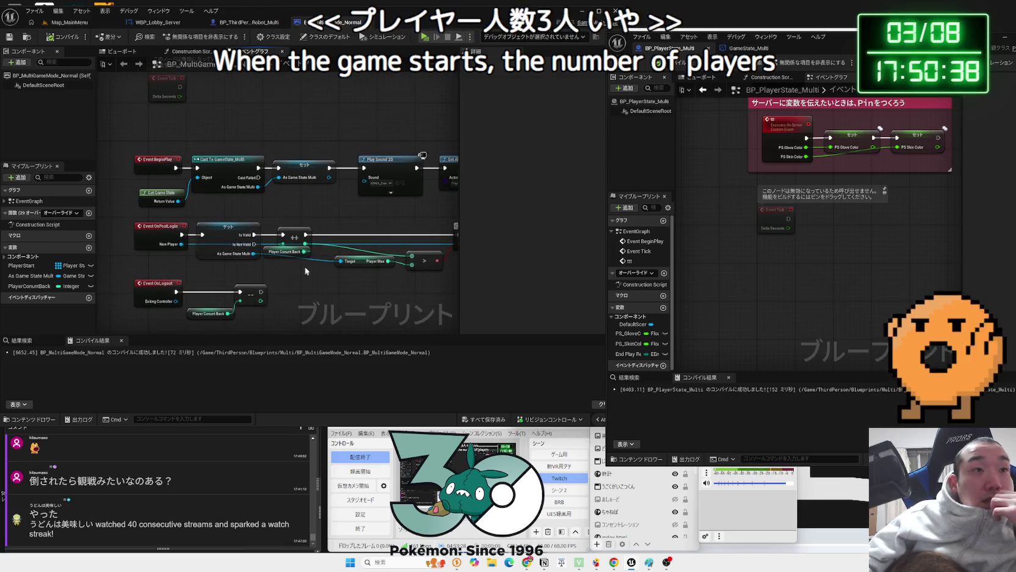
left_click_drag(308, 269, 198, 309)
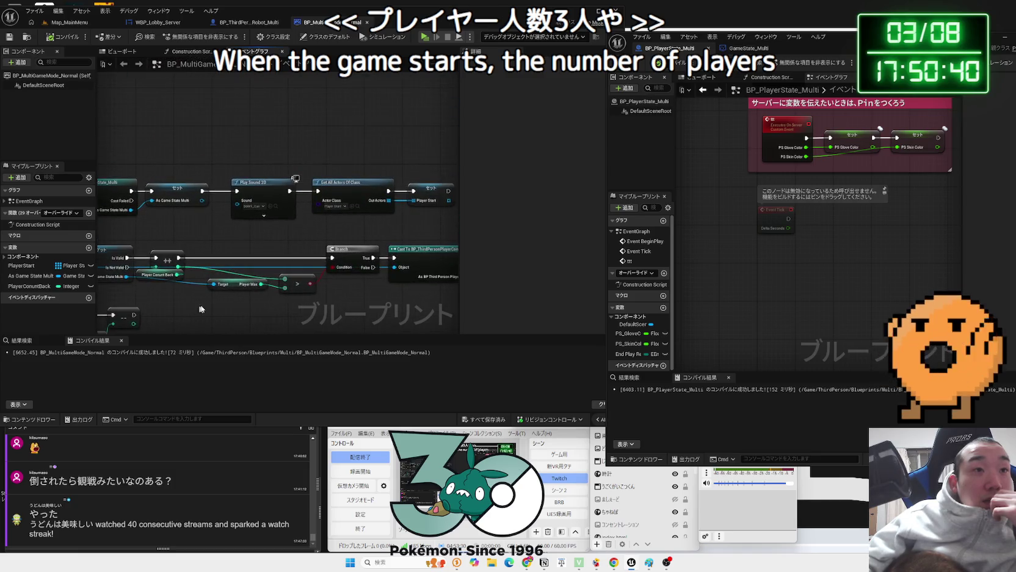
left_click_drag(312, 243, 211, 246)
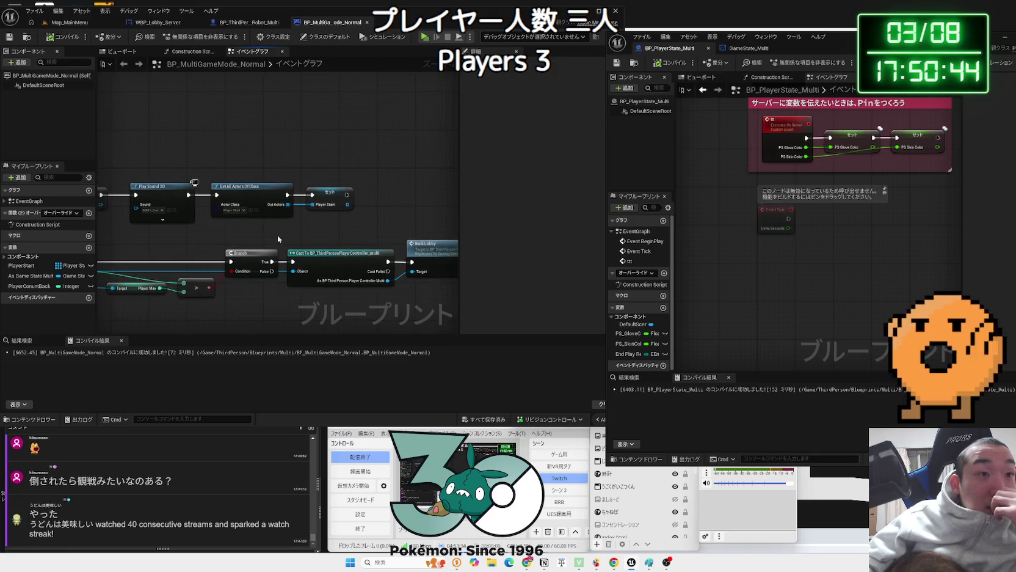
left_click_drag(283, 238, 458, 231)
mouse_move(358, 244)
left_mouse_down()
mouse_move(324, 159)
mouse_move(261, 310)
left_mouse_up()
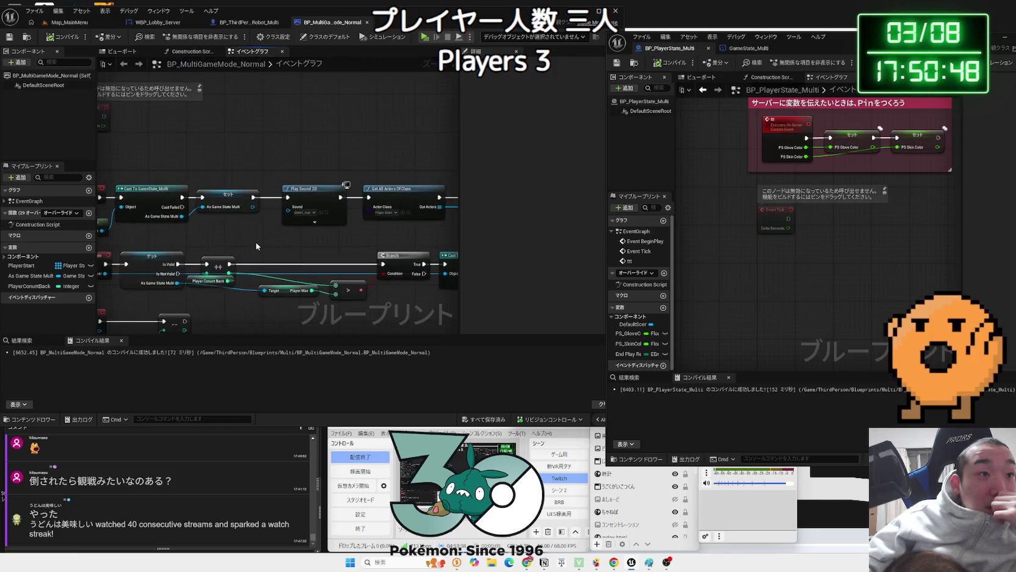
Inspect the PlayerStart variable's settings and locate its Set node in the BeginPlay chain
left_click(22, 265)
scroll(274, 249, "down", 5)
scroll(244, 270, "up", 5)
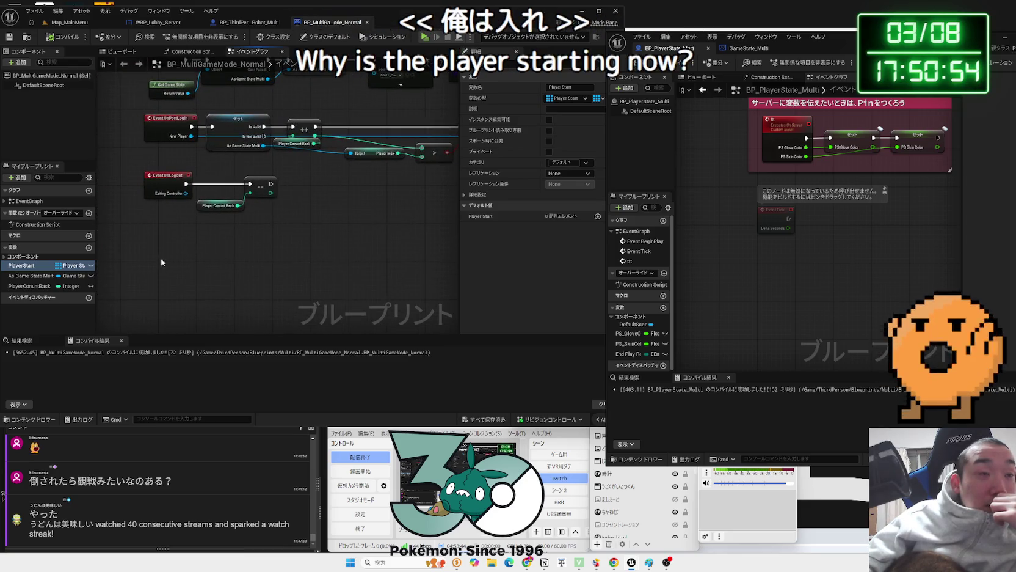
mouse_move(163, 258)
left_mouse_down()
mouse_move(158, 308)
mouse_move(144, 282)
left_mouse_up()
scroll(252, 216, "up", 2)
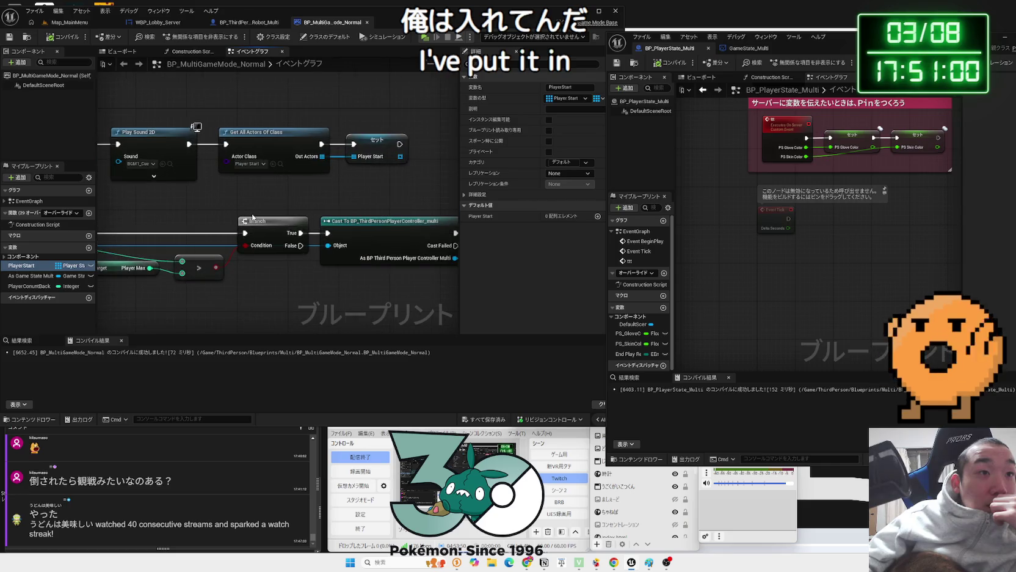
right_click(378, 148)
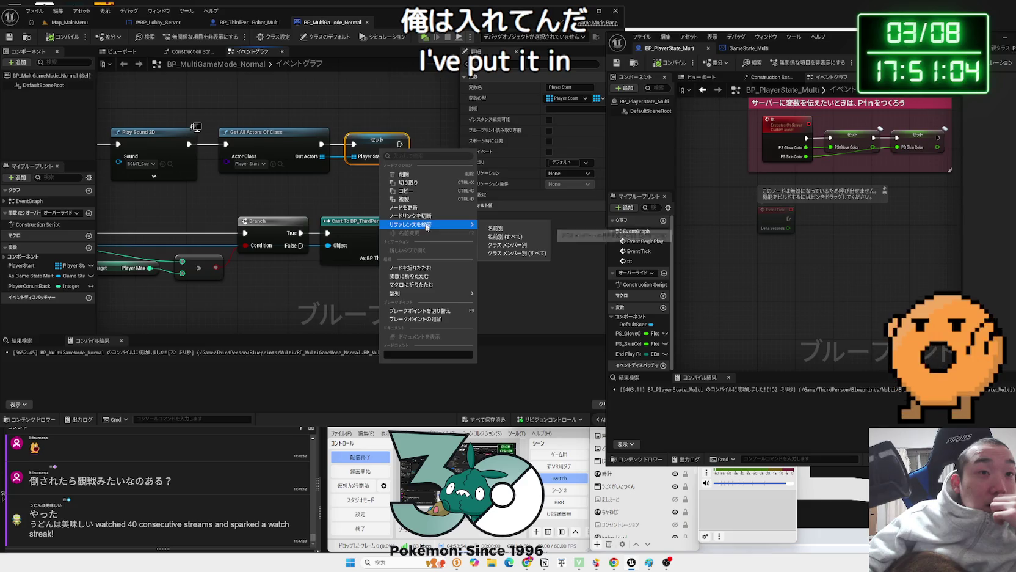
Find references to PlayerStart by name and jump between the Set and Get All Actors Of Class results
mouse_move(431, 223)
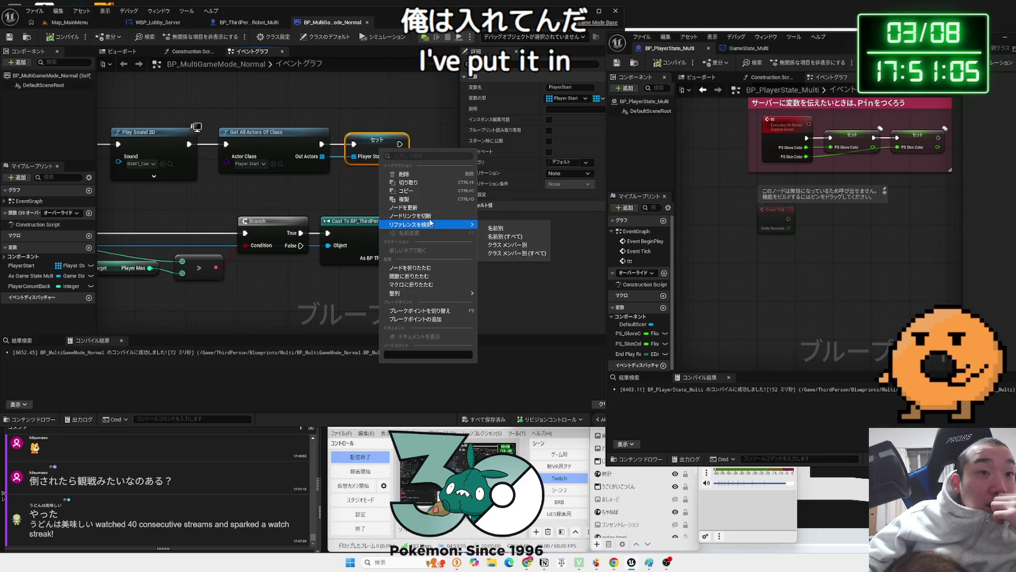
left_click(496, 228)
double_click(40, 400)
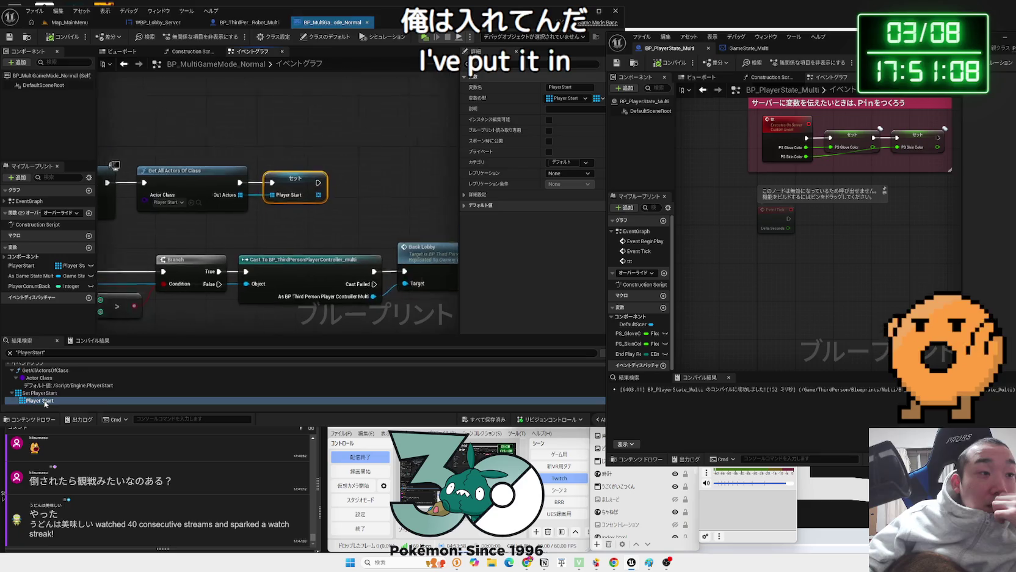
double_click(53, 373)
scroll(54, 374, "up", 1)
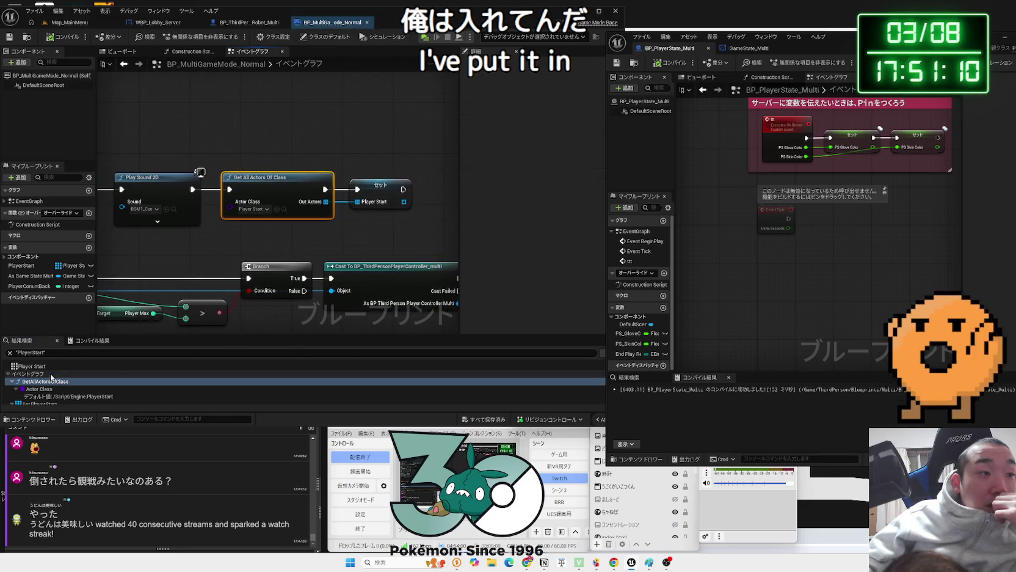
left_click(49, 370)
scroll(43, 385, "down", 1)
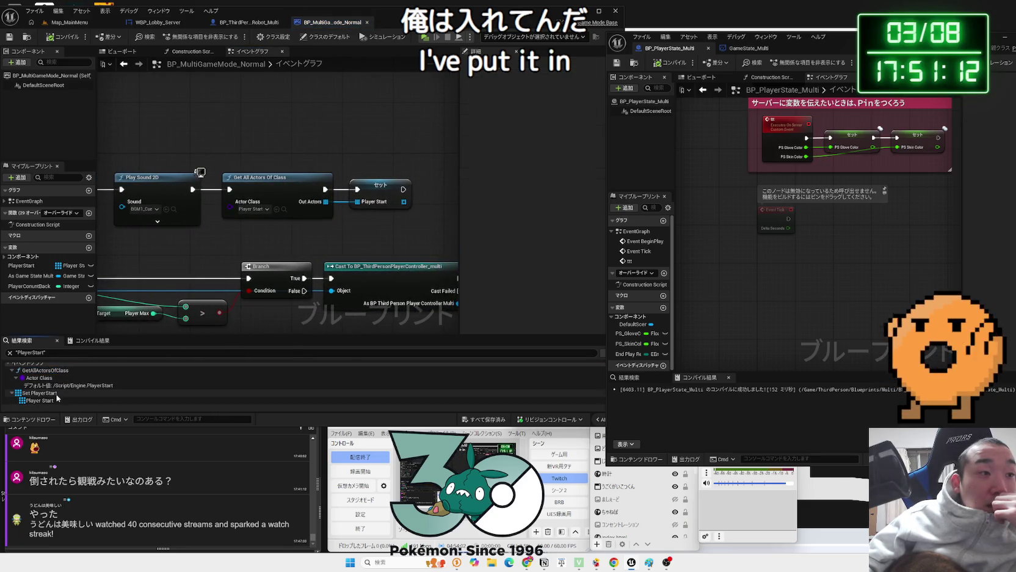
double_click(39, 398)
double_click(39, 393)
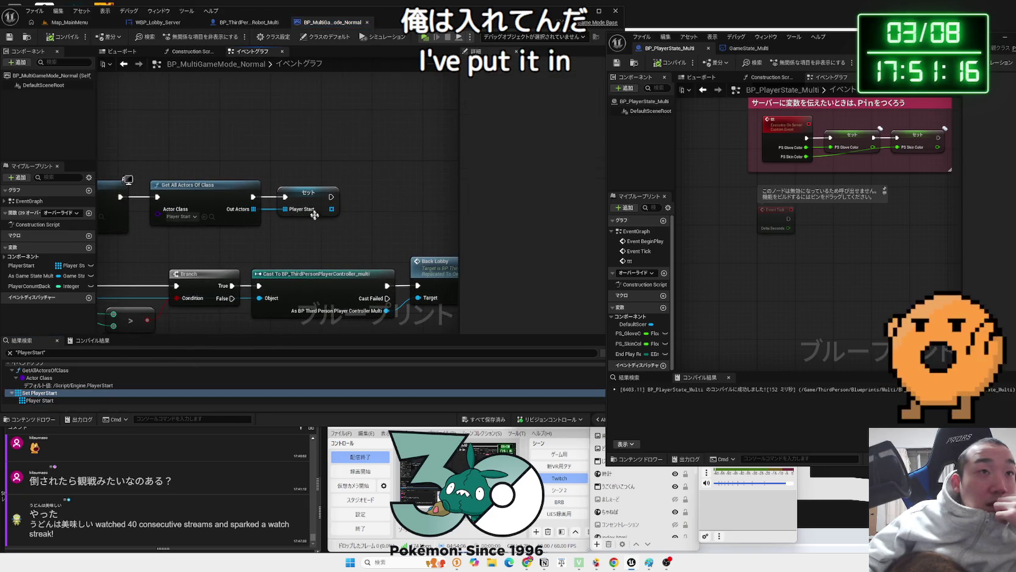
Select the Set PlayerStart node, then return to the Map_MainMenu level editor
left_click(317, 199)
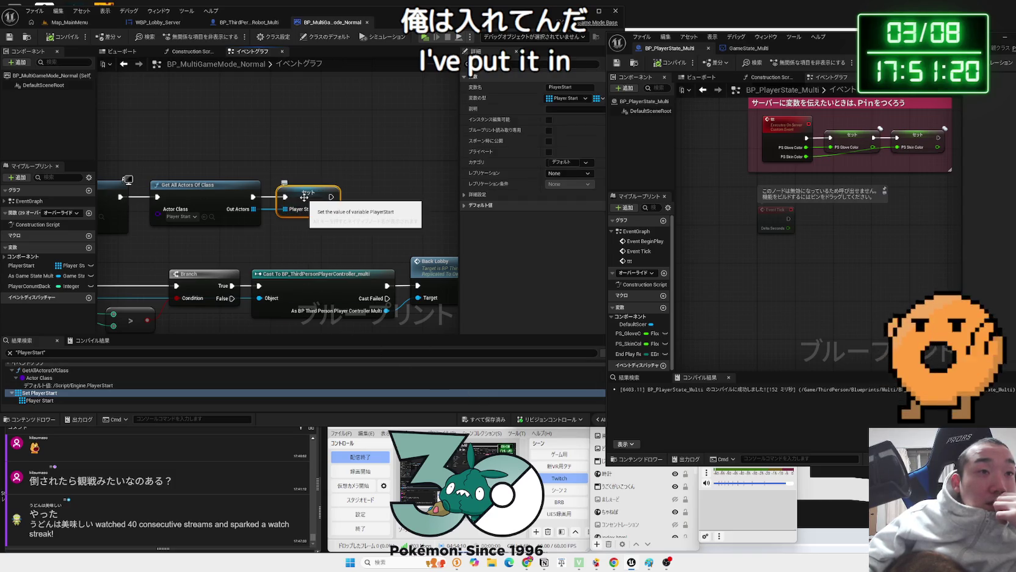
right_click(305, 198)
left_click(302, 185)
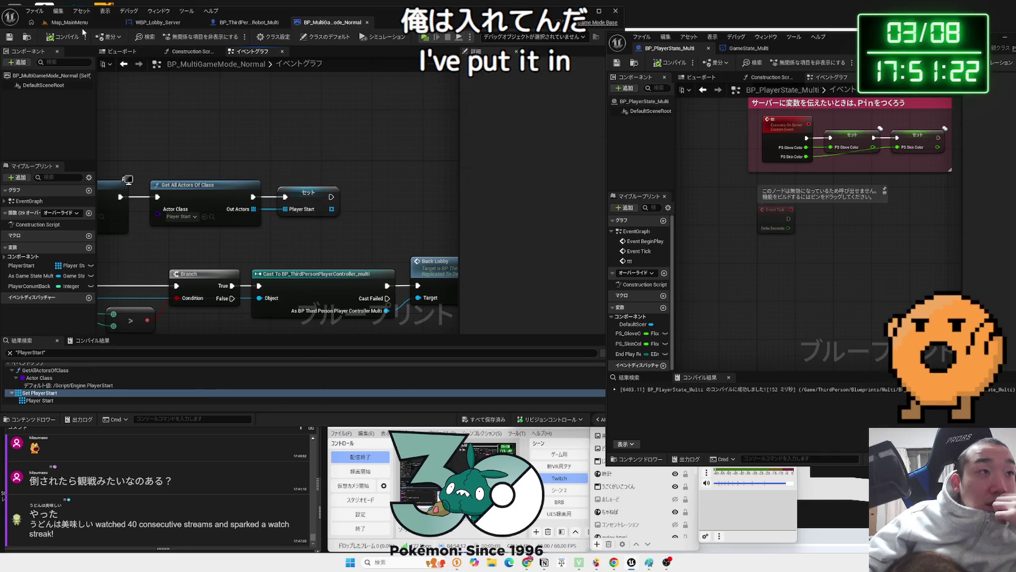
left_click(80, 24)
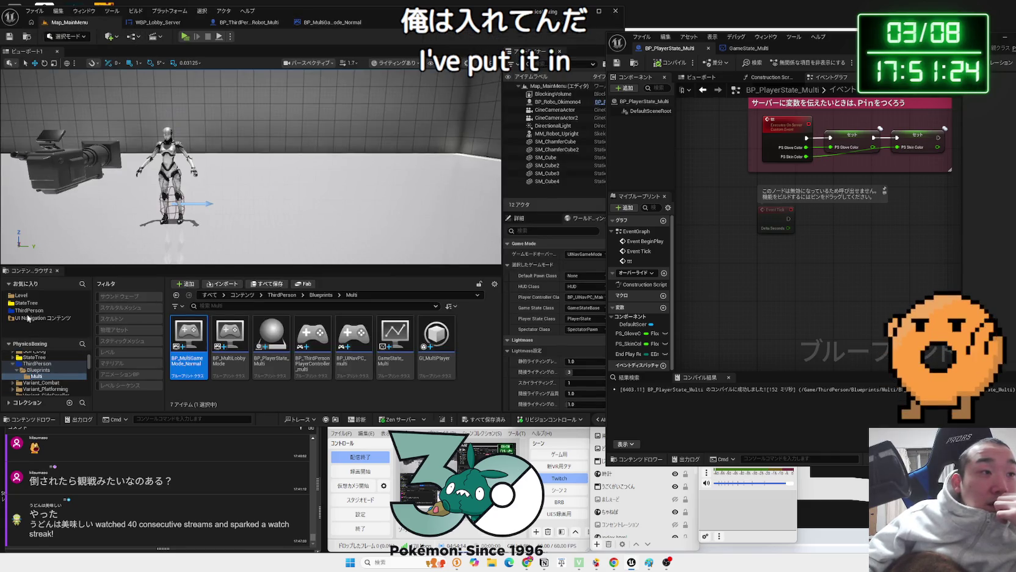
Open the Map_MultiTest level from the Level/Multi folder
left_click(21, 295)
double_click(226, 330)
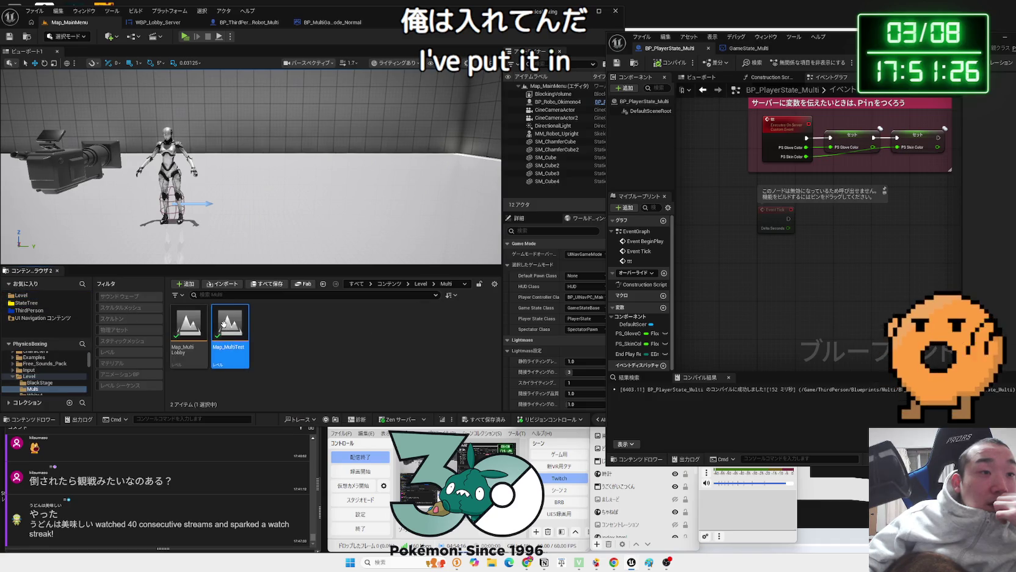
left_click(231, 38)
left_click(200, 47)
Open the Map_MultiTest Level Blueprint, widen its window, then close it
left_click(133, 37)
left_click(161, 91)
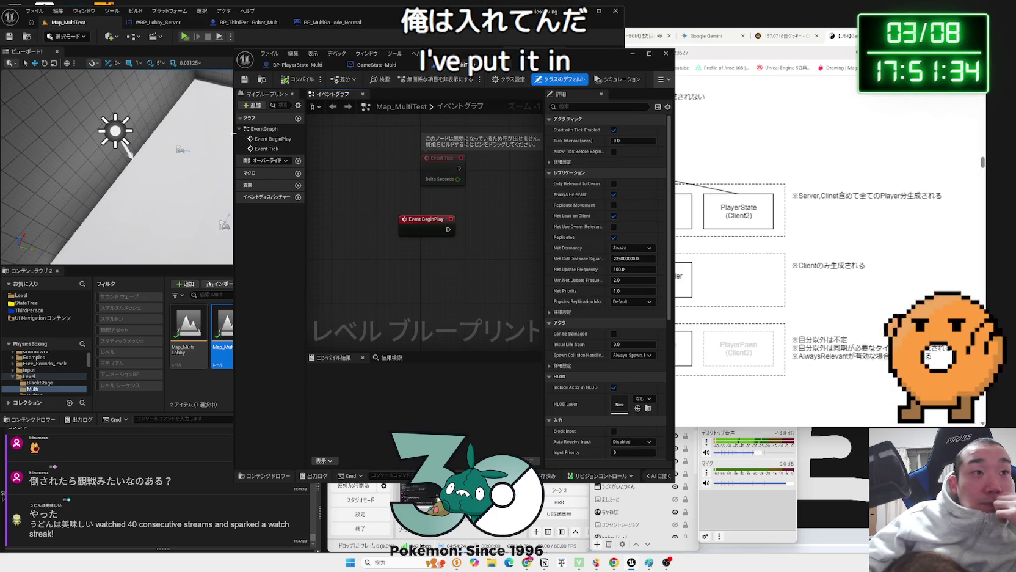
left_click_drag(234, 133, 58, 133)
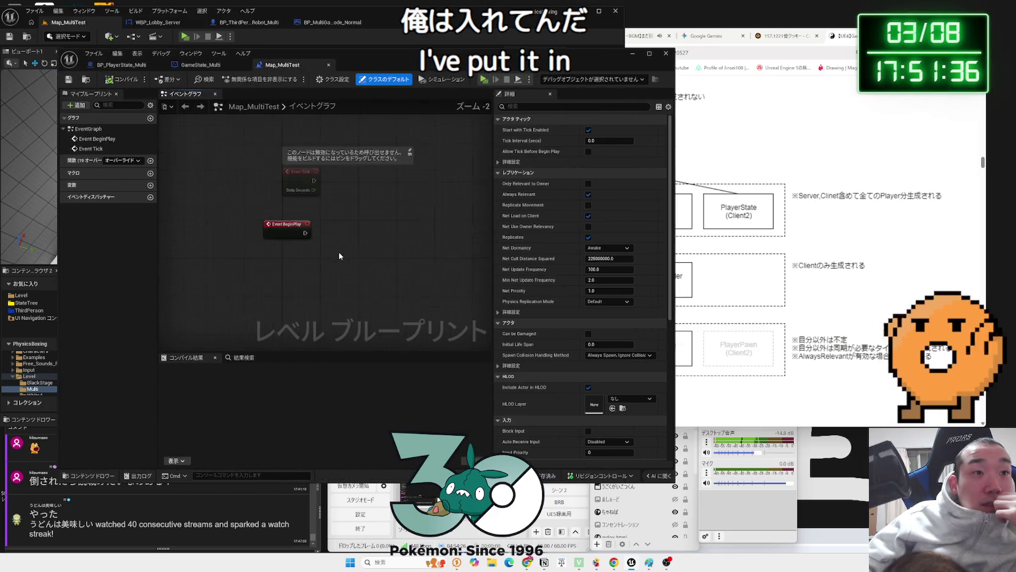
left_click(330, 64)
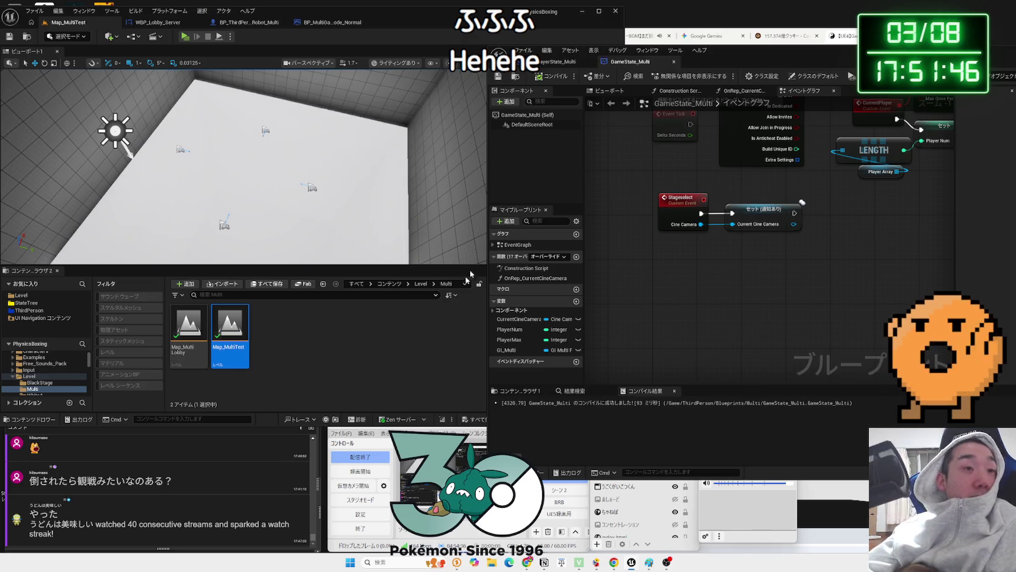
Review BP_MultiGameMode_Normal's Get All Actors and Set nodes plus the BeginPlay, OnPostLogin and OnLogout events
left_click(361, 367)
left_click(332, 26)
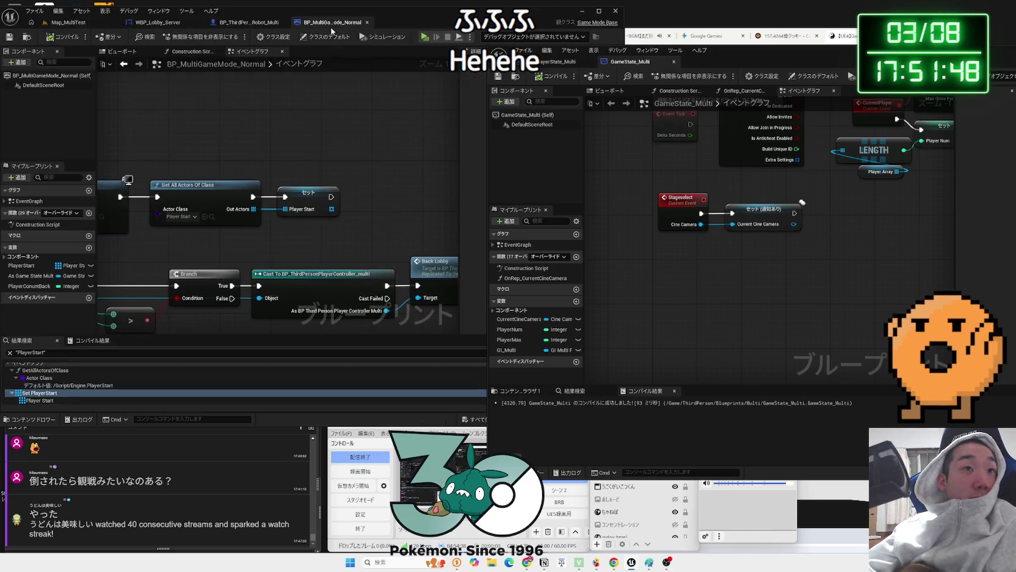
scroll(263, 269, "down", 2)
scroll(282, 257, "up", 2)
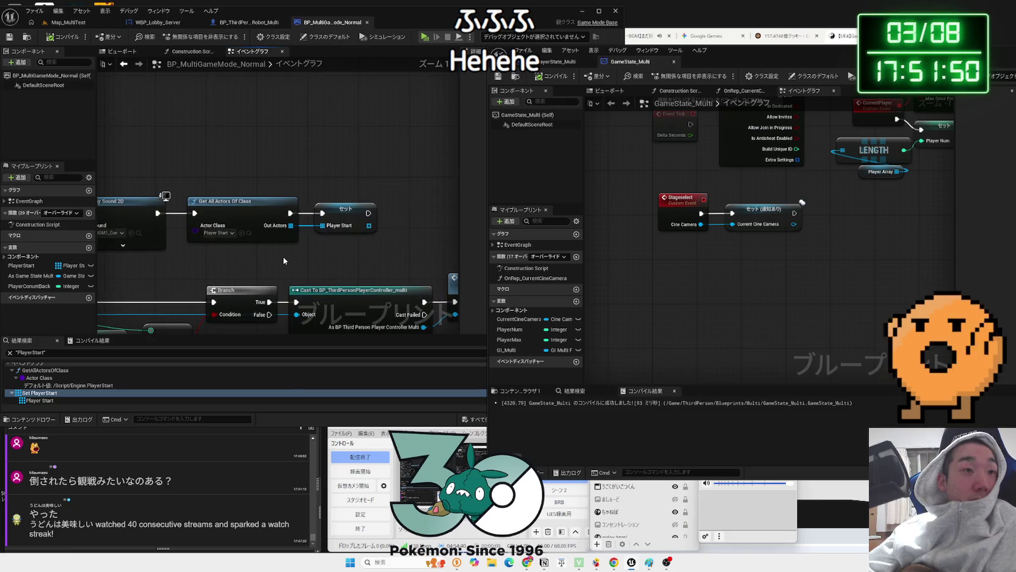
scroll(283, 261, "down", 1)
left_click_drag(288, 254, 422, 249)
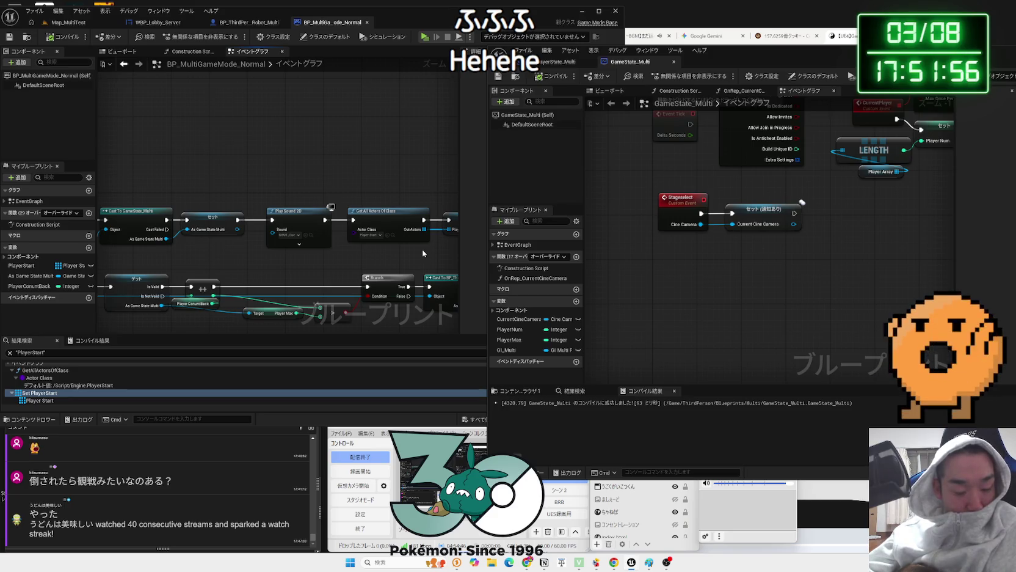
scroll(422, 249, "up", 1)
left_click_drag(423, 250, 326, 265)
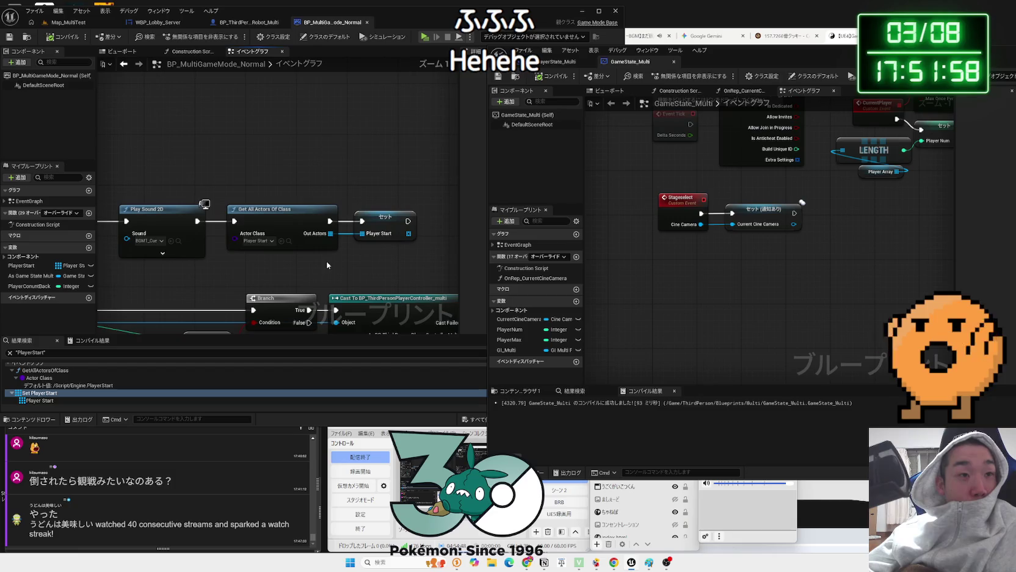
scroll(218, 287, "down", 2)
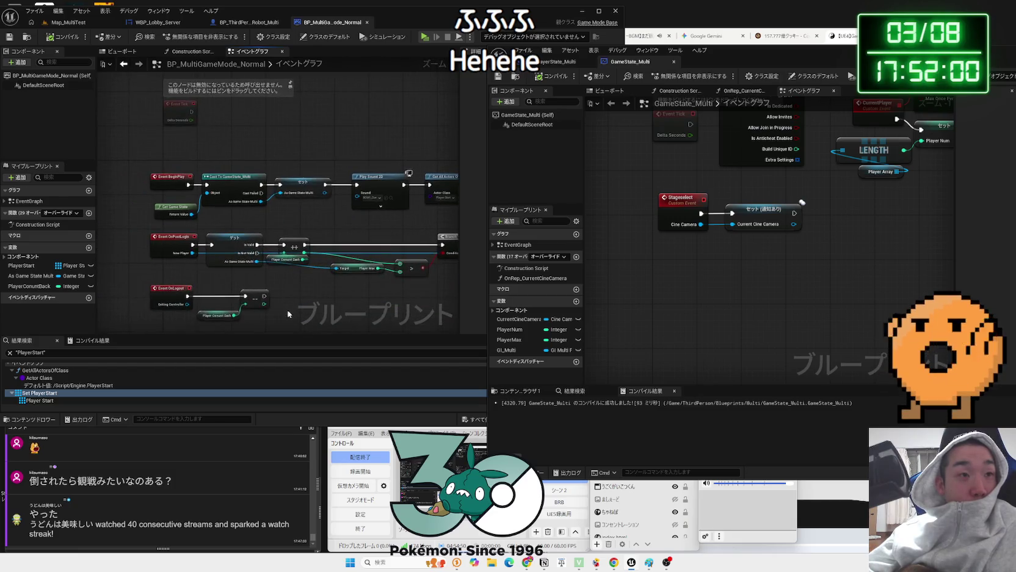
left_click_drag(218, 286, 324, 218)
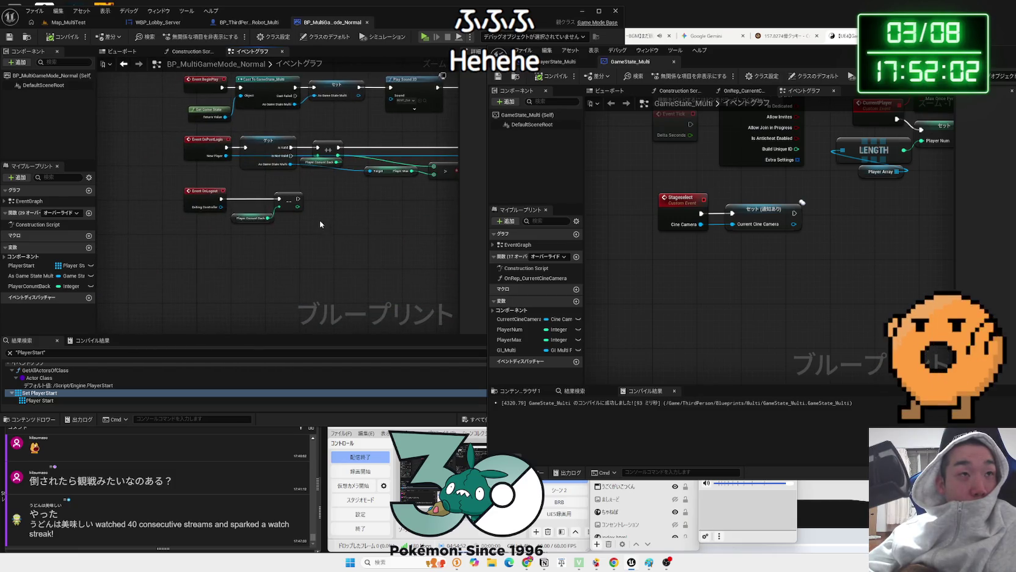
left_click(87, 24)
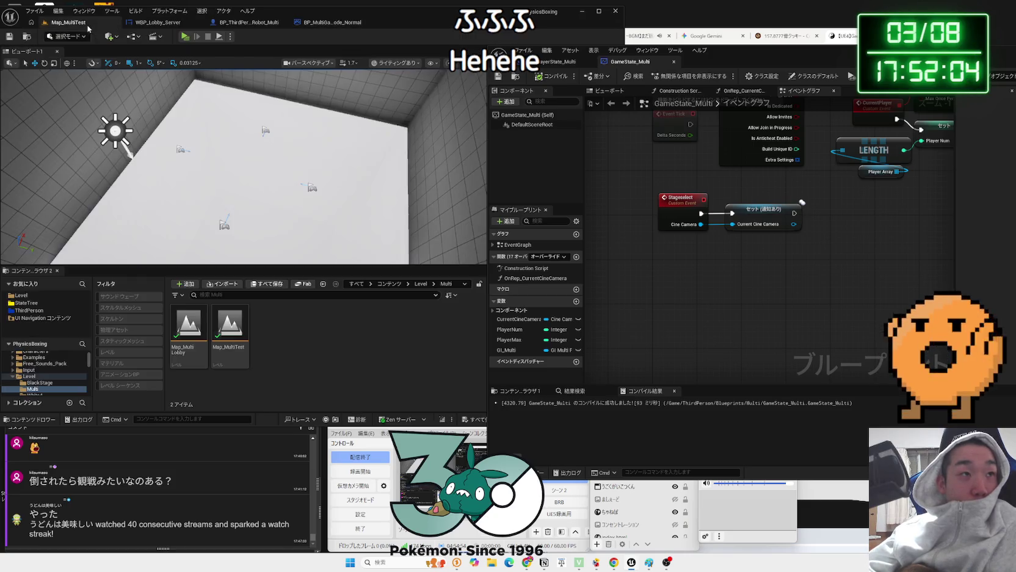
Browse Level > White4, then ThirdPerson > Blueprints, and open BP_ThirdPersonGameMode
key("alt+Left")
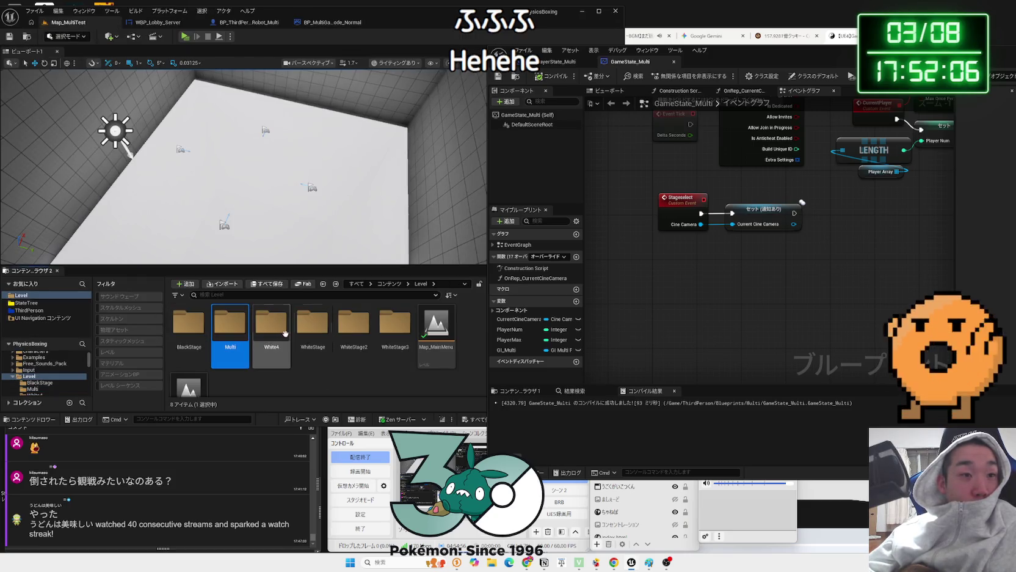
double_click(275, 333)
left_click(201, 334)
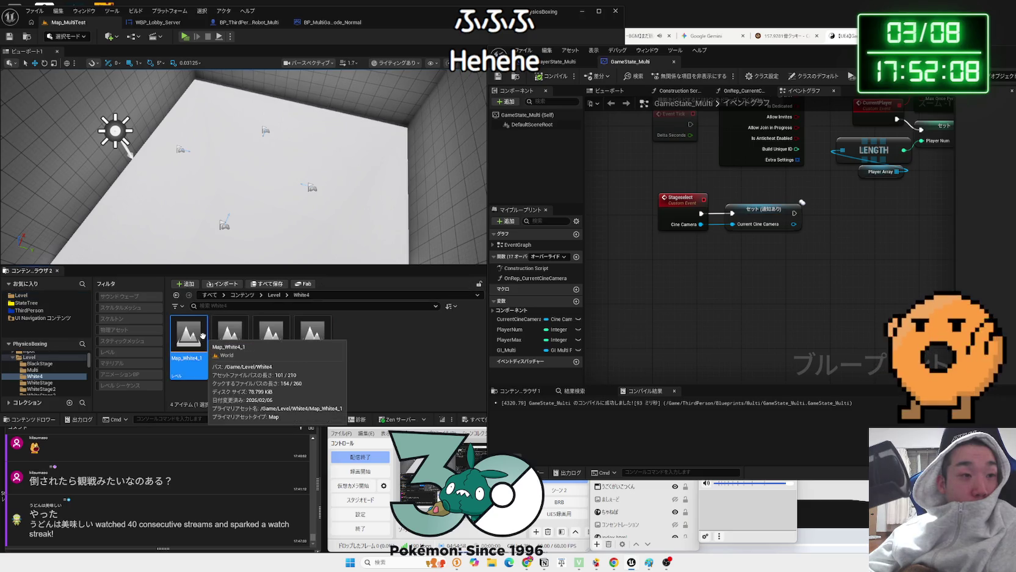
key("alt+Left")
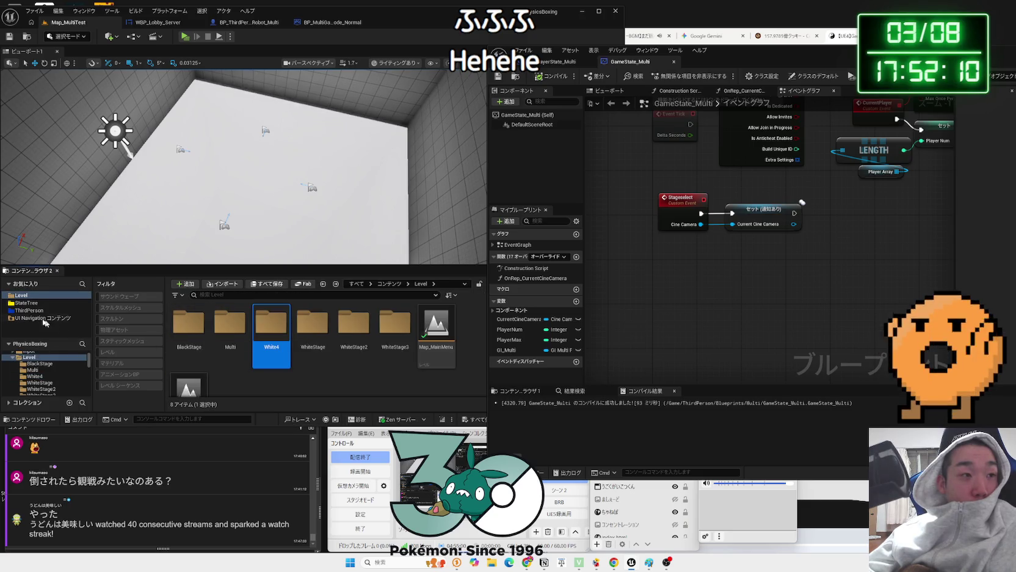
left_click(36, 311)
double_click(189, 334)
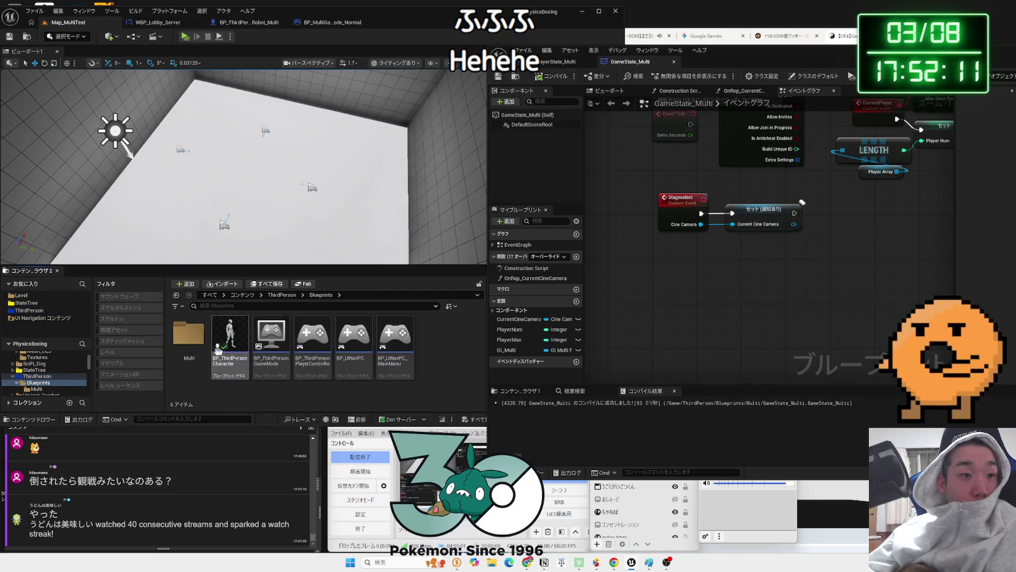
double_click(268, 351)
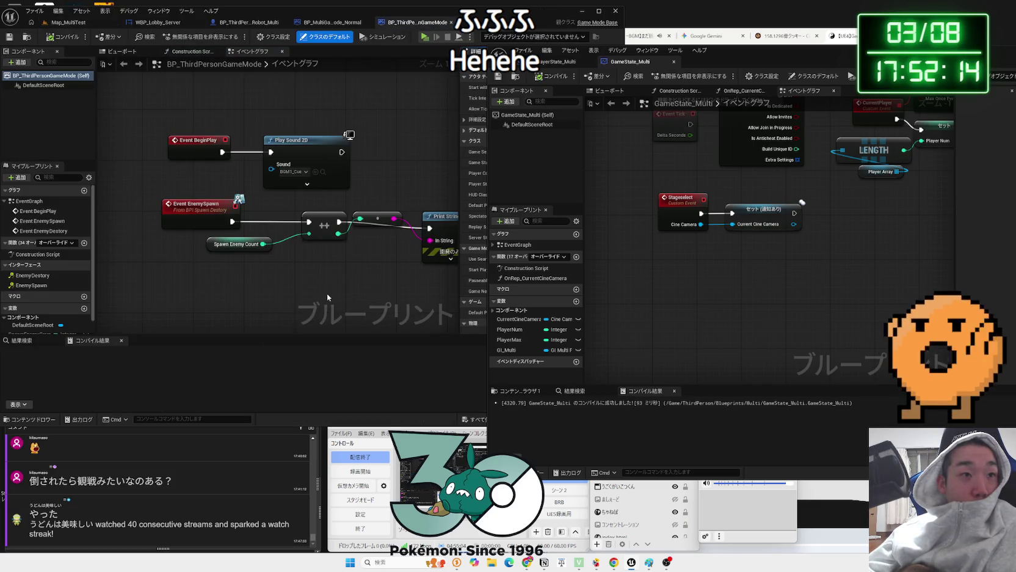
Select the Event EnemySpawn chain through Print String and the Spawn Enemy Count node
scroll(339, 292, "down", 1)
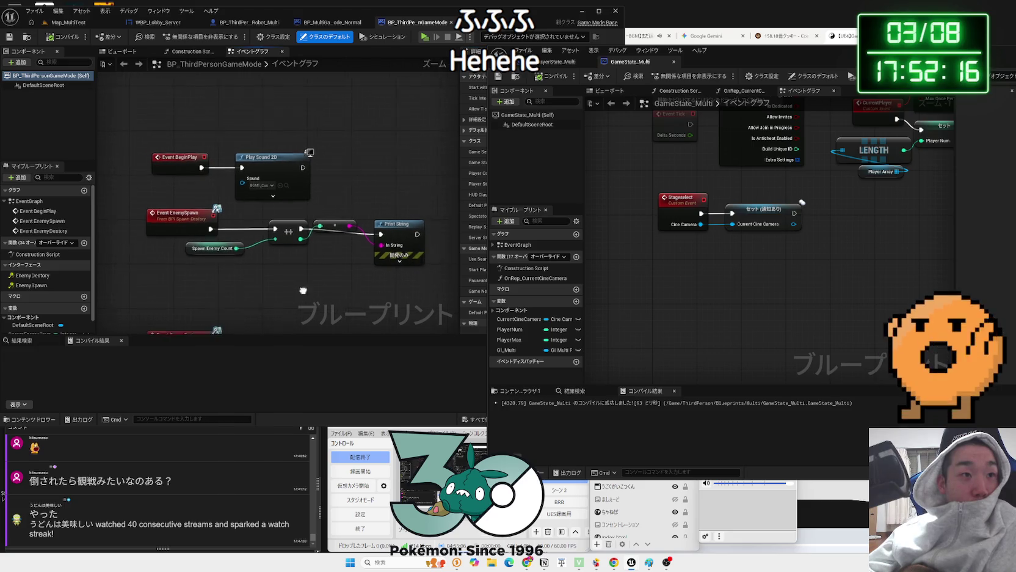
left_click_drag(351, 280, 398, 288)
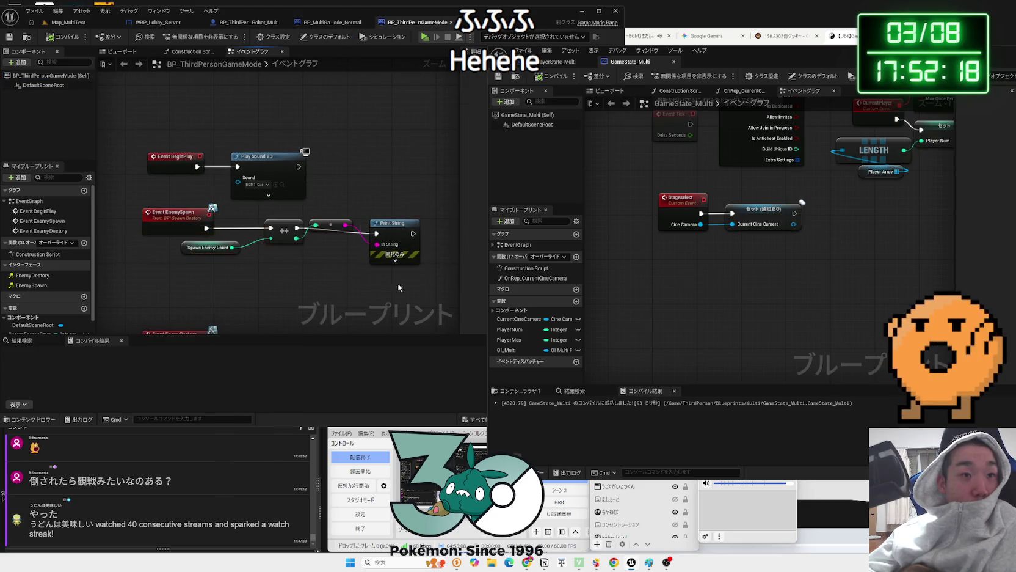
left_click_drag(273, 245, 142, 218)
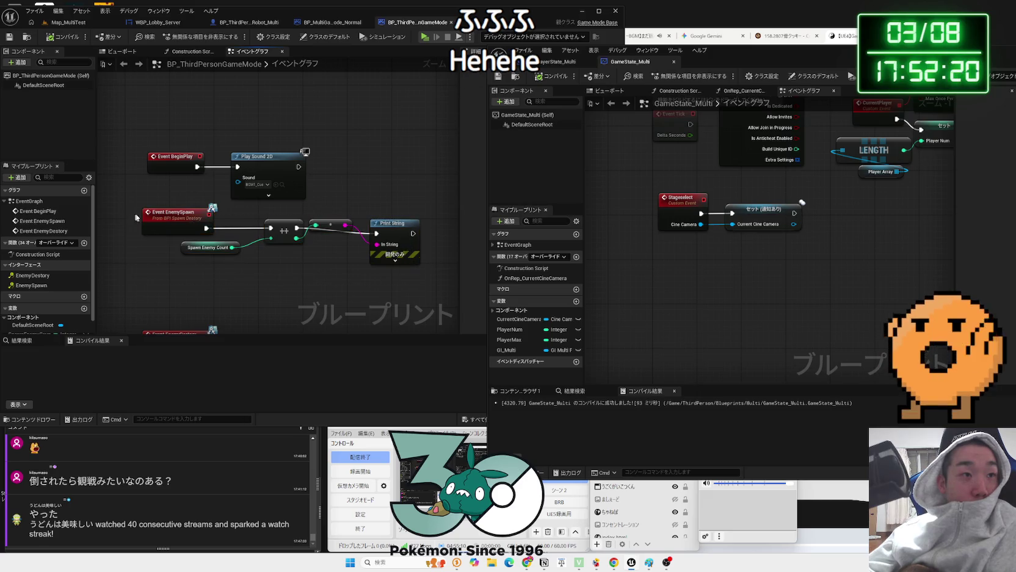
left_click_drag(366, 279, 397, 283)
scroll(215, 273, "down", 1)
left_click_drag(215, 273, 217, 179)
left_click(216, 178)
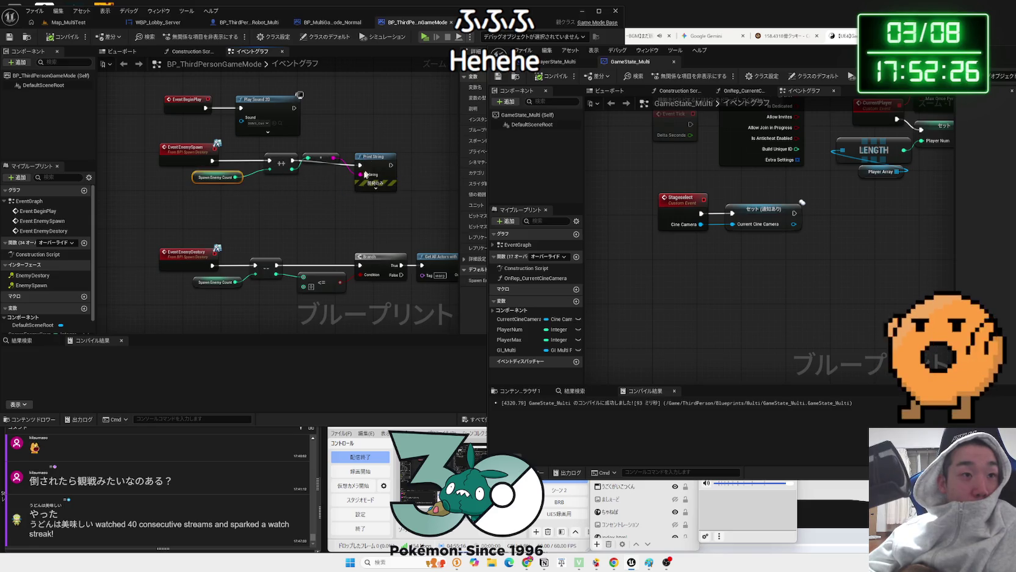
Look over the For Each Loop, Cast To BP_StageSave, Switch on String and Save Game to Slot nodes, then close the Blueprint
left_click_drag(311, 228, 258, 178)
left_click_drag(229, 236, 24, 232)
mouse_move(229, 266)
left_mouse_down()
mouse_move(141, 200)
mouse_move(266, 234)
mouse_move(298, 281)
left_mouse_up()
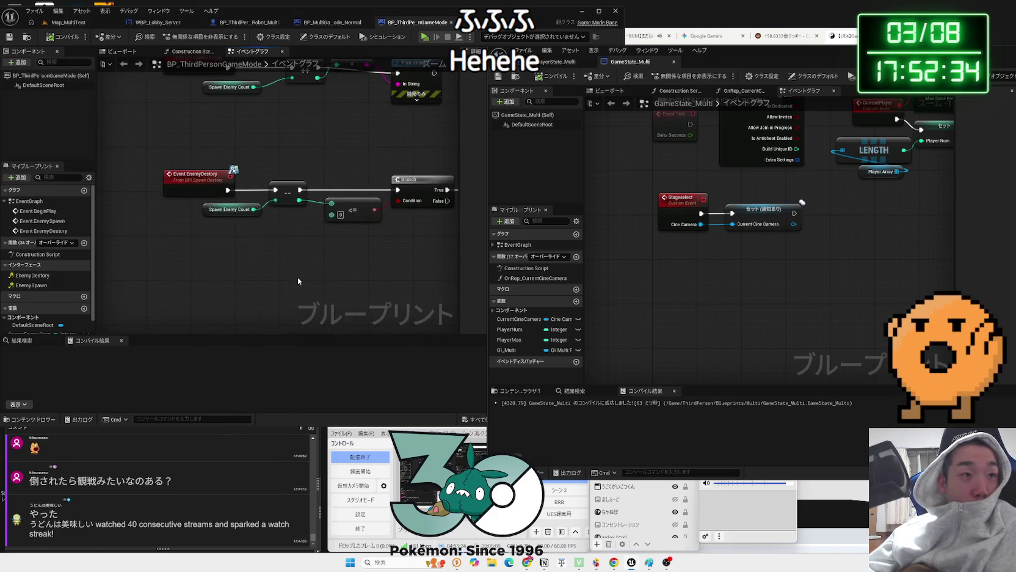
mouse_move(315, 244)
left_mouse_down()
mouse_move(200, 243)
mouse_move(293, 245)
mouse_move(374, 262)
left_mouse_up()
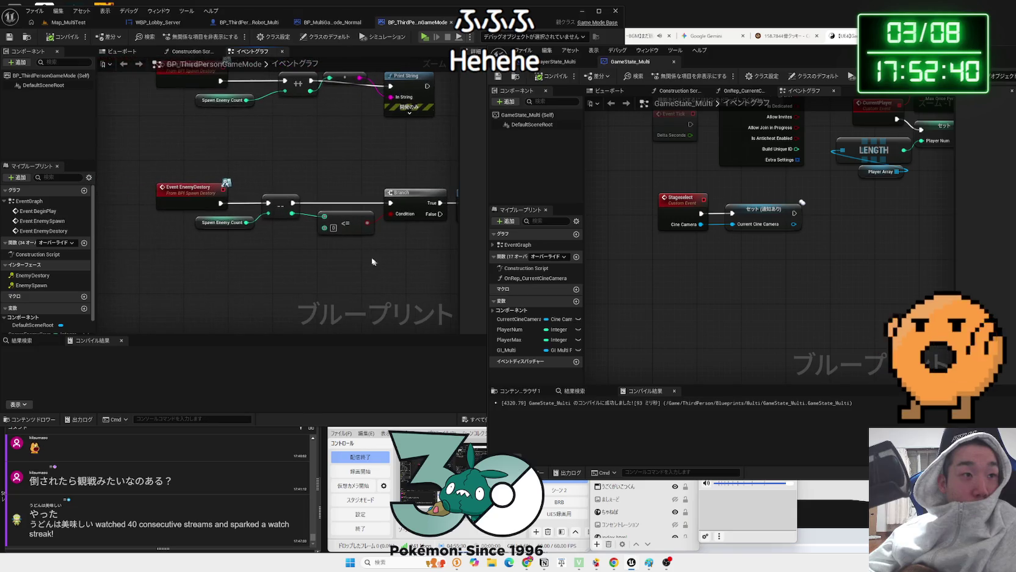
mouse_move(467, 196)
left_mouse_down()
mouse_move(291, 196)
mouse_move(274, 214)
mouse_move(208, 226)
left_mouse_up()
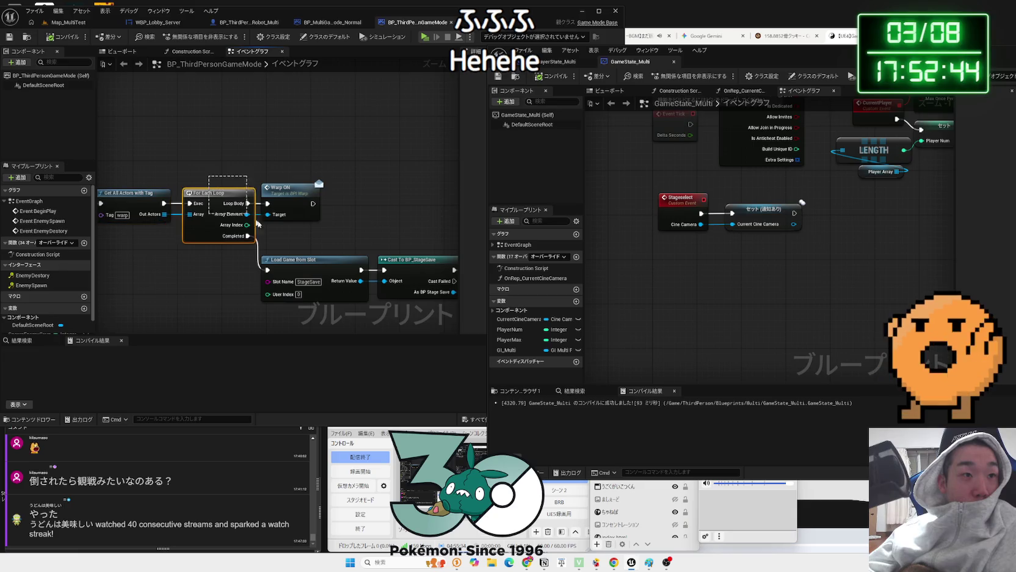
left_click_drag(300, 234, 234, 150)
left_click_drag(324, 246, 158, 235)
scroll(215, 242, "down", 1)
left_click_drag(272, 249, 165, 159)
mouse_move(188, 206)
left_mouse_down()
mouse_move(180, 173)
mouse_move(179, 188)
left_mouse_up()
left_click(450, 23)
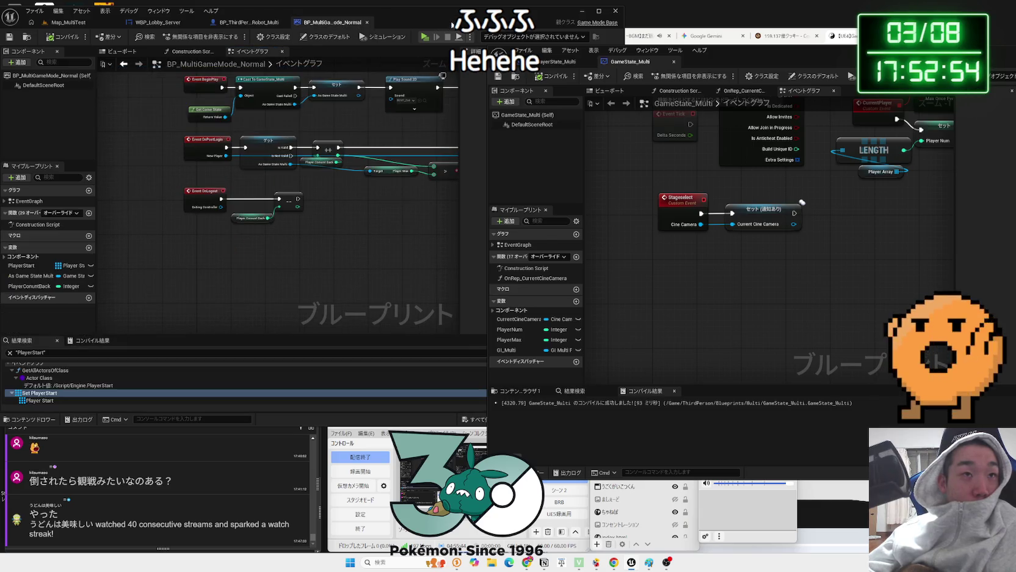
Move the GameState_Multi window aside and clear space near Event Tick in the graph
left_click_drag(725, 58, 759, 55)
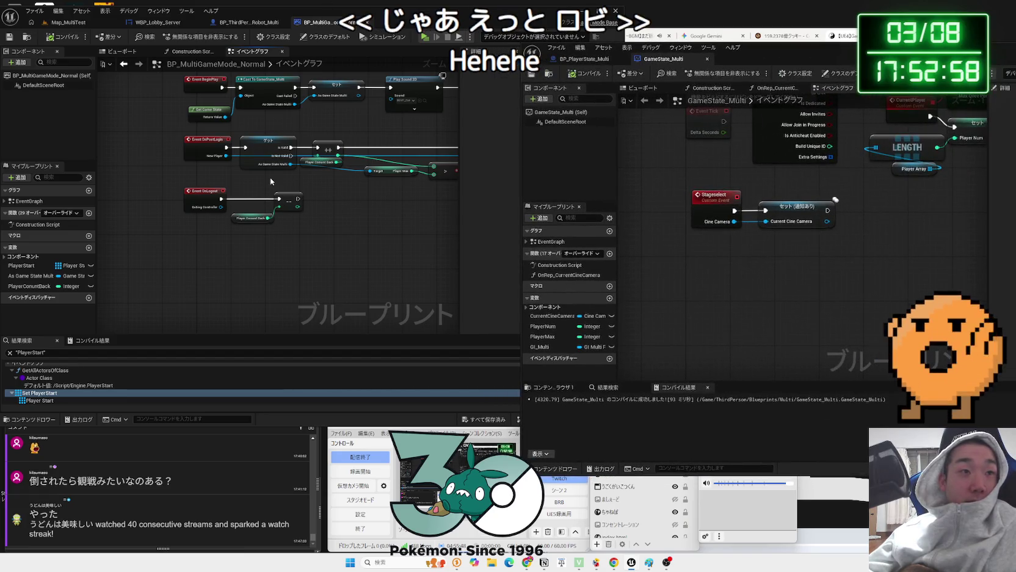
scroll(270, 177, "up", 3)
left_click(305, 188)
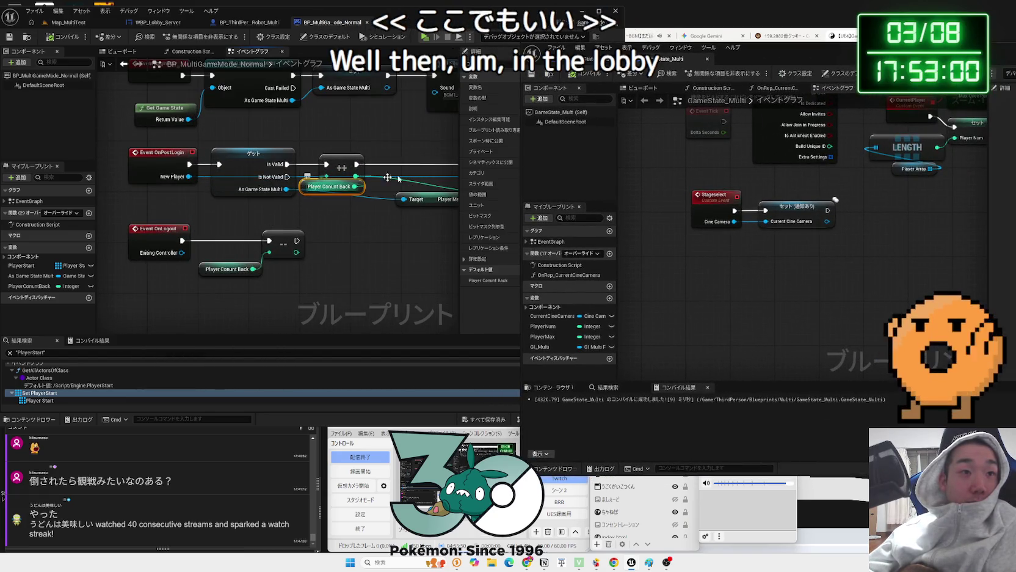
left_click_drag(772, 60, 913, 64)
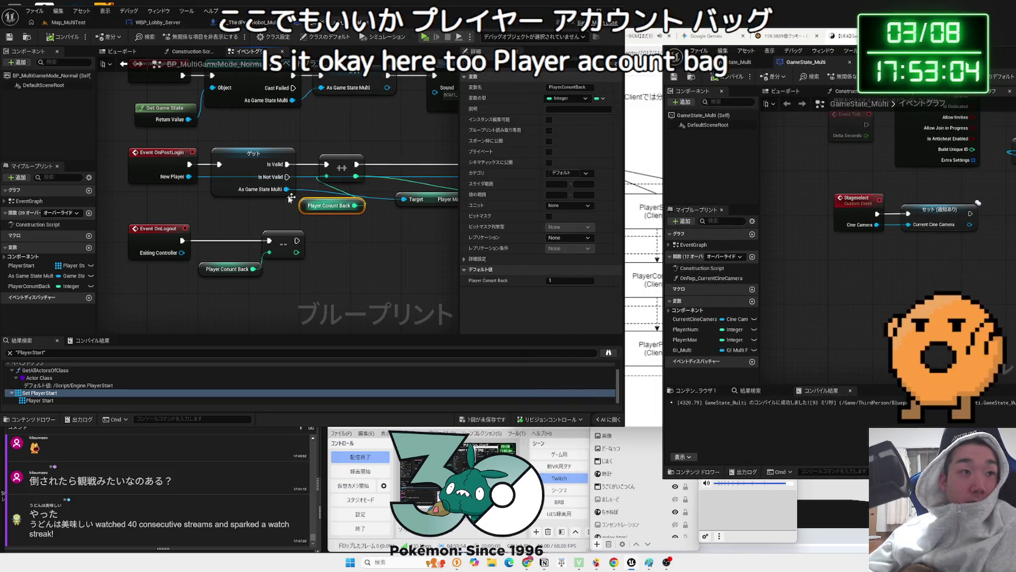
left_click_drag(314, 207, 314, 194)
left_click(267, 291)
mouse_move(267, 292)
left_mouse_down()
mouse_move(268, 330)
mouse_move(268, 264)
mouse_move(230, 304)
mouse_move(218, 288)
mouse_move(219, 321)
mouse_move(242, 264)
left_mouse_up()
right_click(207, 278)
type("tick")
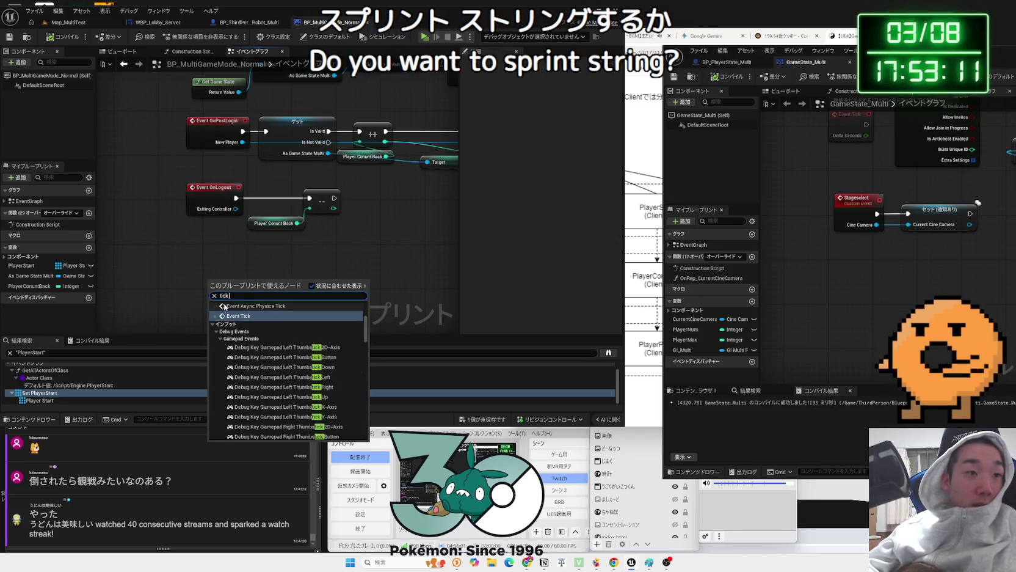
key("Escape")
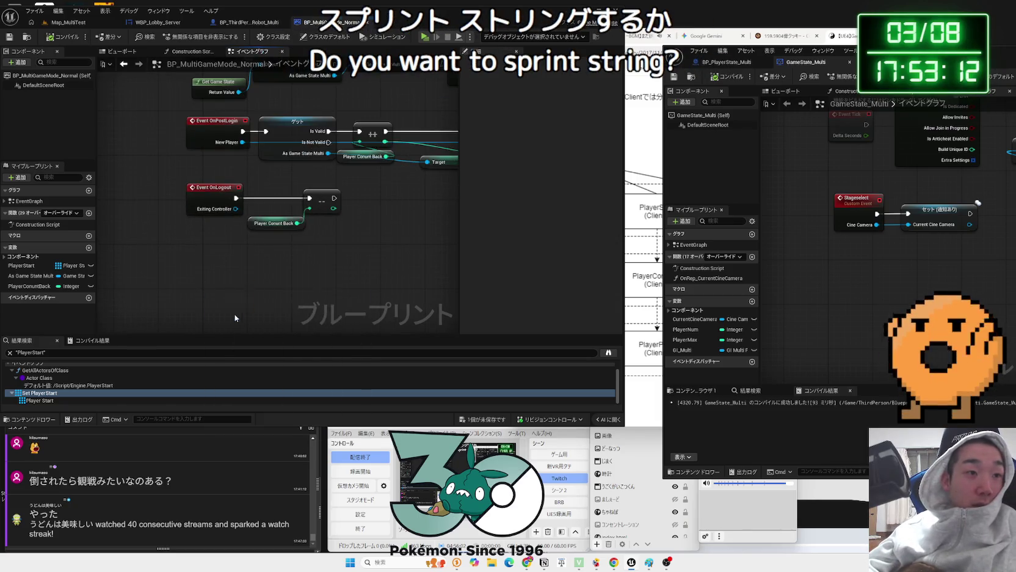
Place a Player Count Back getter beside Event Tick
left_click_drag(196, 256, 239, 259)
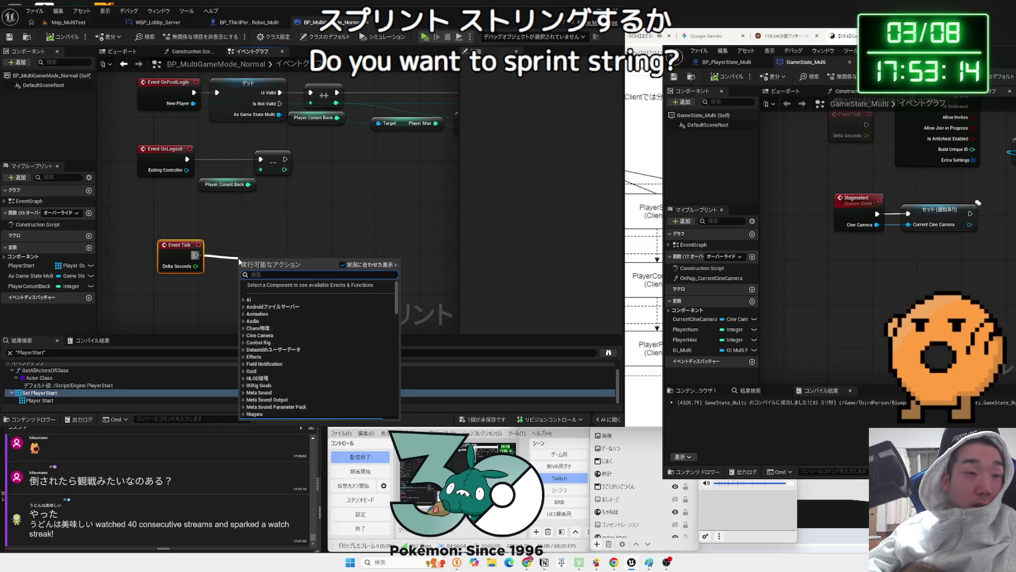
key("Escape")
mouse_move(28, 286)
left_mouse_down()
mouse_move(208, 290)
mouse_move(265, 279)
left_mouse_up()
left_click(235, 295)
type("print")
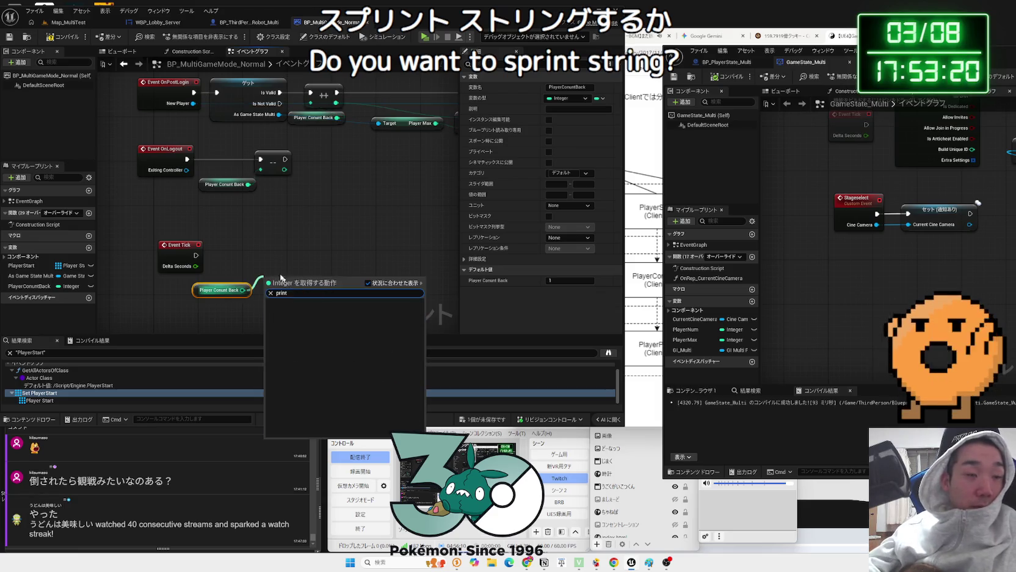
key("Escape")
Add a Print String after Event Tick and feed Player Count Back into its In String
left_click_drag(196, 256, 286, 258)
type("print")
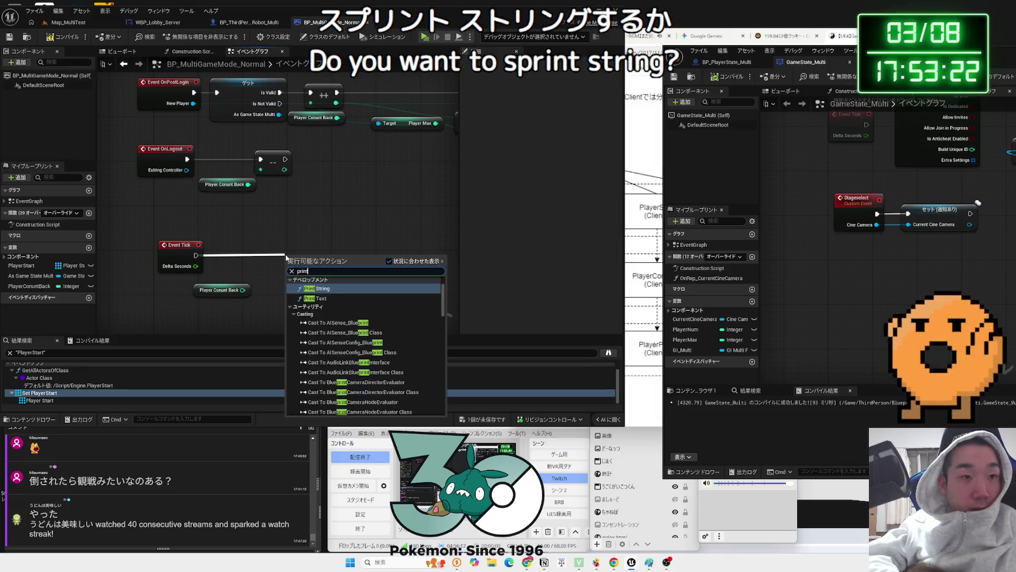
left_click(318, 289)
left_click(313, 295)
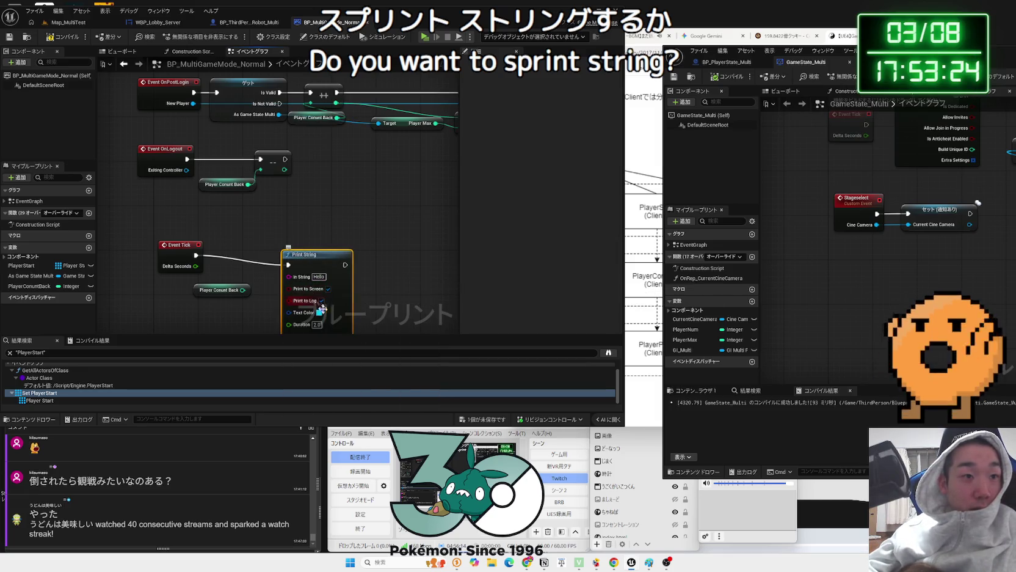
scroll(312, 295, "up", 1)
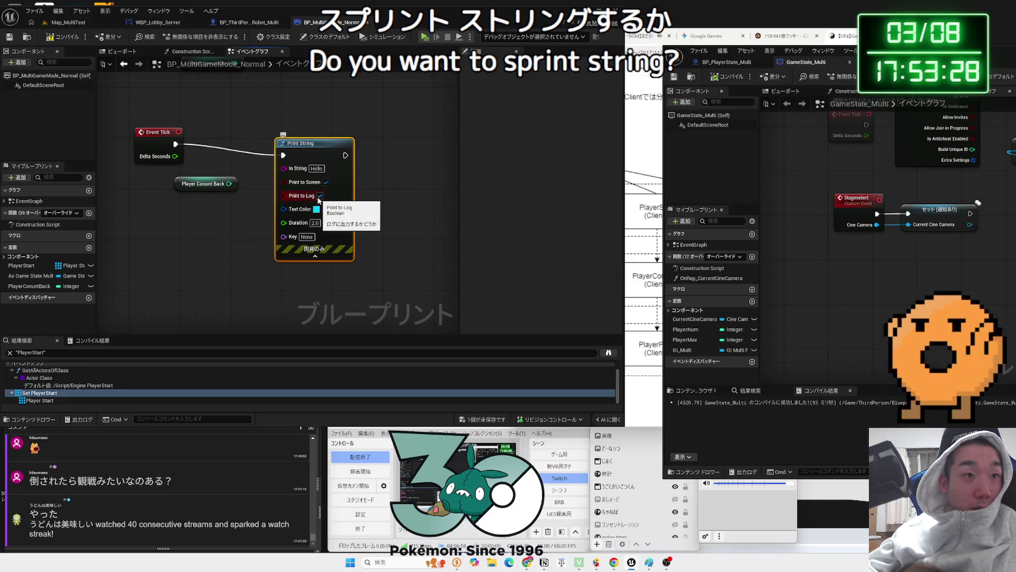
left_click_drag(285, 173, 286, 169)
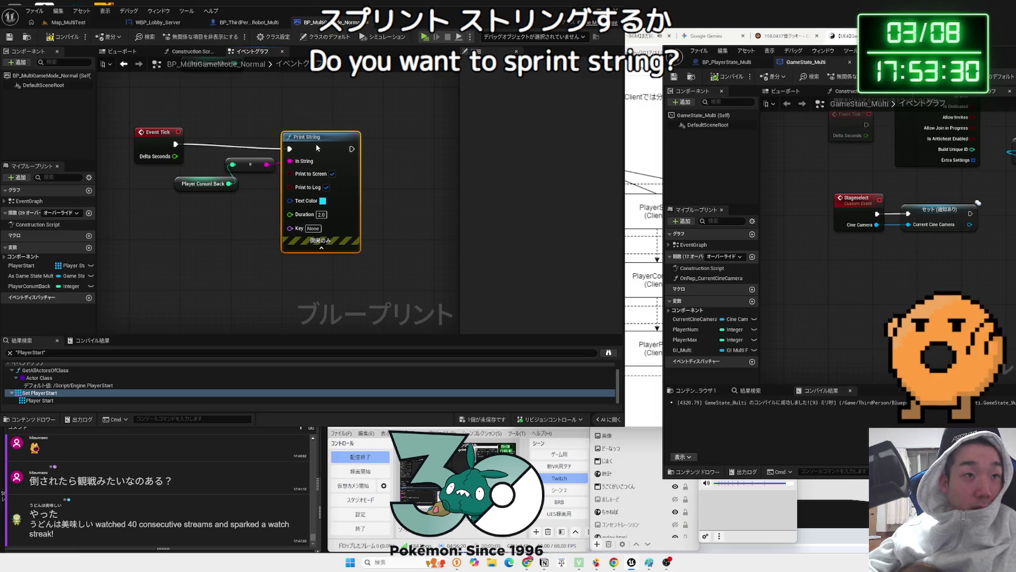
left_click(68, 22)
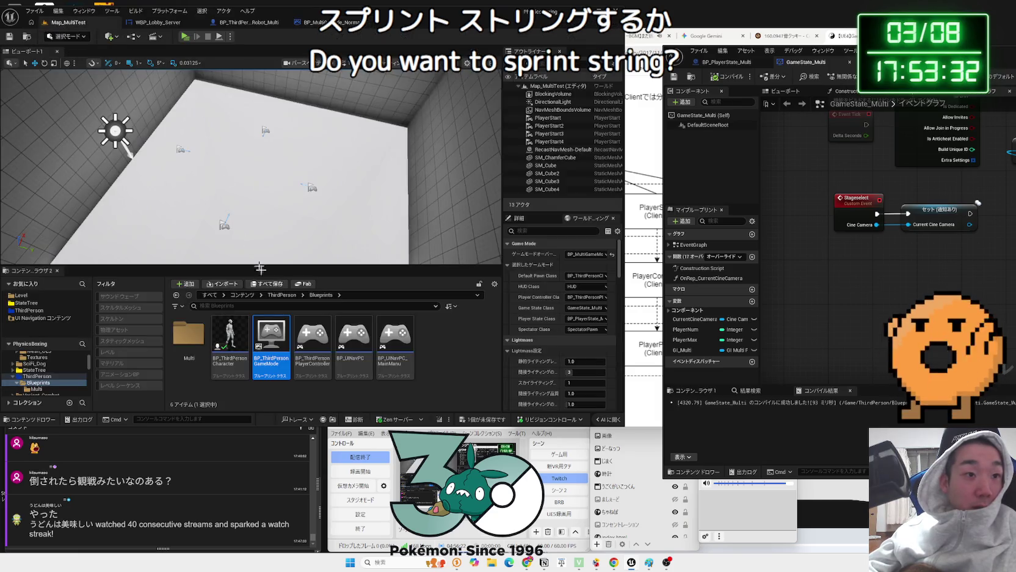
Open the Map_MultiLobby level from Level/Multi, saving the edited game mode first
double_click(189, 336)
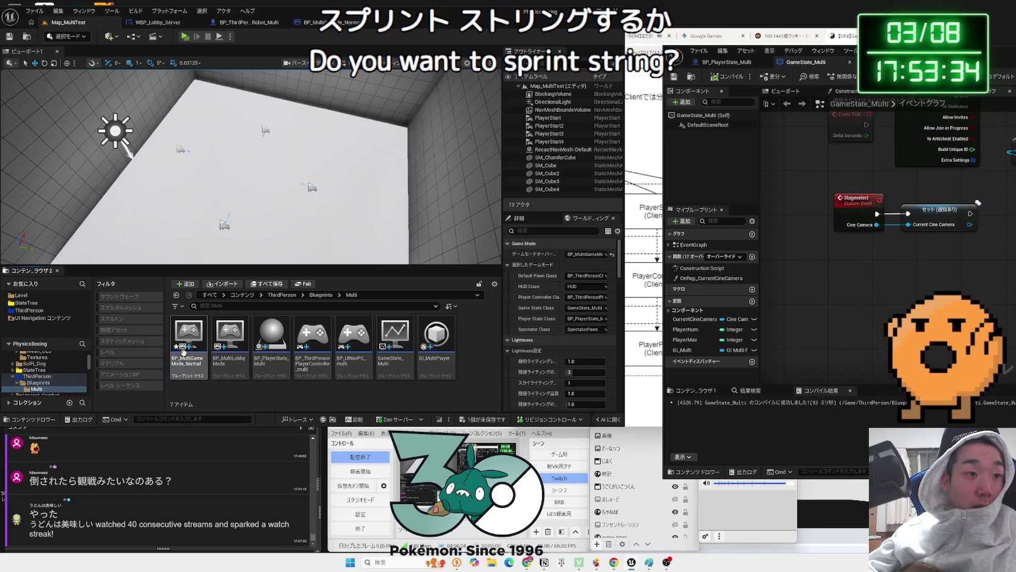
left_click(23, 295)
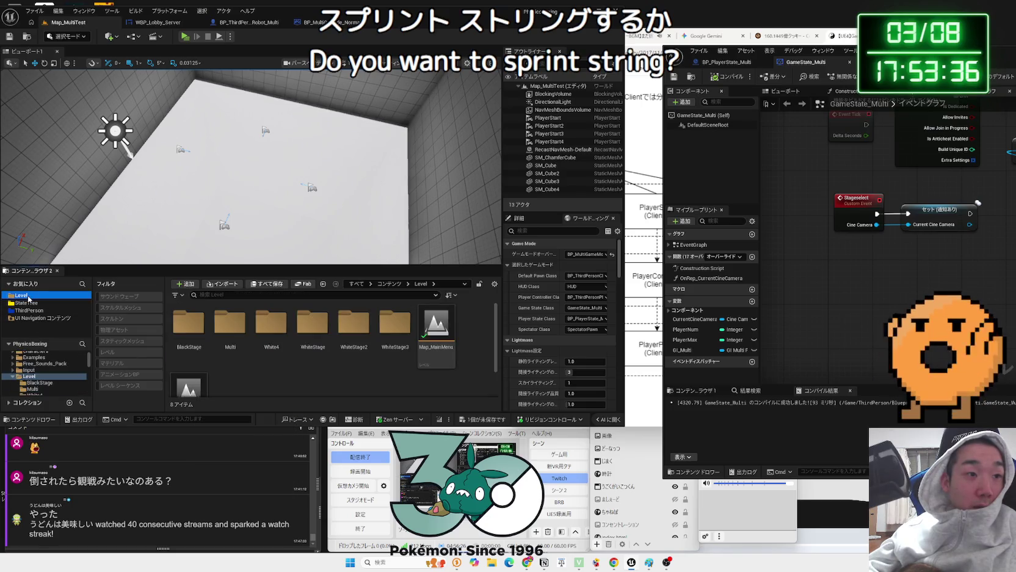
double_click(224, 345)
double_click(188, 336)
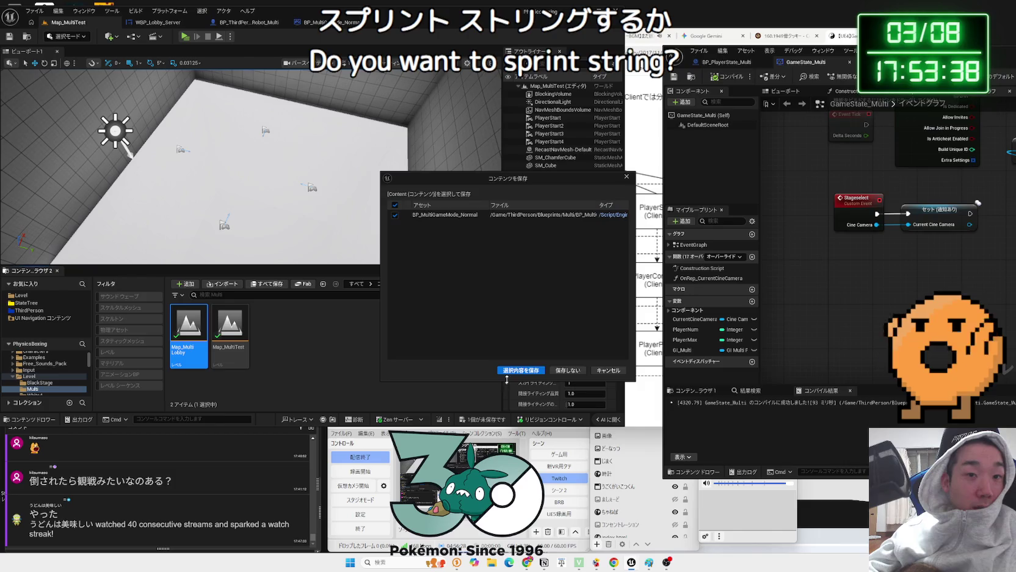
left_click(570, 371)
Start play-in-editor as a Listen Server with 3 players
left_click(230, 36)
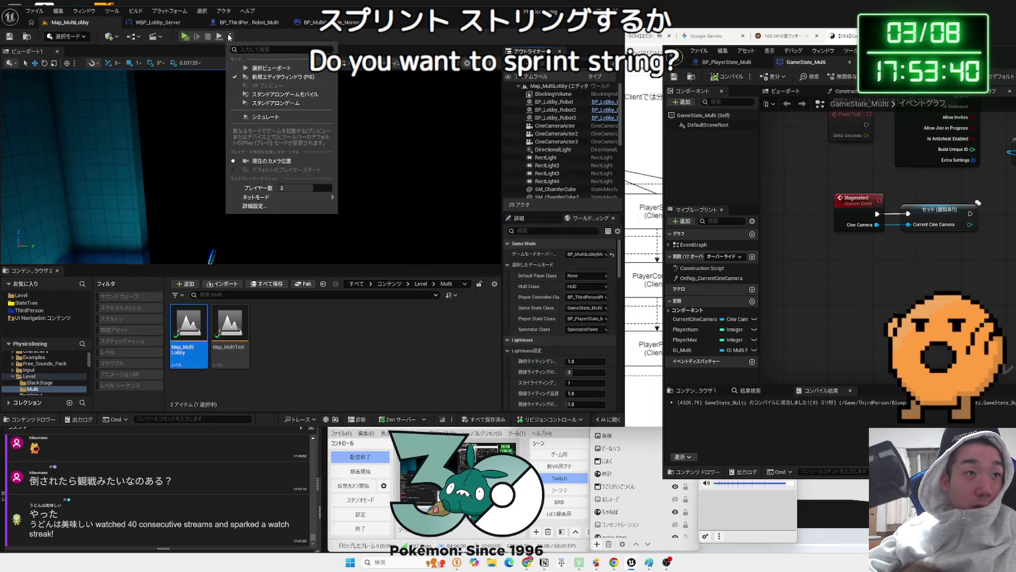
mouse_move(281, 197)
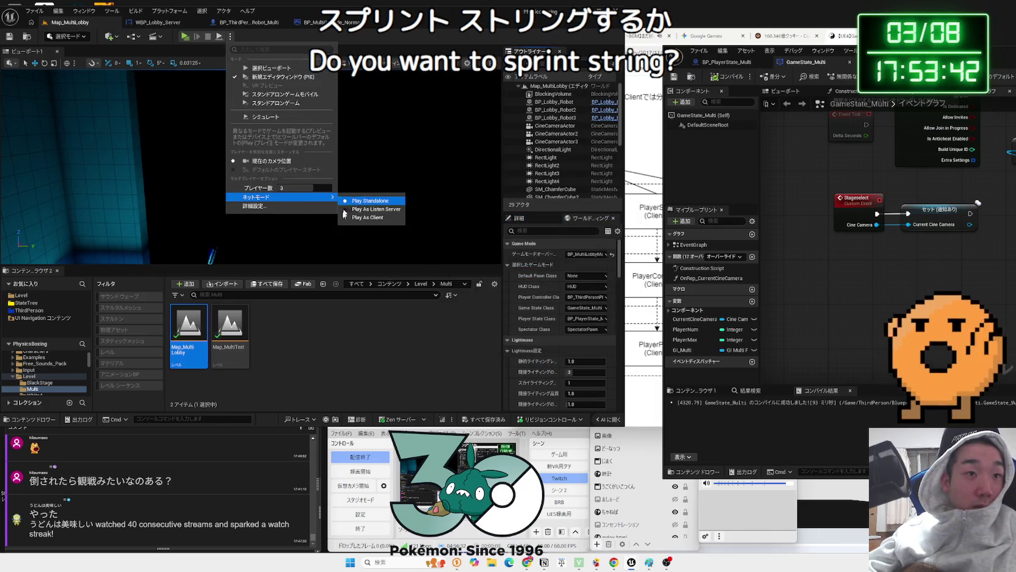
left_click(362, 213)
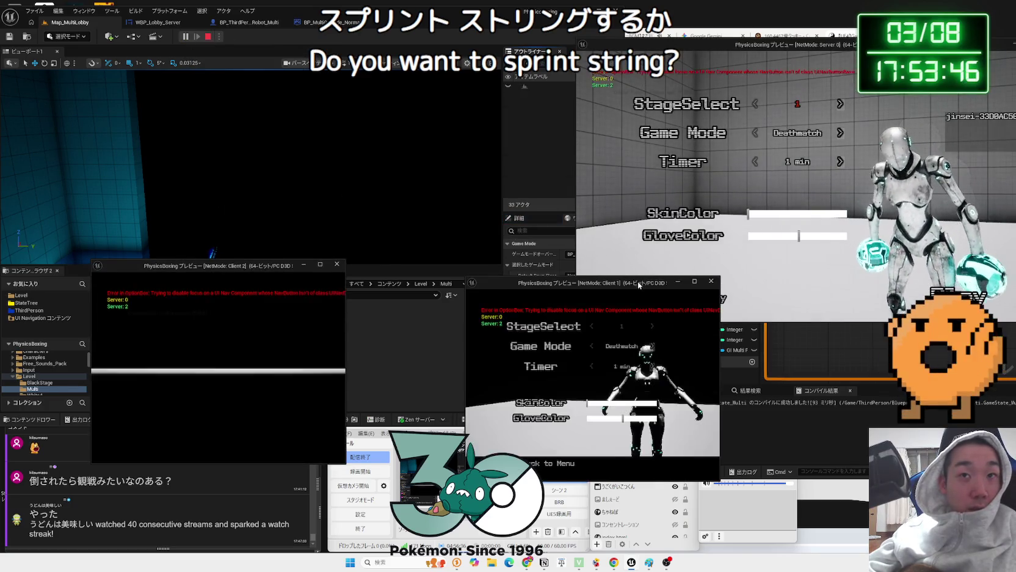
Arrange the preview windows and set Client 2's skin and glove colour to purple
mouse_move(638, 281)
left_mouse_down()
mouse_move(433, 159)
mouse_move(321, 54)
left_mouse_up()
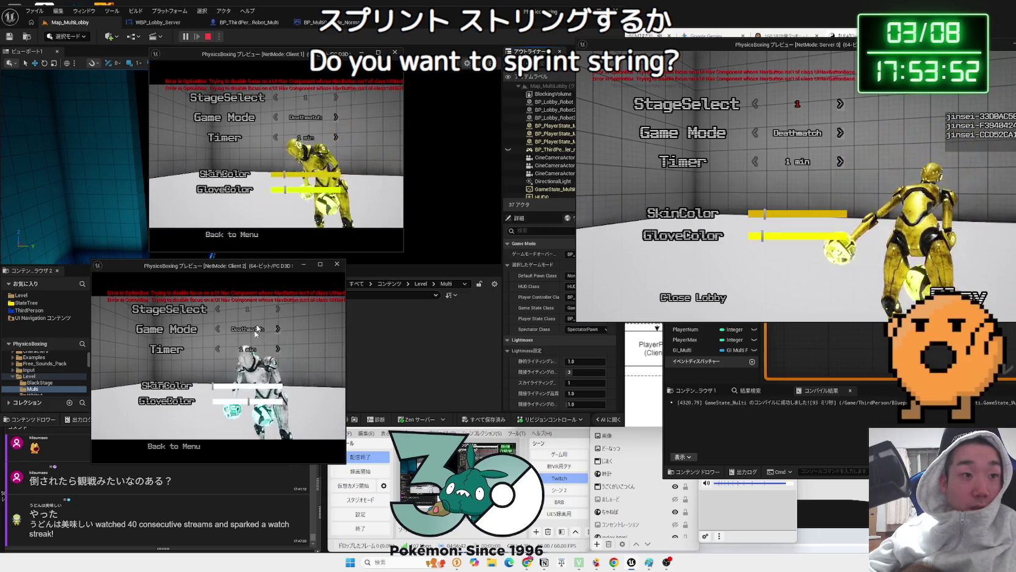
left_click_drag(228, 386, 257, 386)
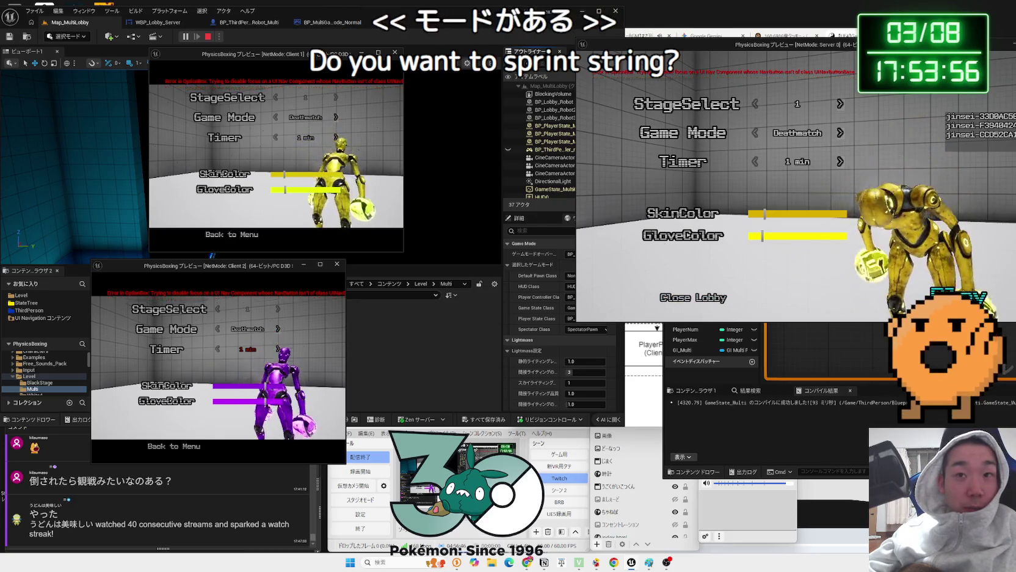
left_click_drag(829, 61, 716, 67)
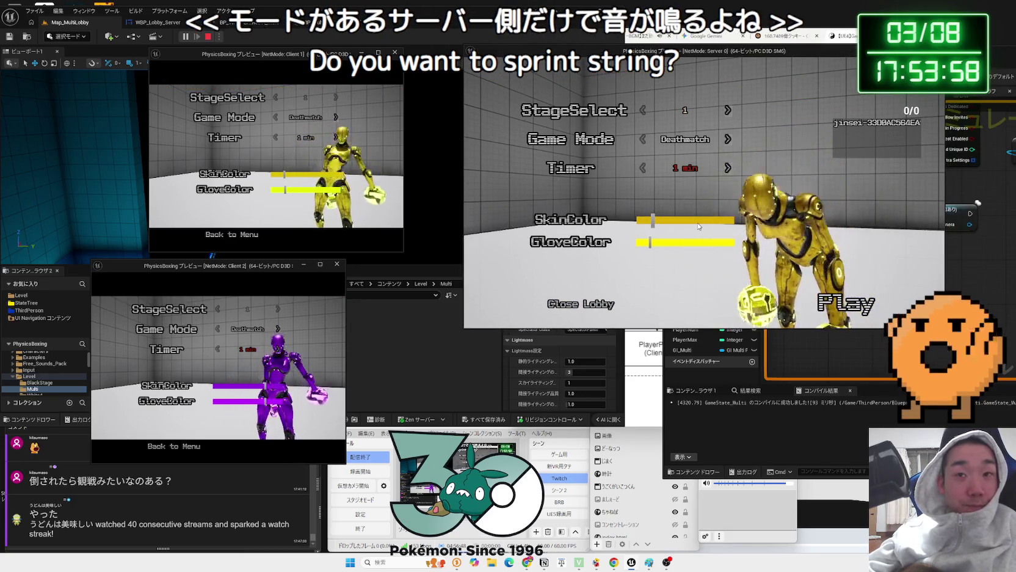
Start the three-player match from the server lobby, check each window, then end the session
left_click(846, 303)
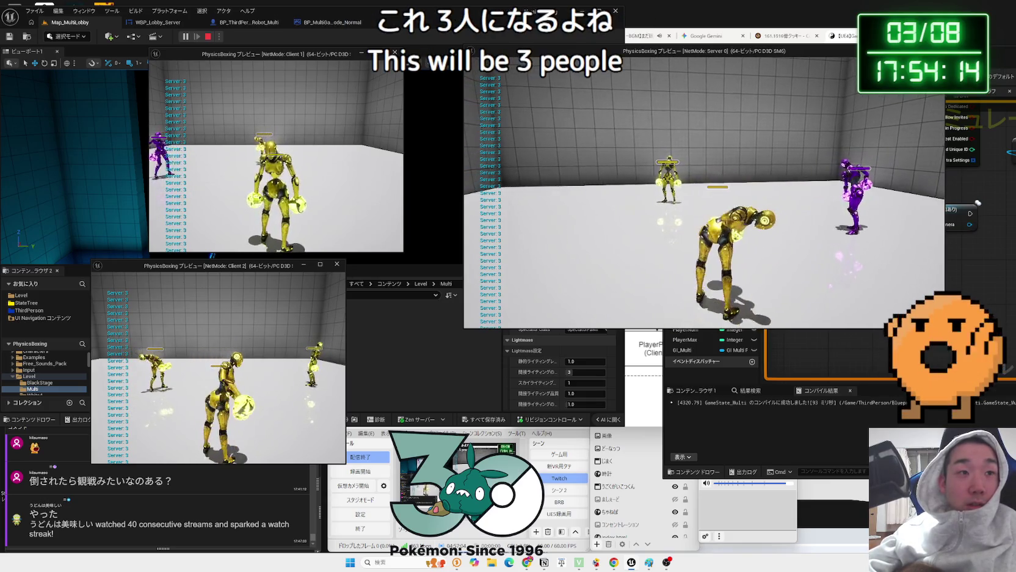
key("alt+Tab")
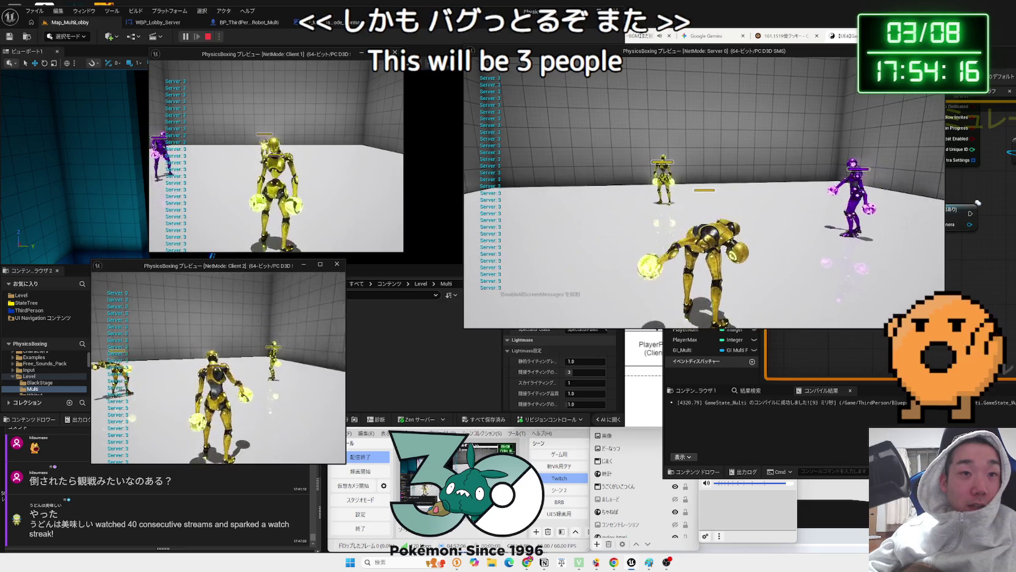
key("alt+Tab")
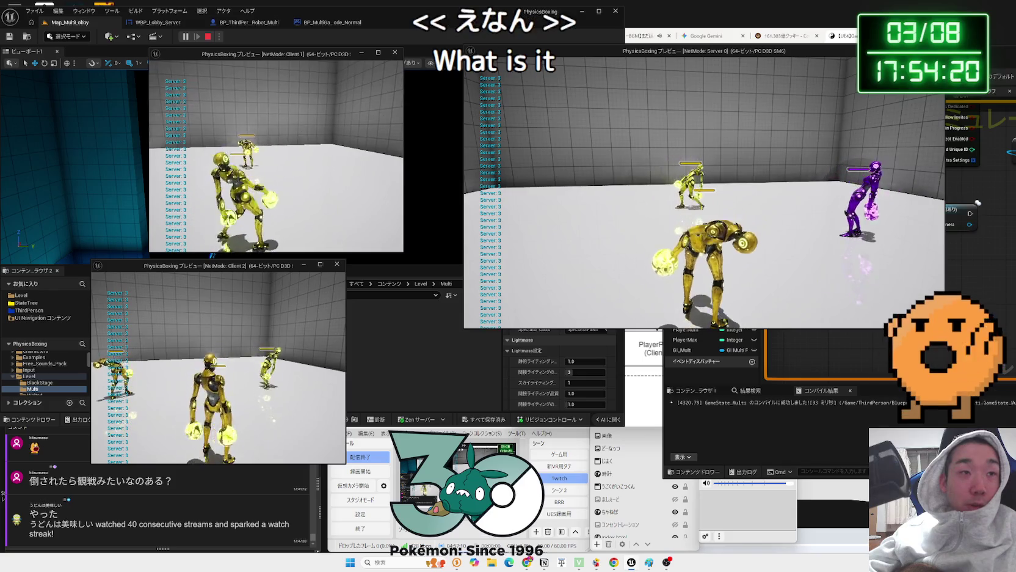
key("Escape")
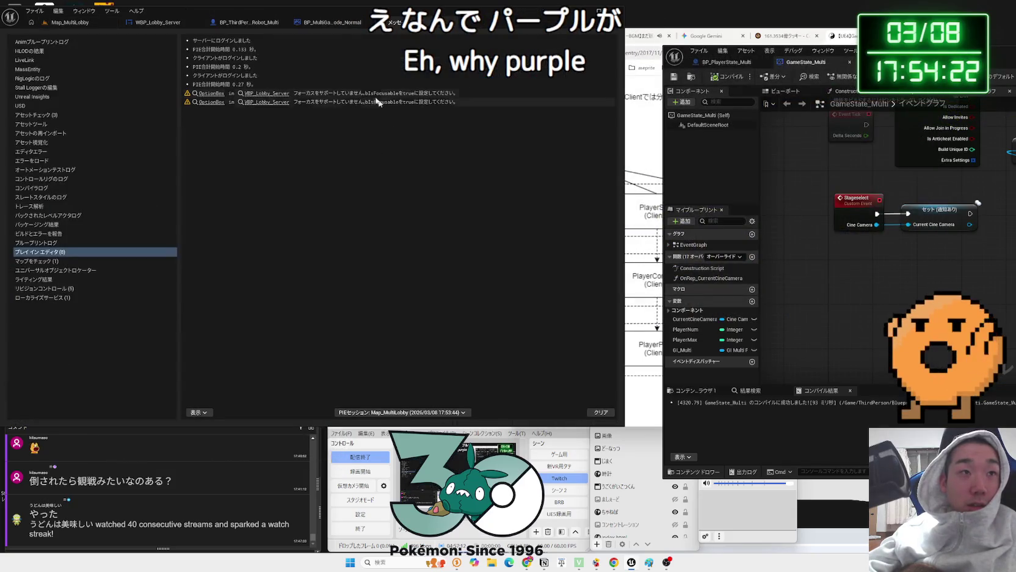
Launch a new three-player play session, start the match, then stop it
left_click(80, 26)
left_click(185, 36)
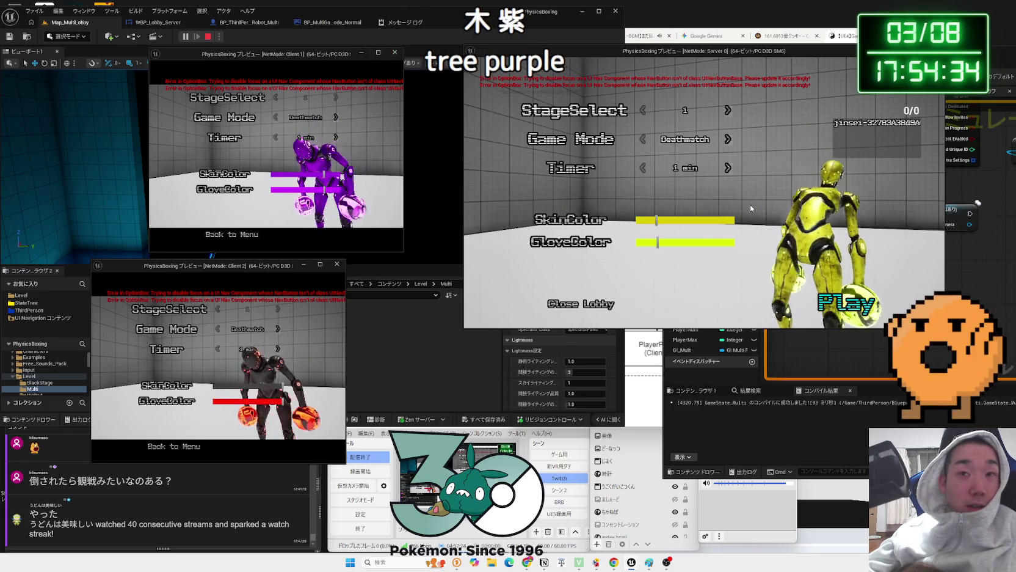
key("Return")
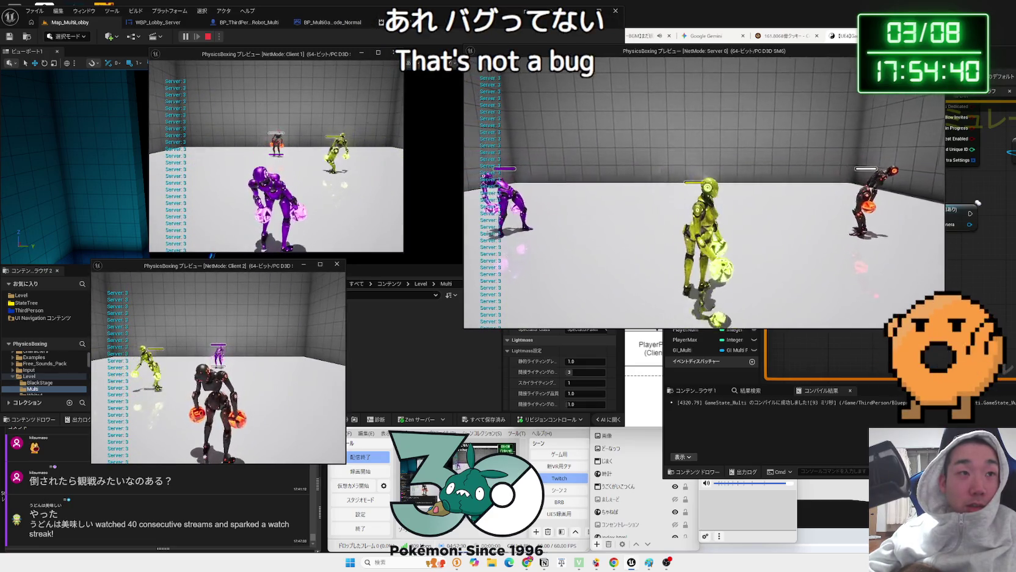
key("Escape")
Relaunch the session, check whether each player's colour shows in every window, then stop
left_click(97, 27)
left_click(185, 36)
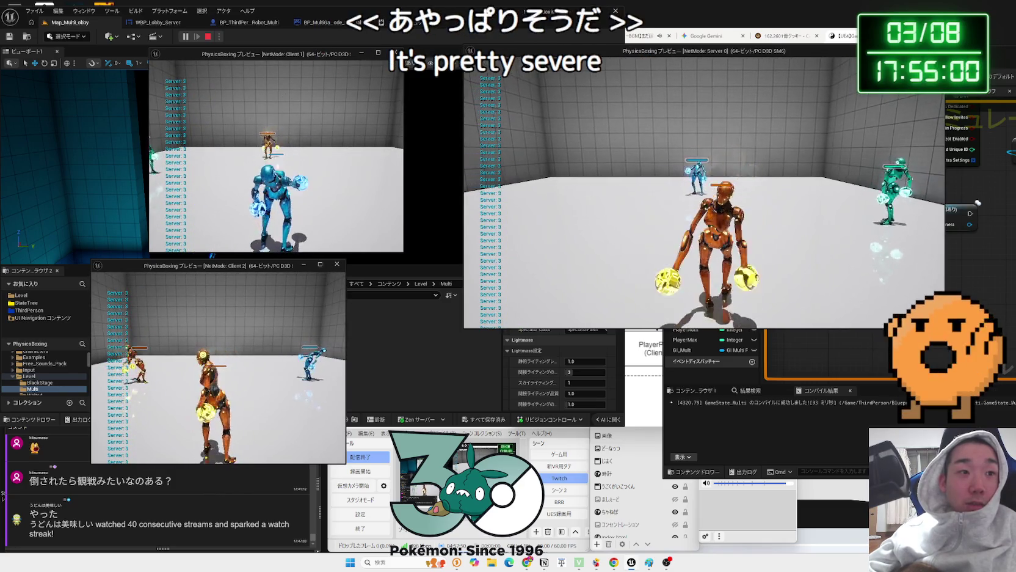
key("alt+Tab")
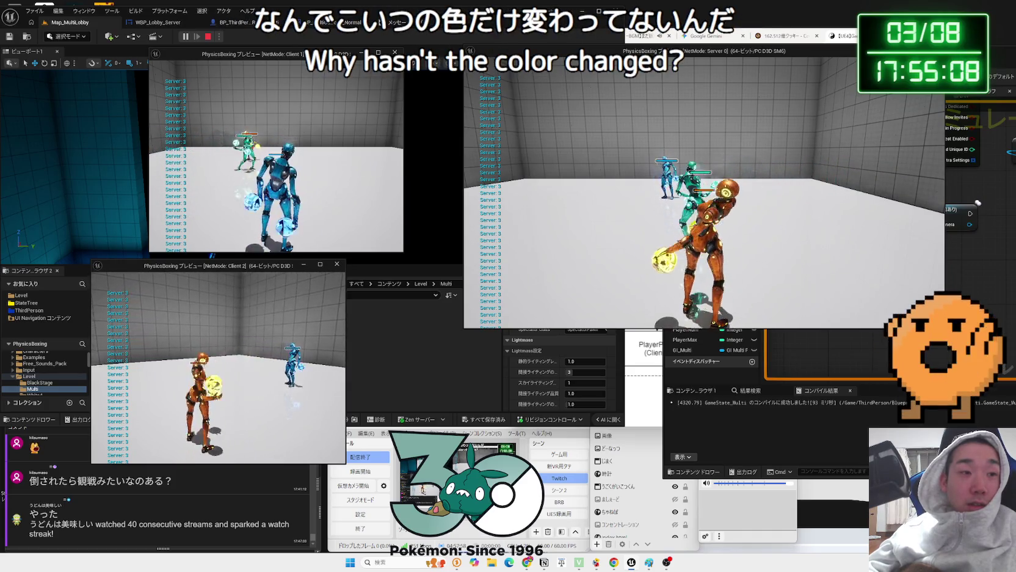
key("Escape")
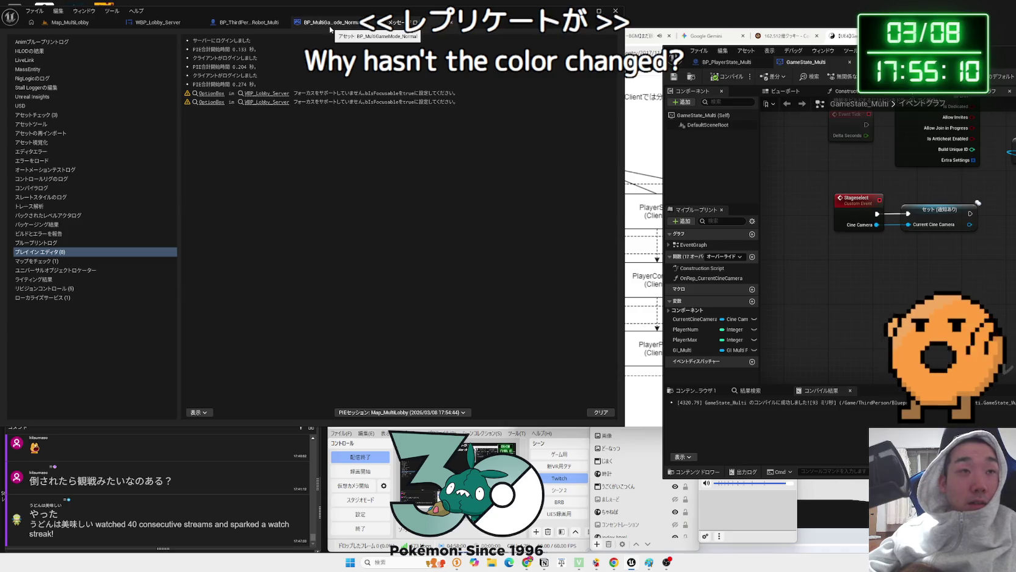
Move Event BeginPlay next to the Cast node in the BP_PlayerState_Multi graph
left_click_drag(928, 50, 516, 30)
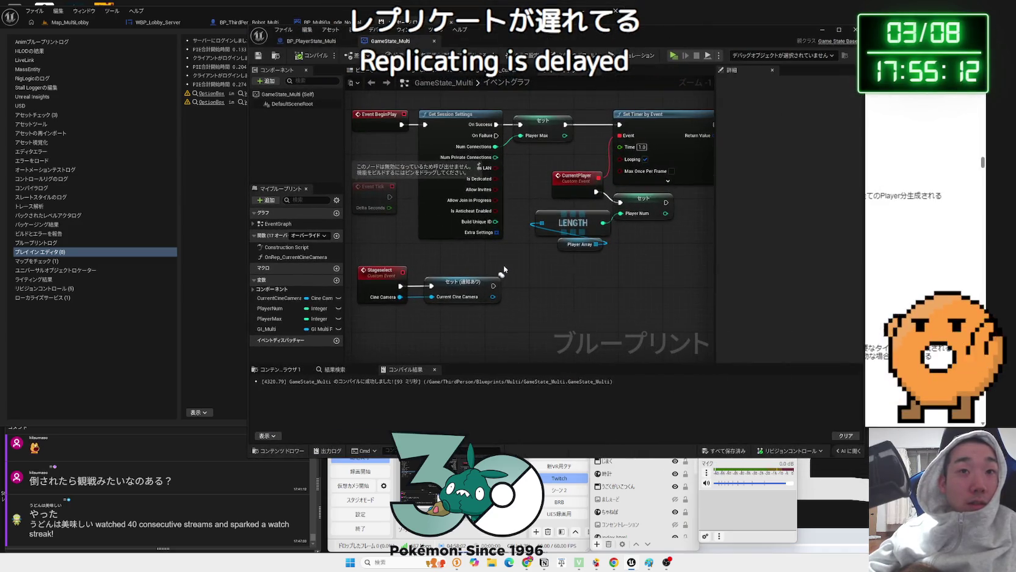
left_click(308, 43)
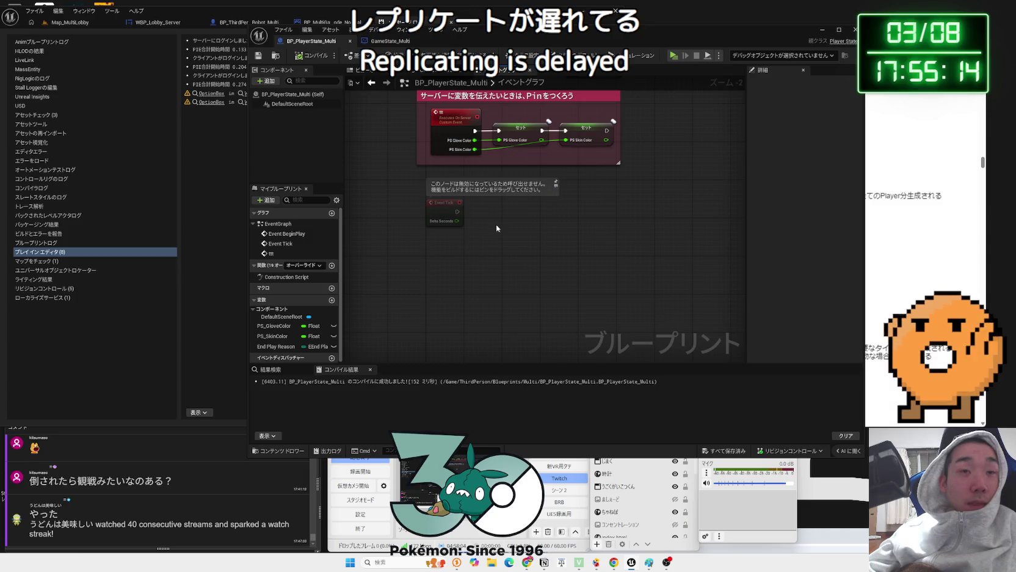
scroll(496, 228, "up", 2)
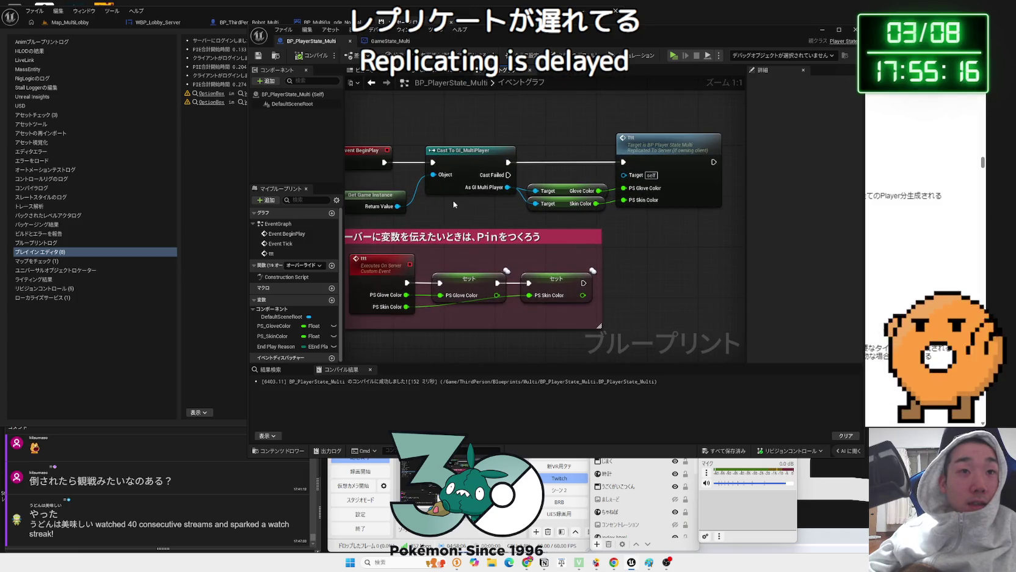
left_click_drag(435, 163, 509, 168)
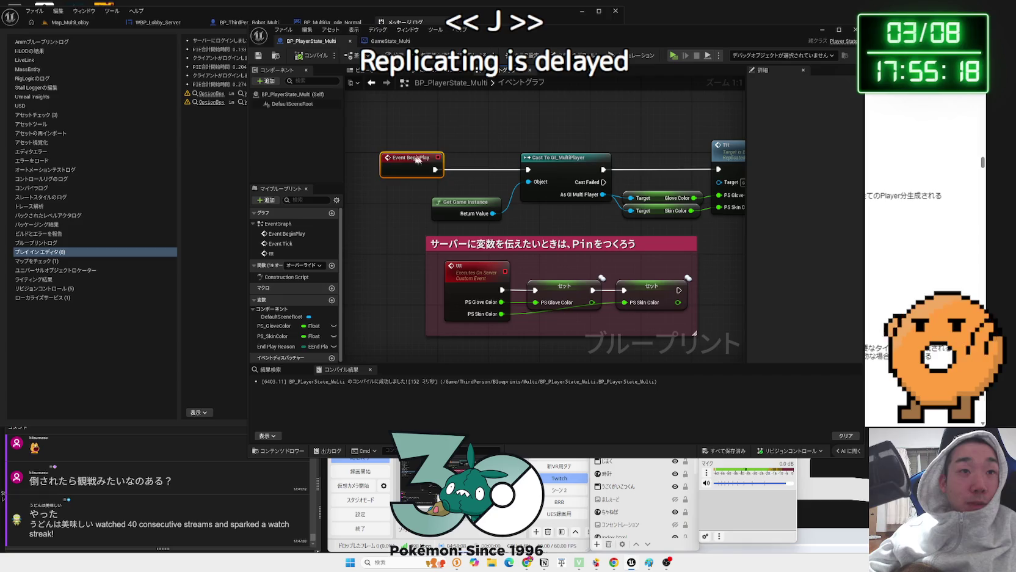
left_click_drag(415, 160, 465, 159)
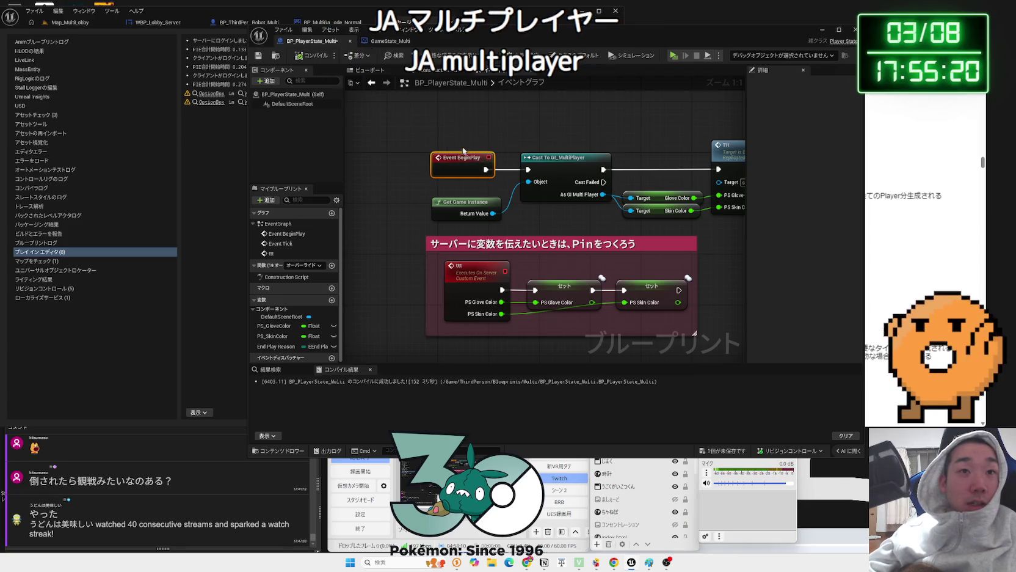
left_click_drag(615, 169, 498, 173)
left_click(631, 159)
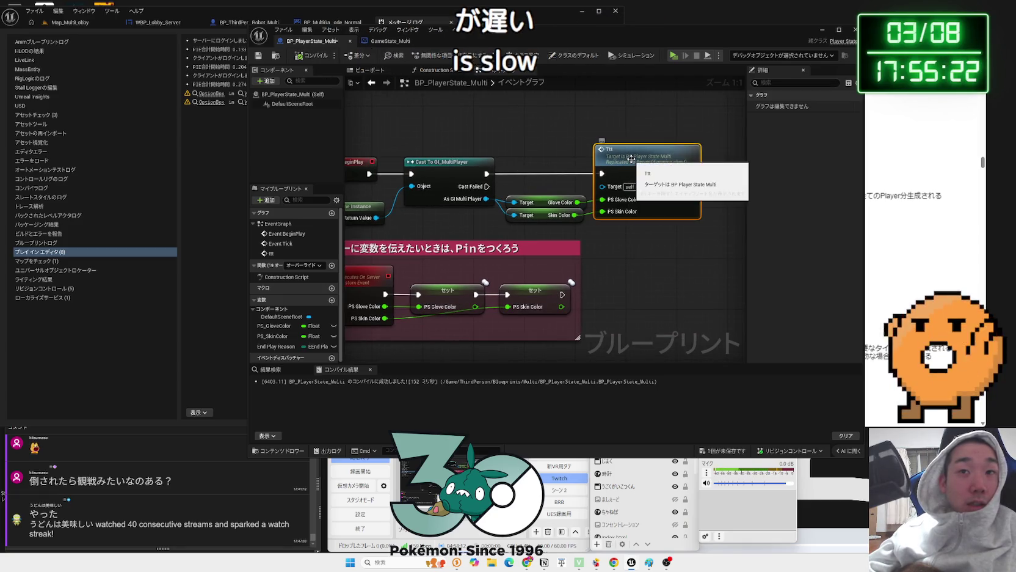
left_click_drag(630, 232, 630, 232)
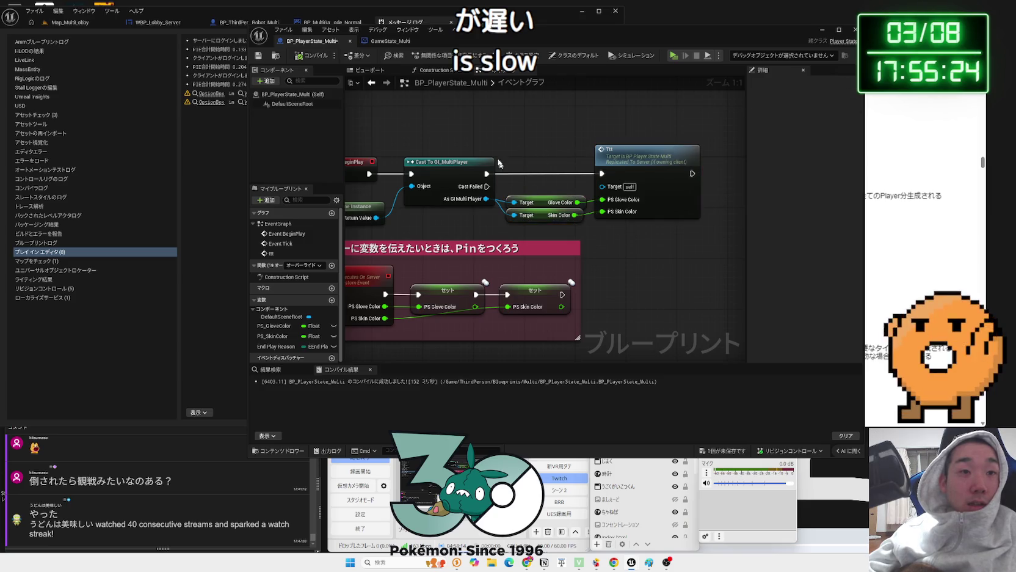
left_click_drag(512, 135, 644, 132)
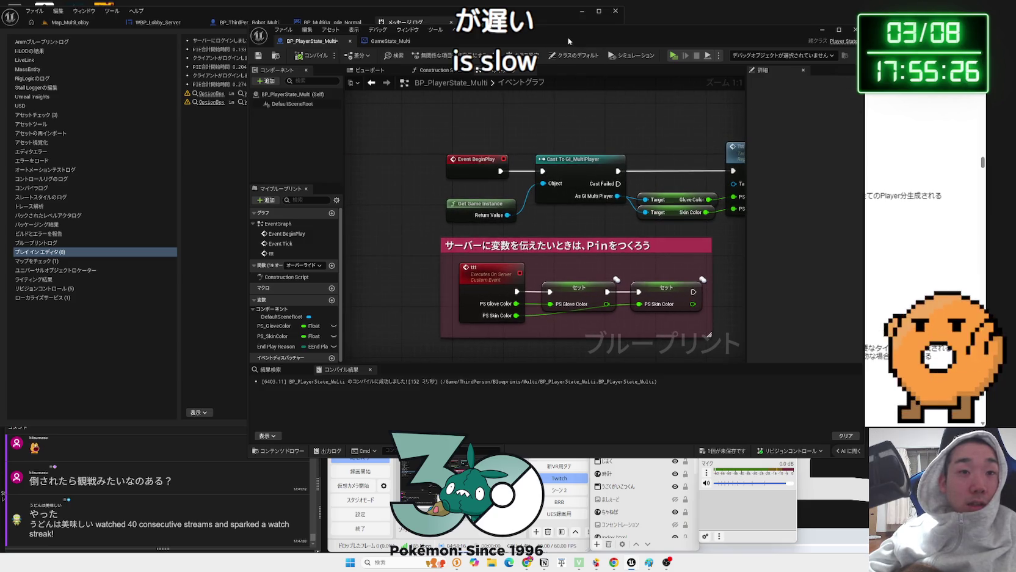
Show the BP_ThirdPersonCharacter_Robot_Multi graph with its Delay feeding the player state cast
left_click_drag(568, 37, 813, 53)
left_click(250, 22)
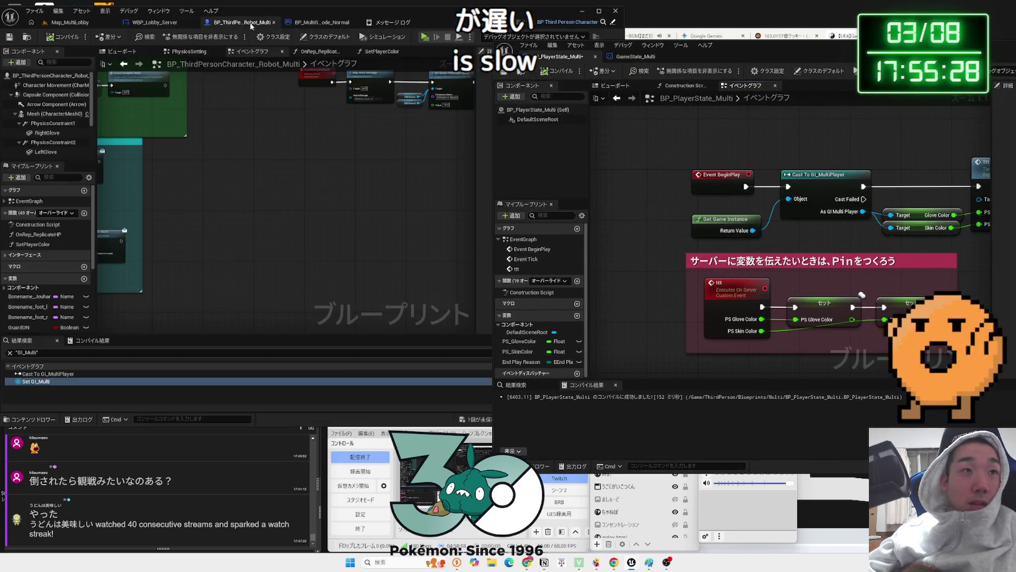
left_click(146, 24)
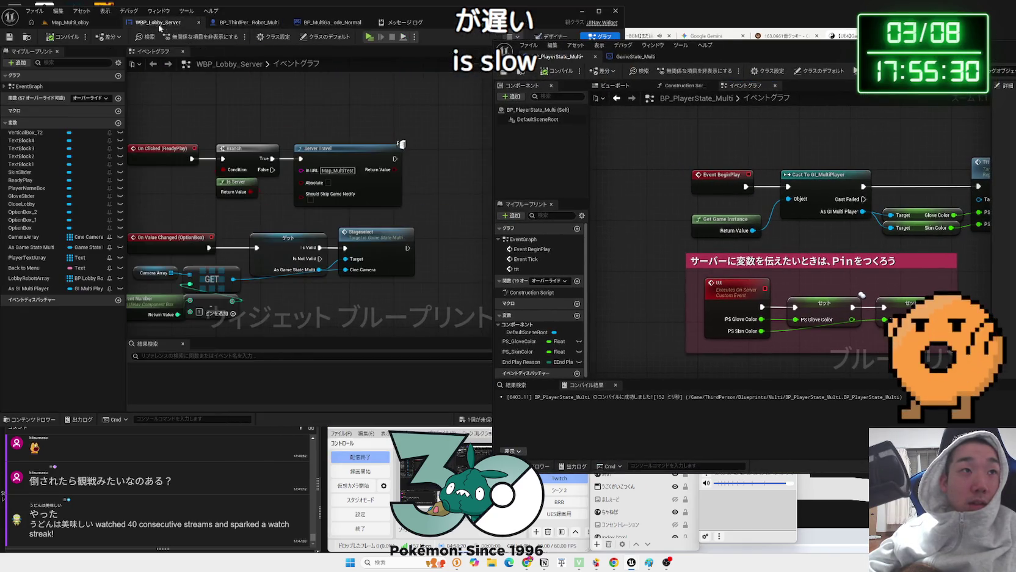
left_click(316, 23)
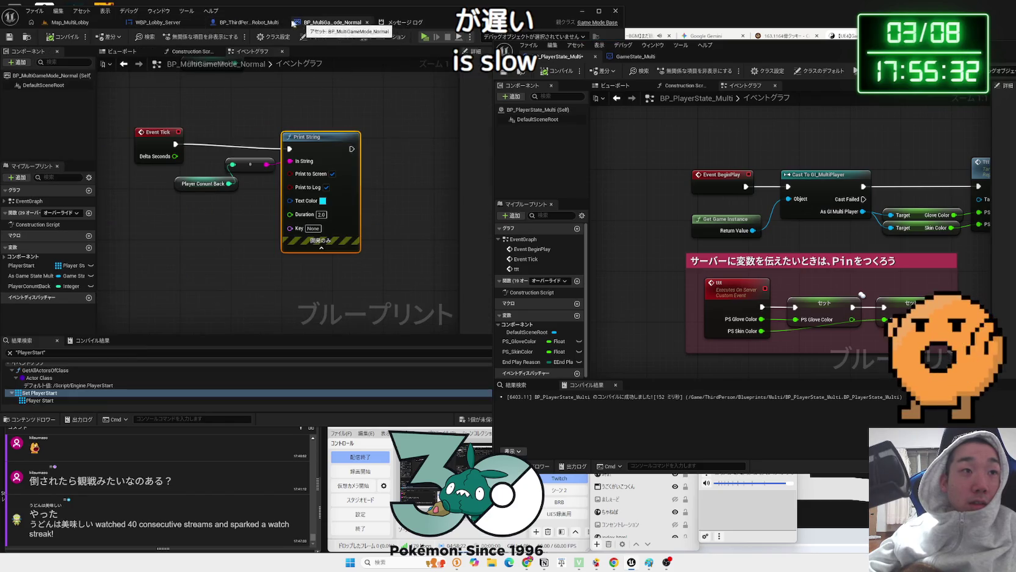
left_click(241, 22)
left_click(164, 23)
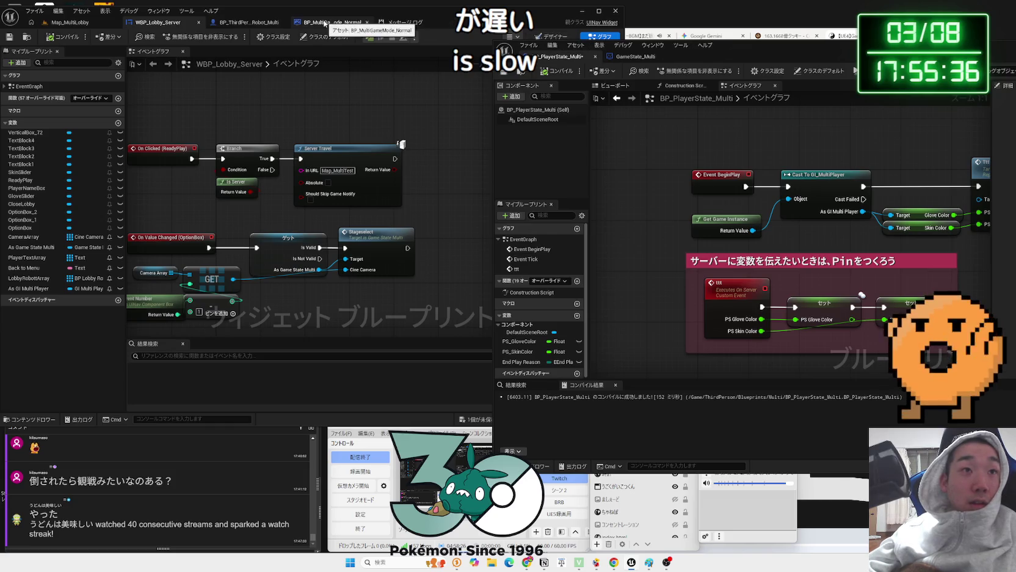
left_click(235, 24)
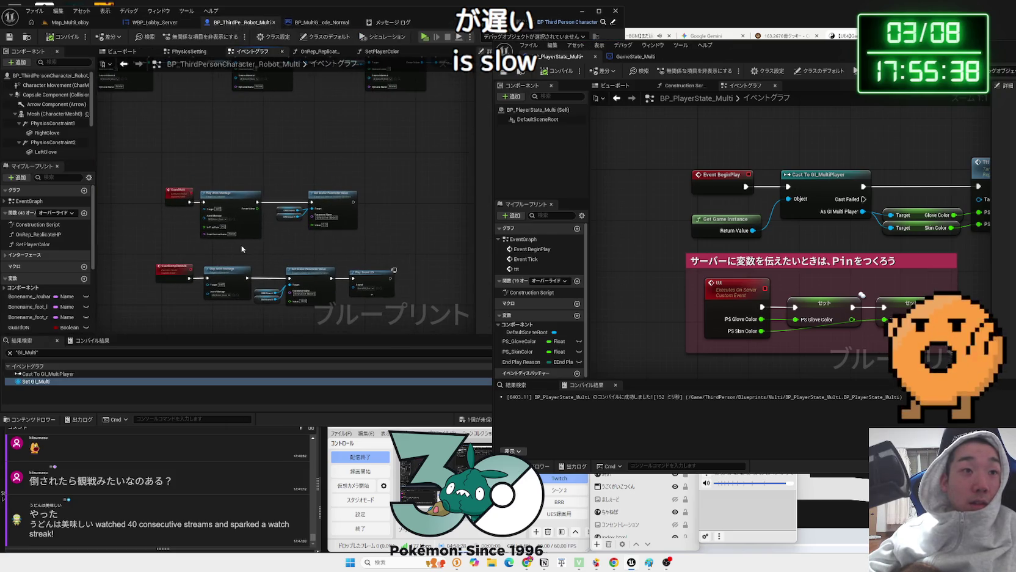
scroll(241, 244, "down", 3)
scroll(213, 246, "up", 5)
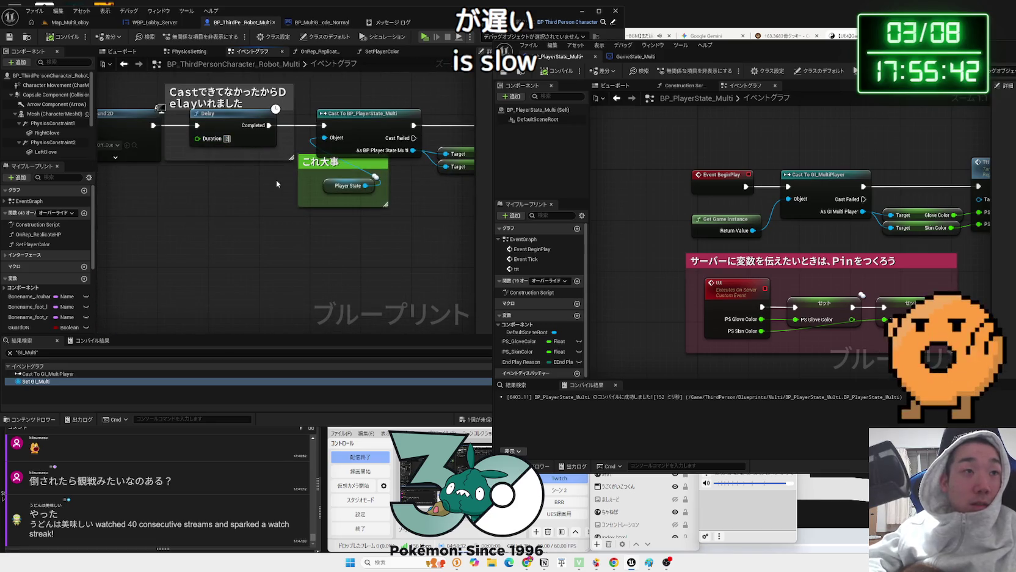
Set the Delay duration to 2.0 and launch a play session to test it
type("2")
key("Return")
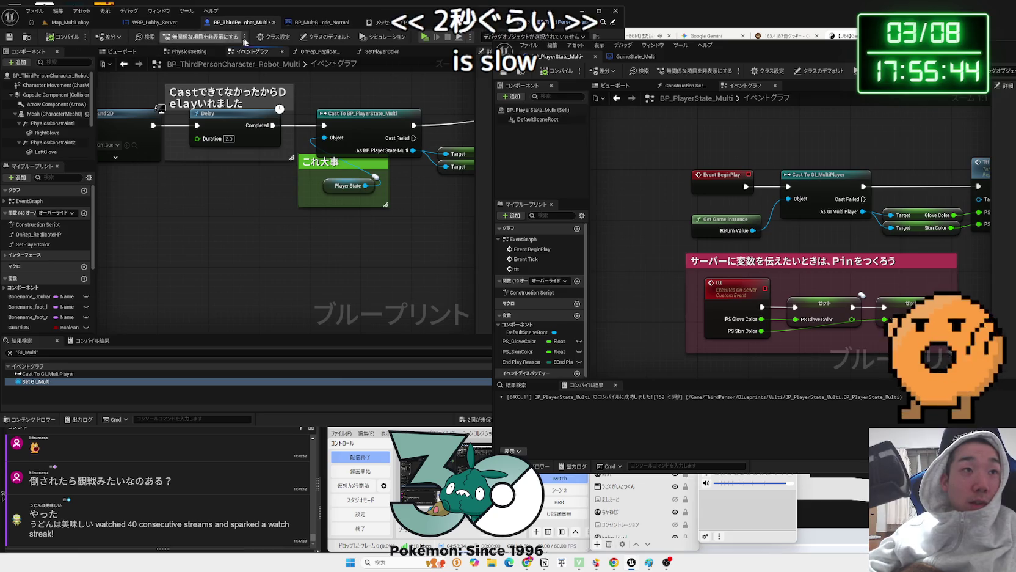
left_click(425, 37)
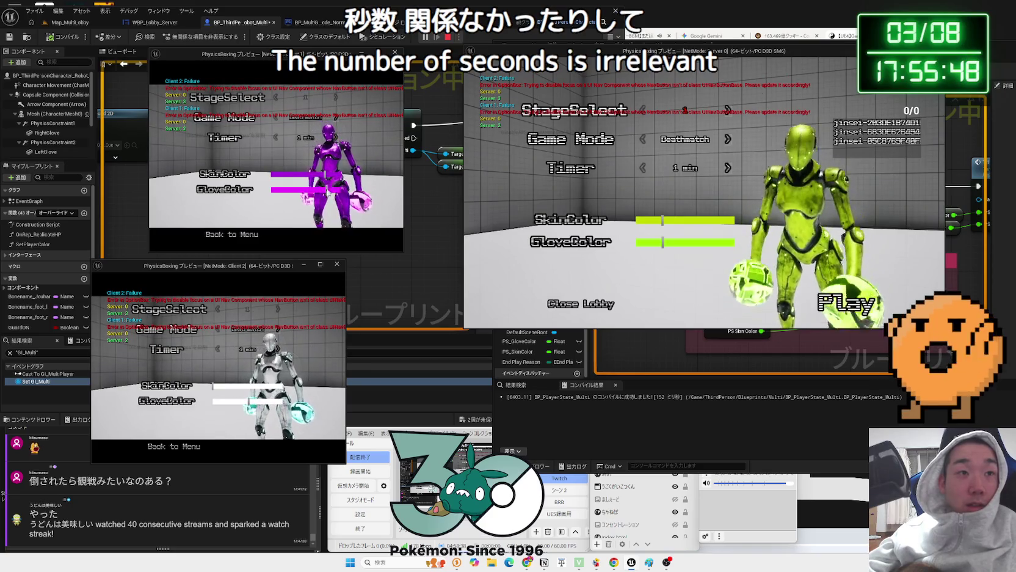
Give Client 2 gold skin and yellow gloves, start the match, then stop the test
left_click(224, 385)
left_click(221, 401)
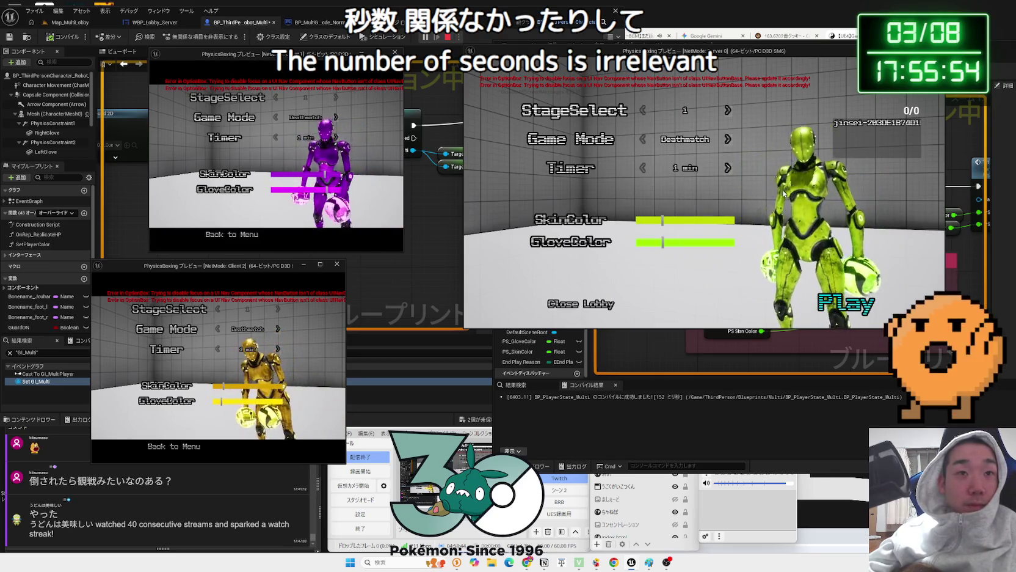
key("Return")
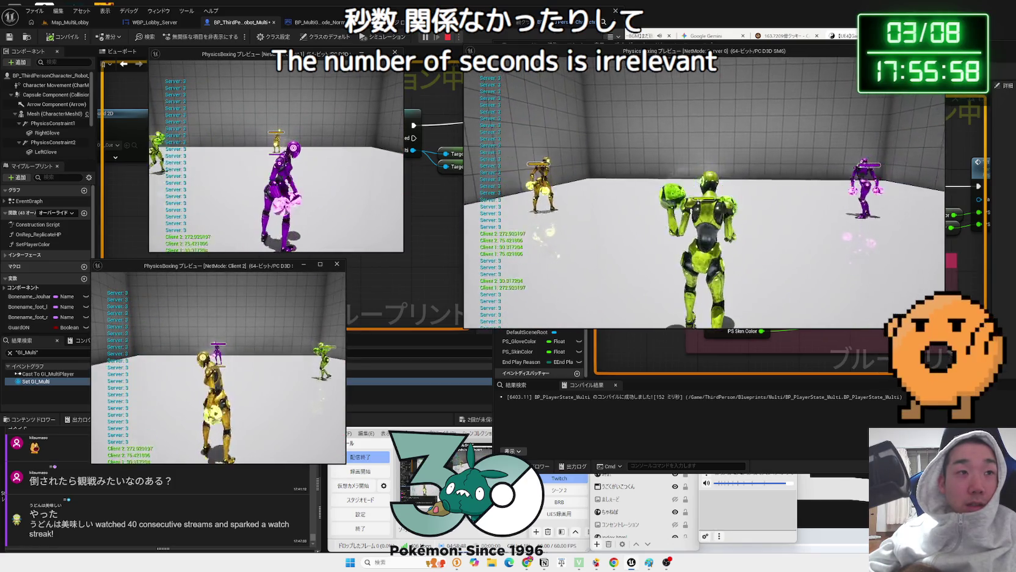
key("Escape")
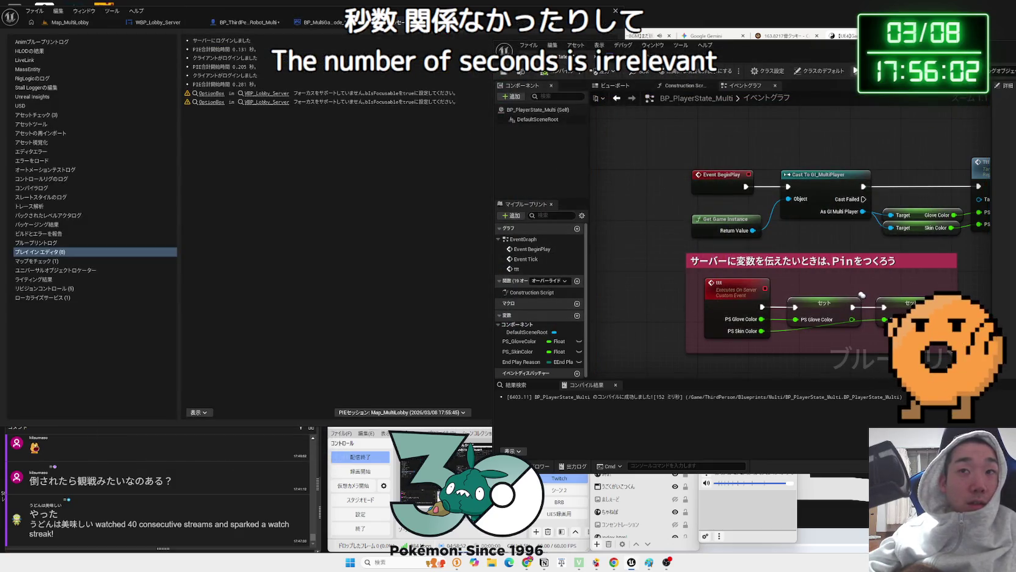
Open Map_MultiLobby, run a three-player test, start the match, and stop it
left_click(141, 31)
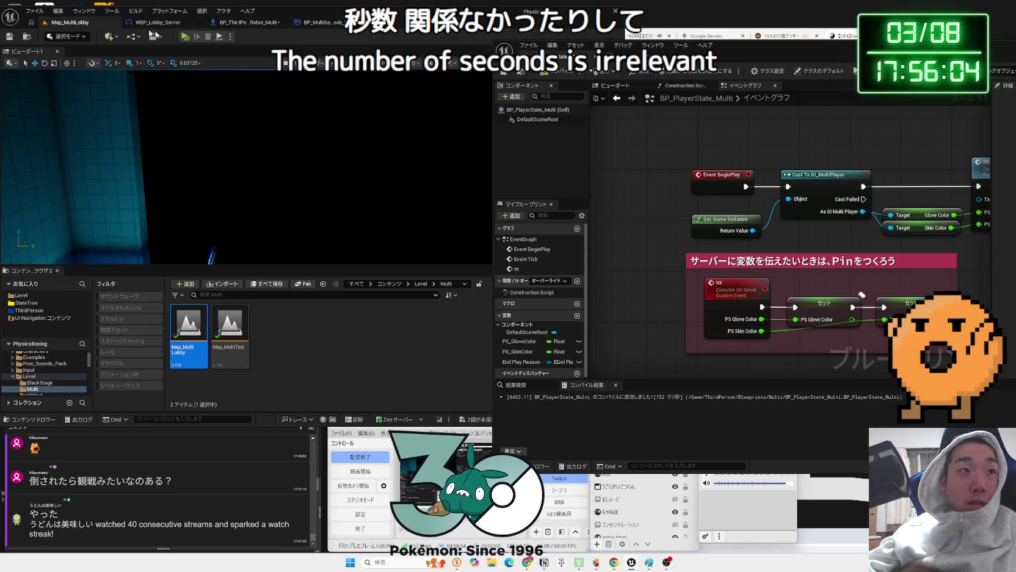
left_click(185, 38)
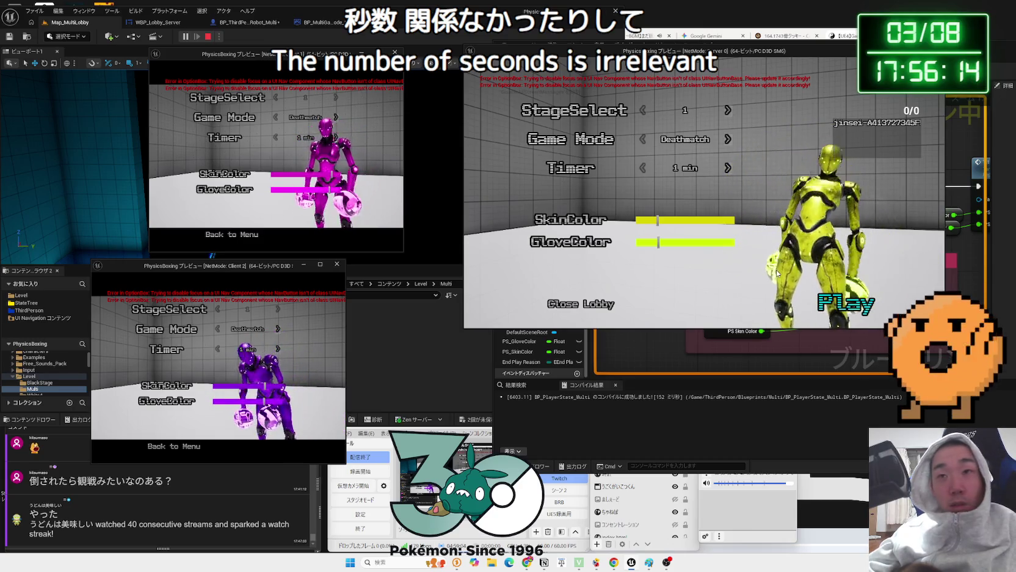
left_click(846, 302)
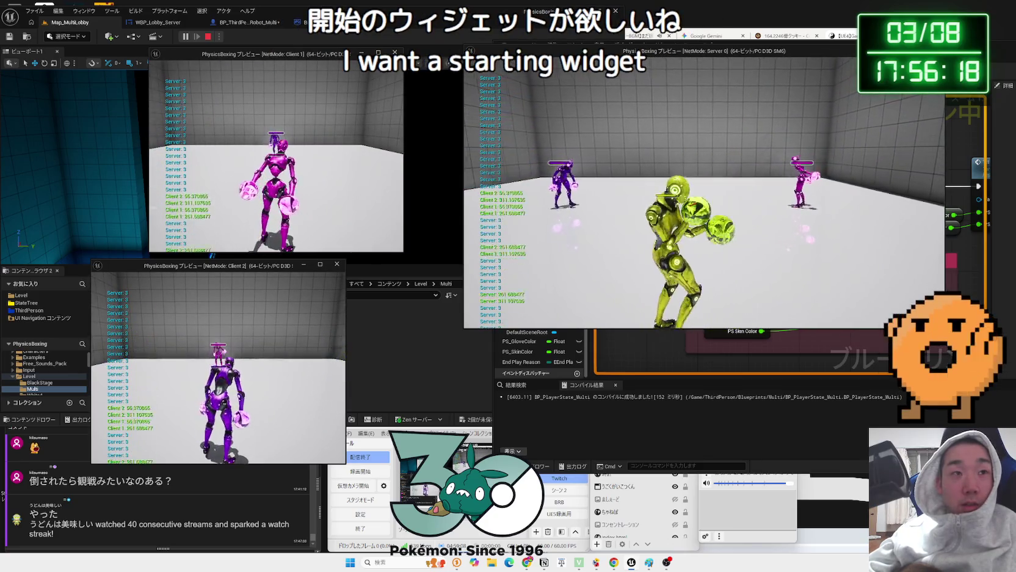
key("alt+Tab")
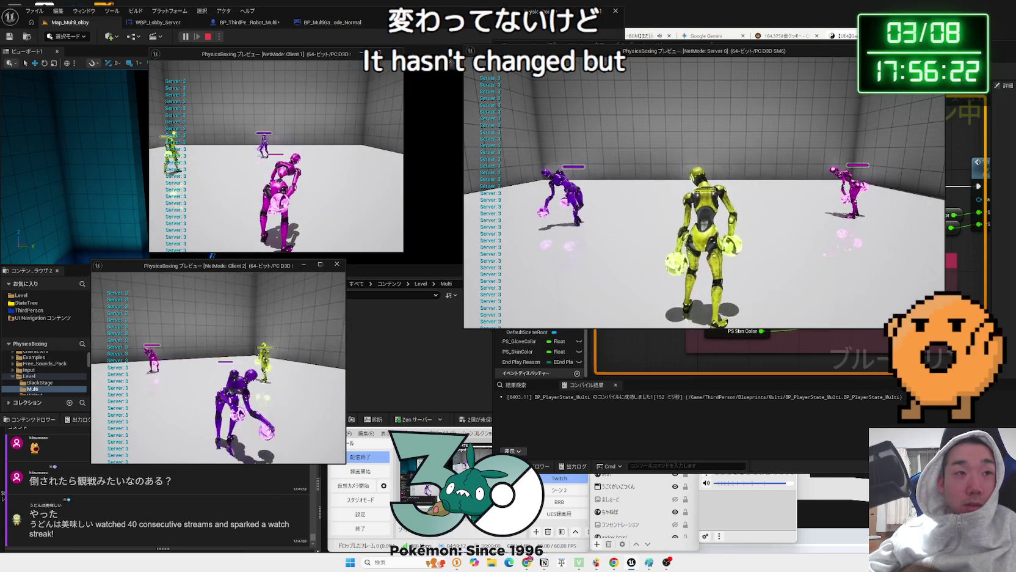
key("Escape")
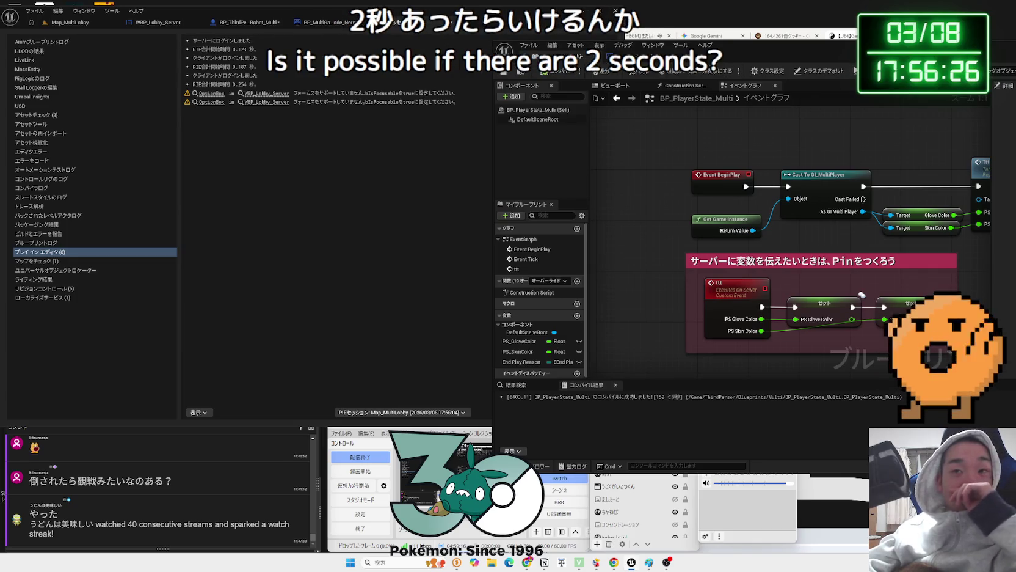
Rerun with red gloves for the server and Client 1, check all windows, then select the Print String nodes
key("alt+p")
left_click_drag(664, 238, 494, 247)
left_click(326, 192)
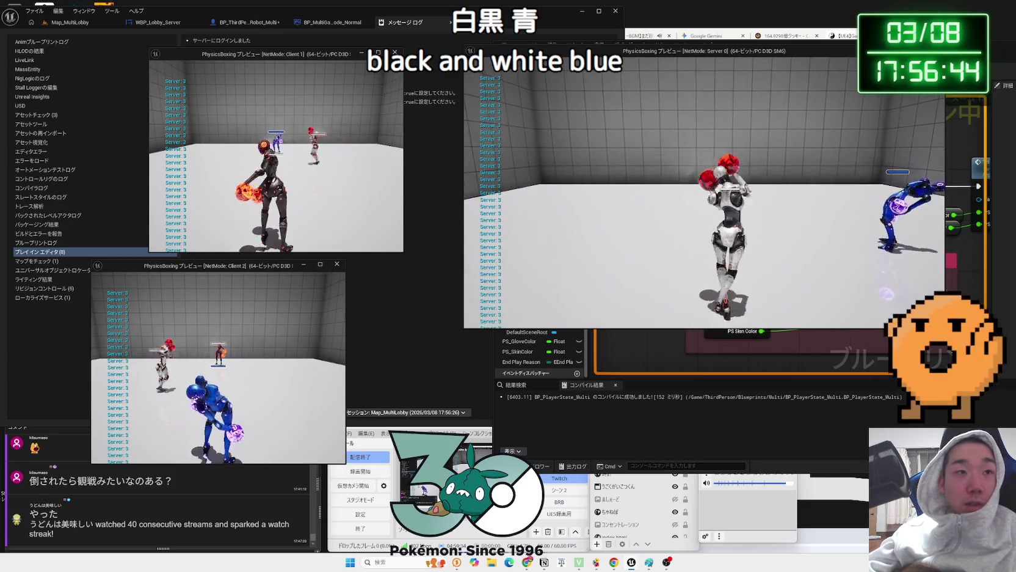
key("alt+Tab")
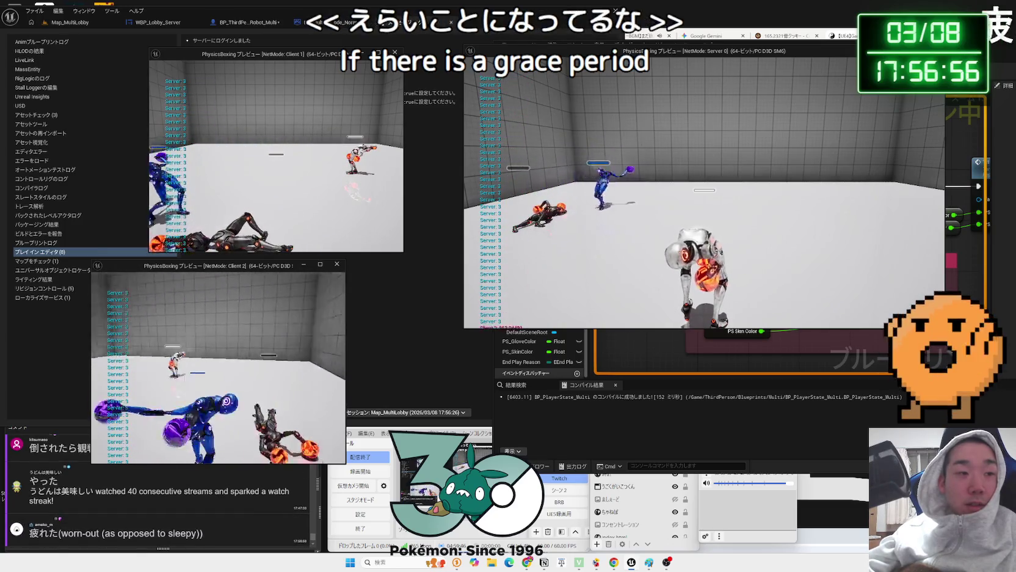
key("Escape")
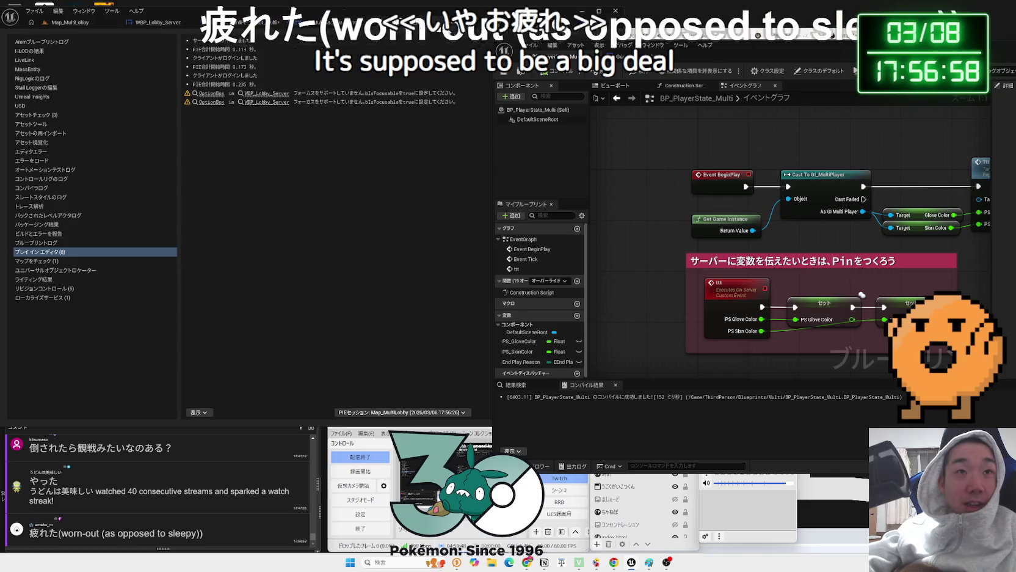
left_click_drag(234, 136, 321, 185)
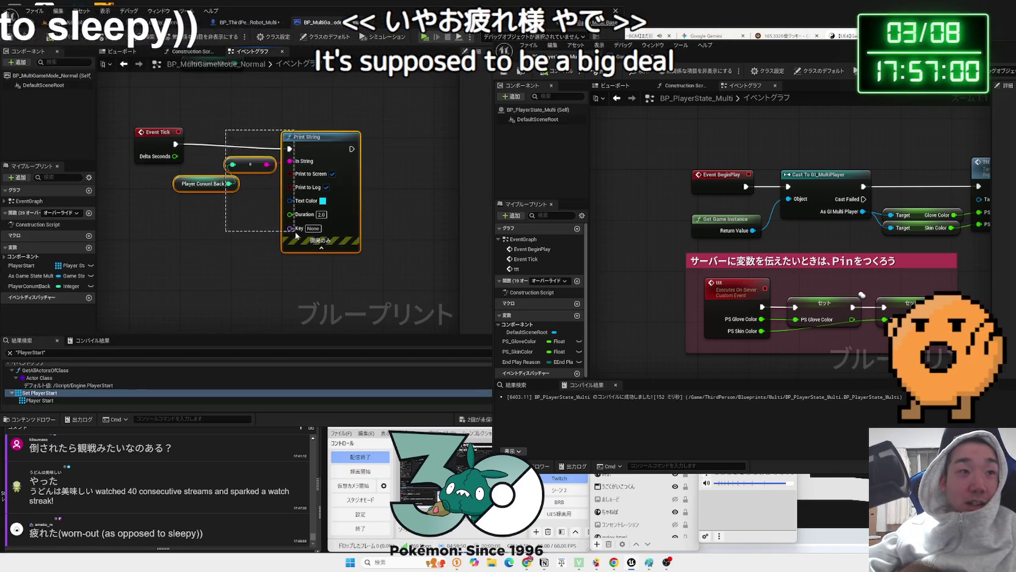
Finish another colour test, then return to BP_MultiGameMode_Normal and select its Print String debug node
left_click(251, 196)
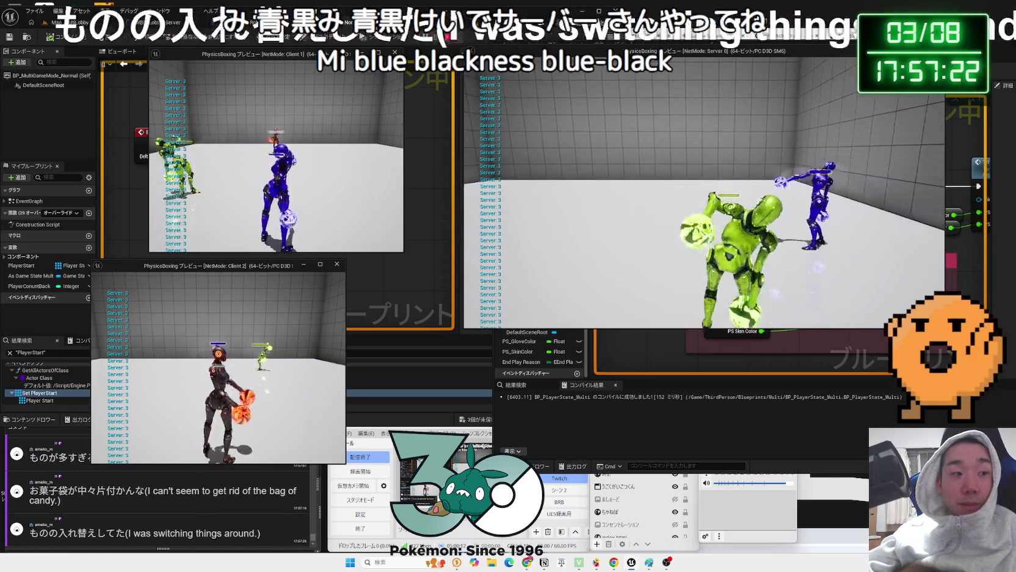
key("Escape")
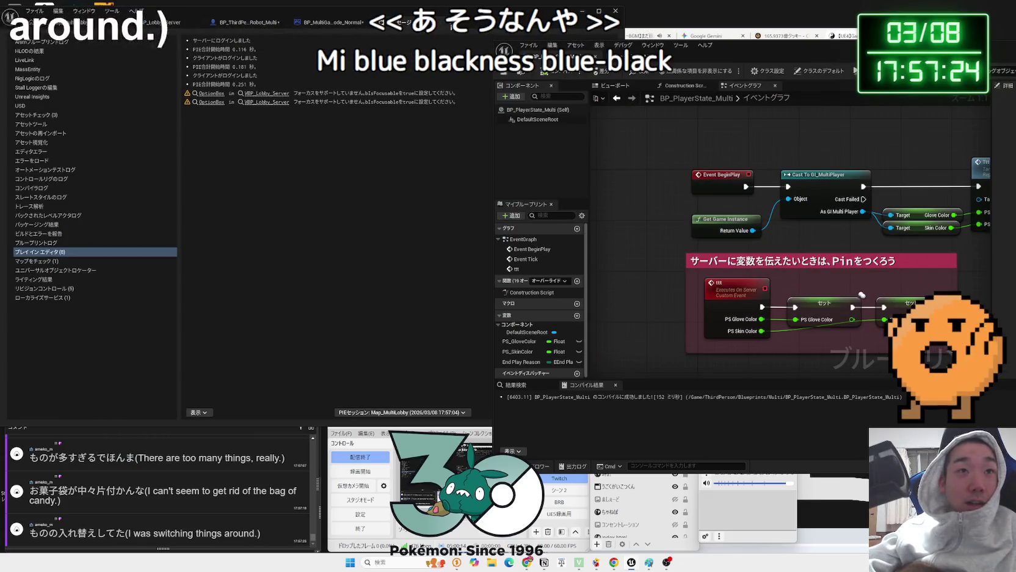
left_click(374, 27)
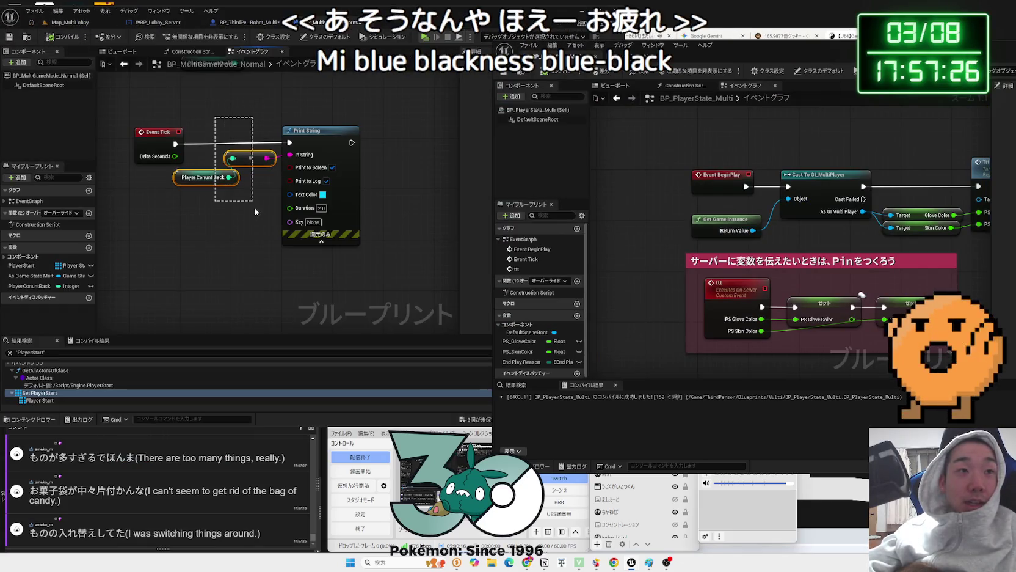
left_click(252, 24)
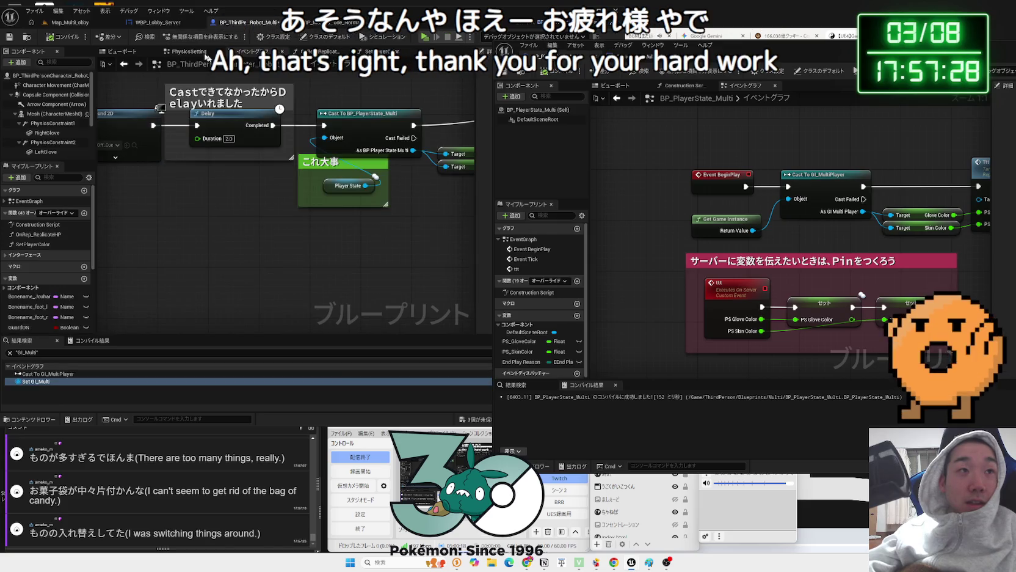
left_click(155, 22)
left_click(70, 22)
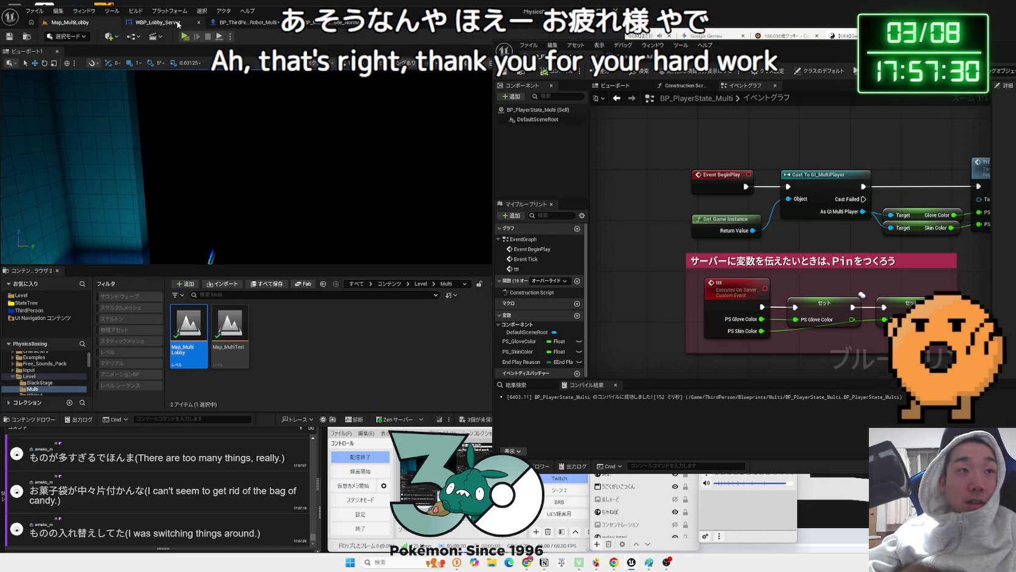
left_click(178, 24)
left_click(244, 22)
left_click(317, 22)
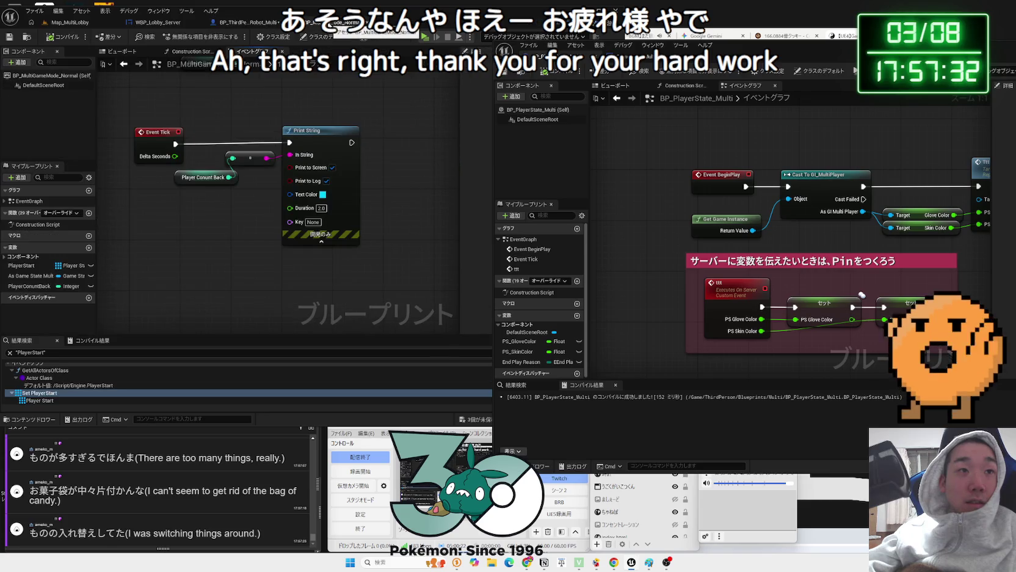
left_click_drag(261, 121, 276, 229)
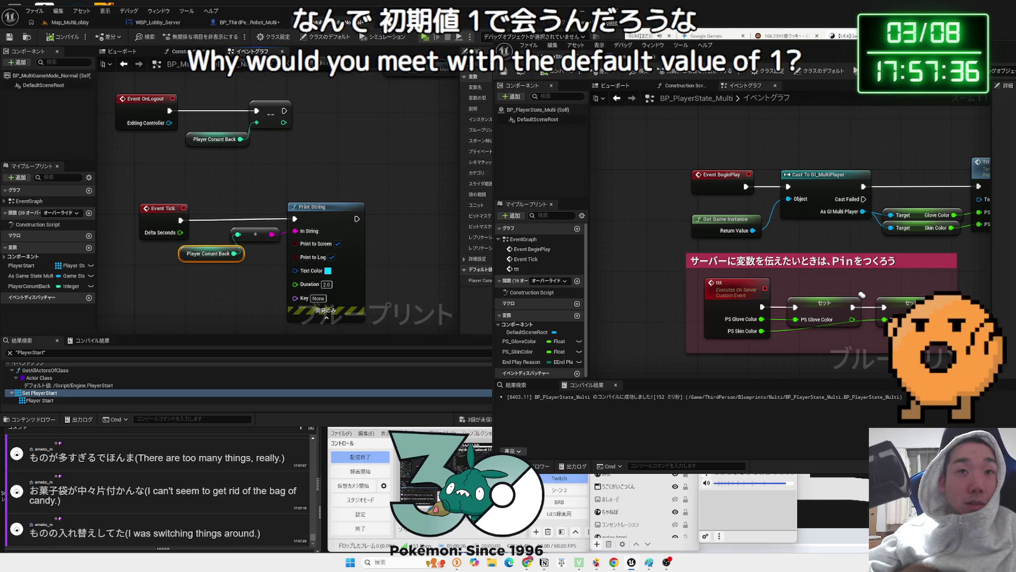
Save the three modified blueprints with Save Selected
key("ctrl+shift+s")
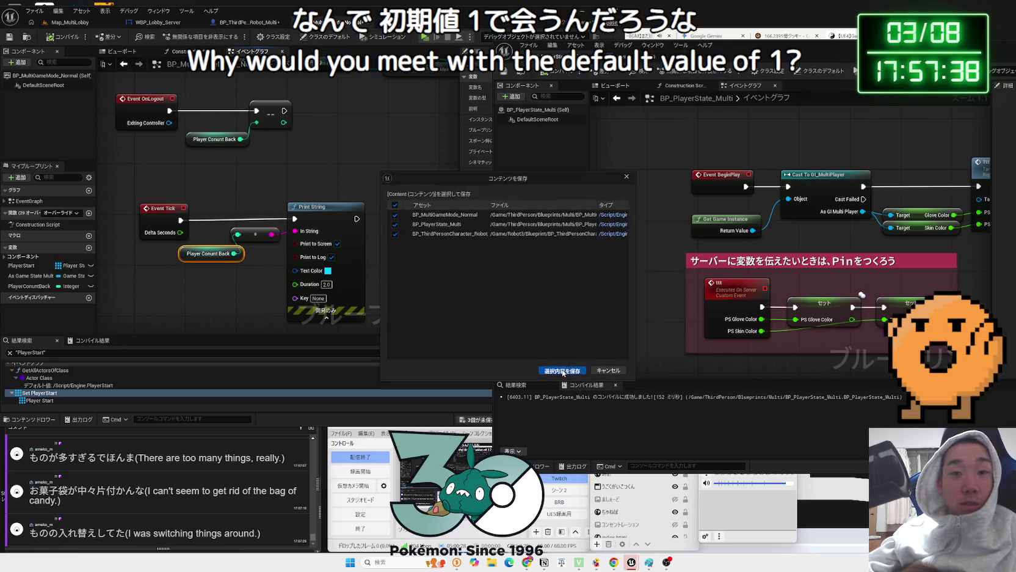
left_click(563, 371)
left_click_drag(492, 83, 625, 84)
mouse_move(366, 205)
left_mouse_down()
mouse_move(340, 269)
mouse_move(366, 297)
left_mouse_up()
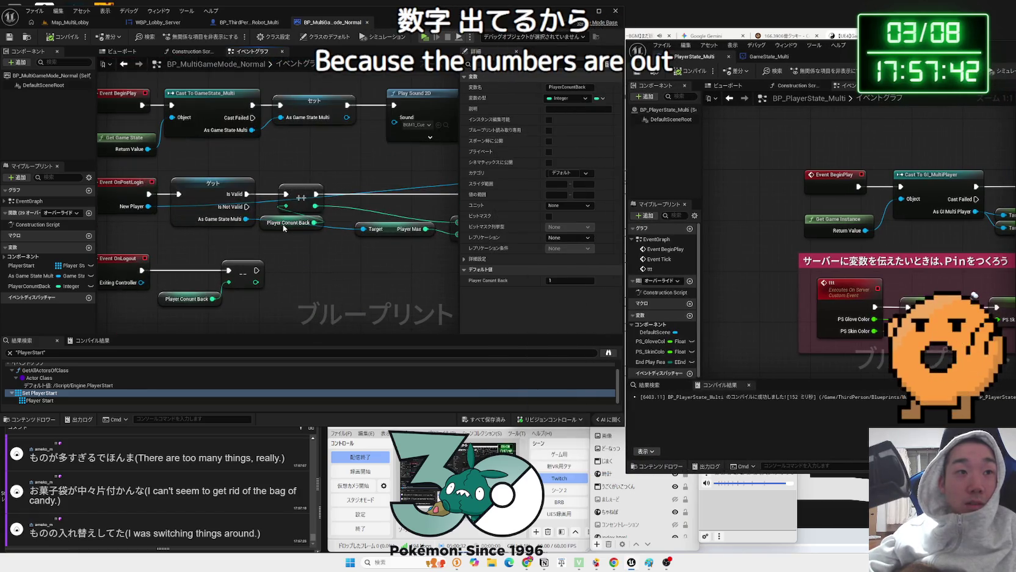
Delete Event Tick with its Player Count Back and Print String debug nodes
left_click_drag(310, 217, 261, 213)
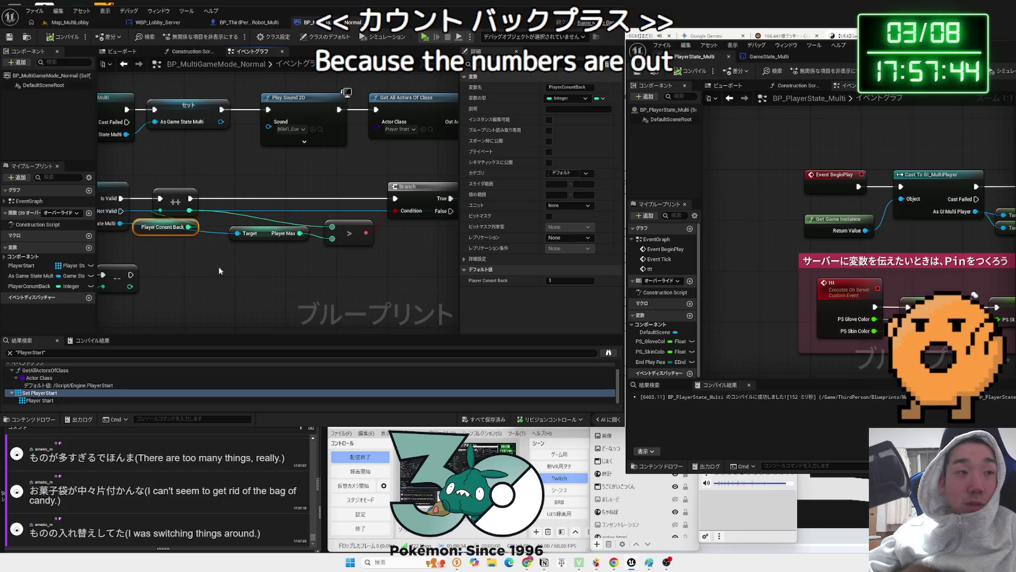
mouse_move(269, 237)
left_mouse_down()
mouse_move(245, 284)
mouse_move(279, 263)
left_mouse_up()
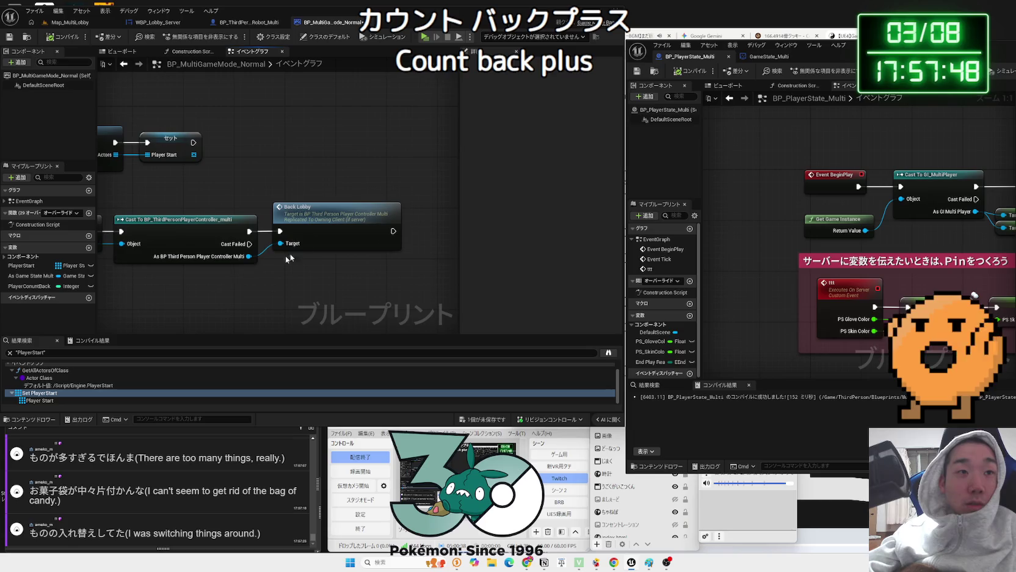
left_click_drag(181, 295, 378, 251)
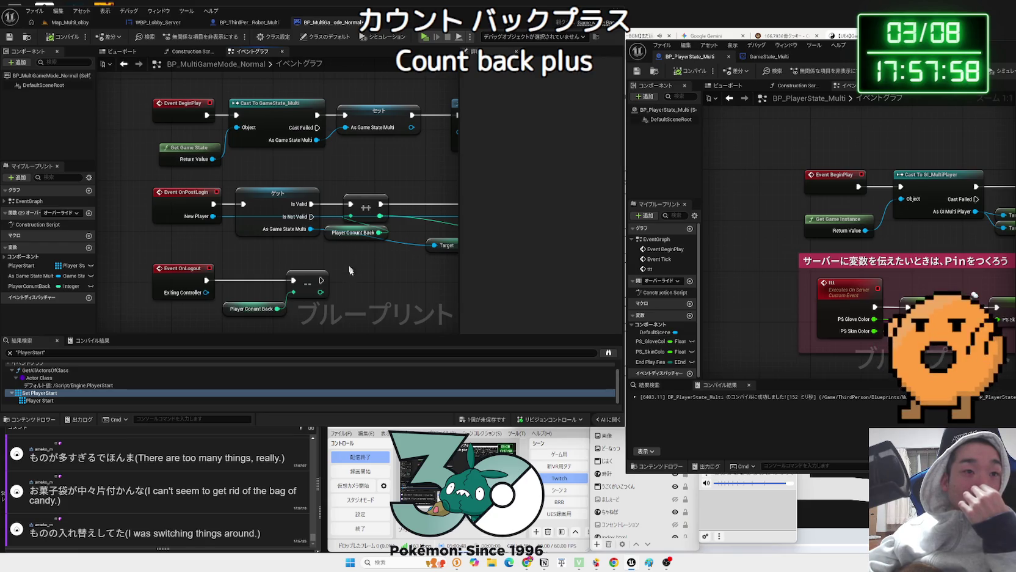
left_click_drag(348, 265, 383, 111)
left_click_drag(228, 226, 228, 226)
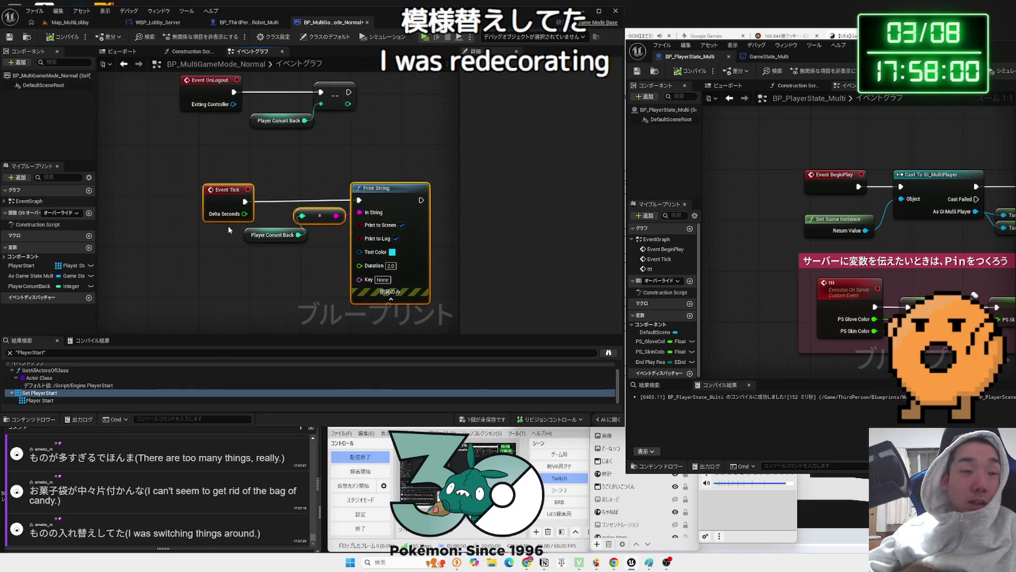
left_click_drag(229, 173, 376, 253)
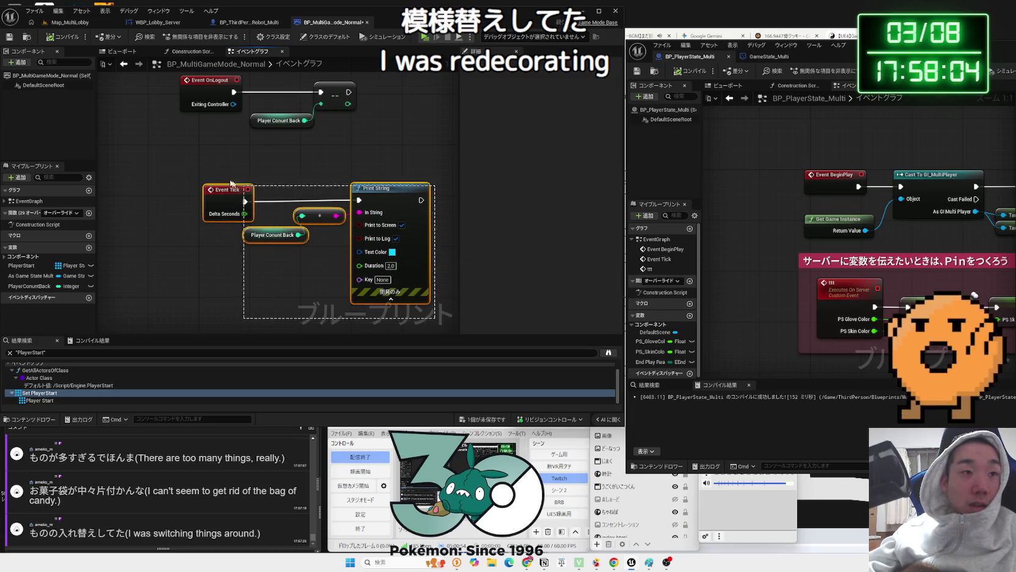
key("Delete")
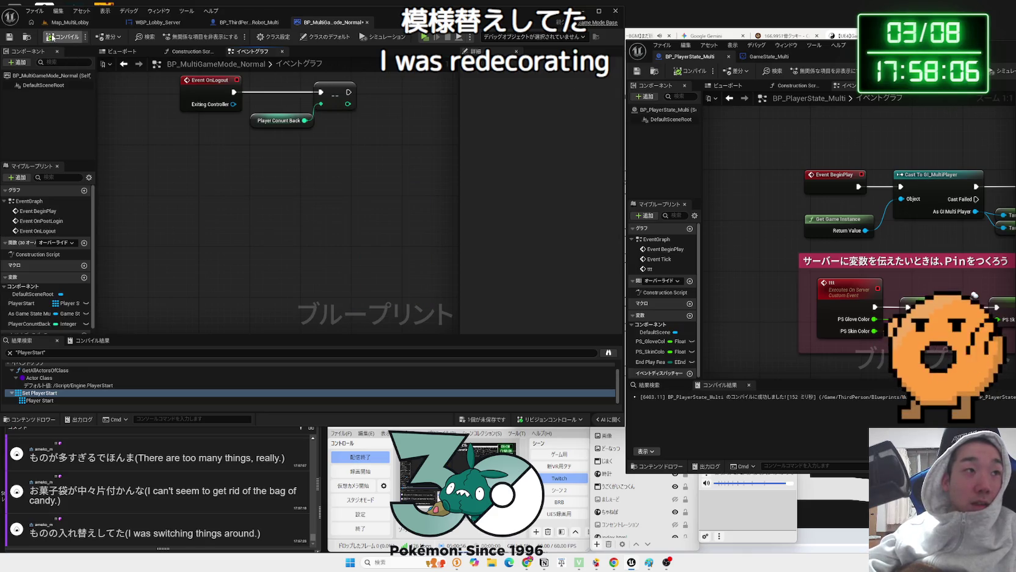